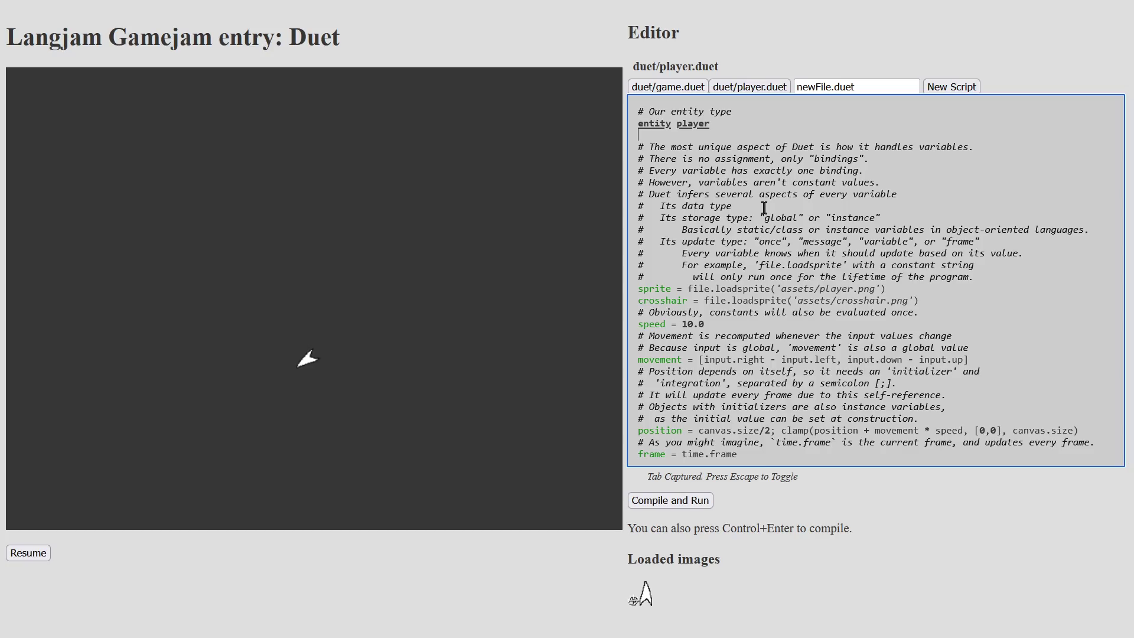
- Highlight the frame listener at the end of player.duet, then switch to Sublime Text's enemy.duet
scroll(759, 214, down, 3)
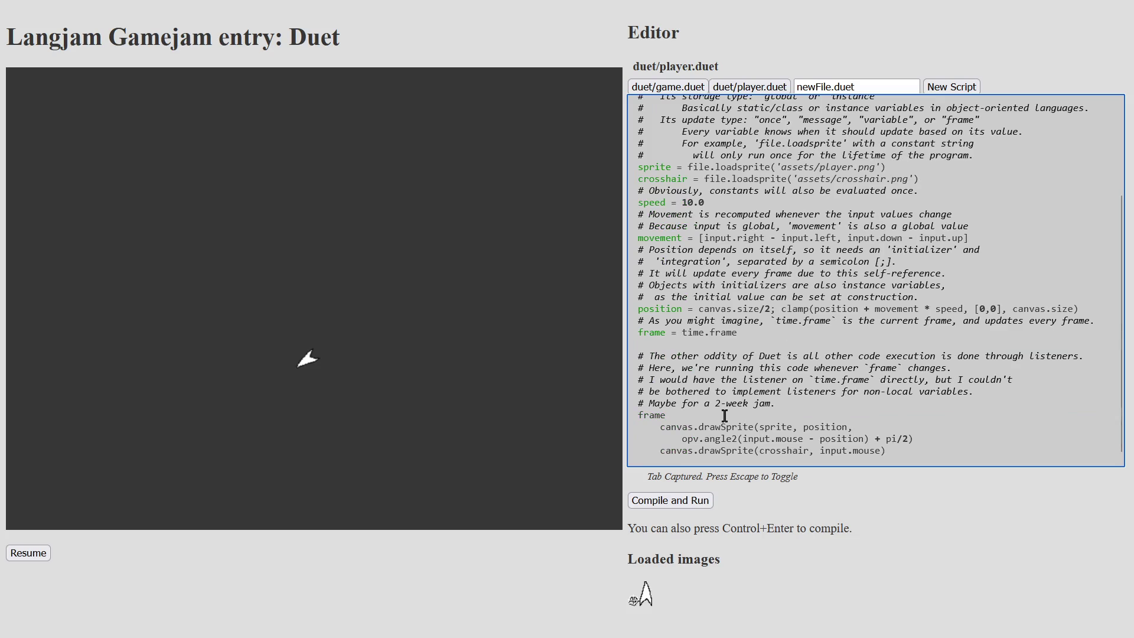
drag(635, 414, 886, 452)
click(923, 452)
key(ctrl+Return)
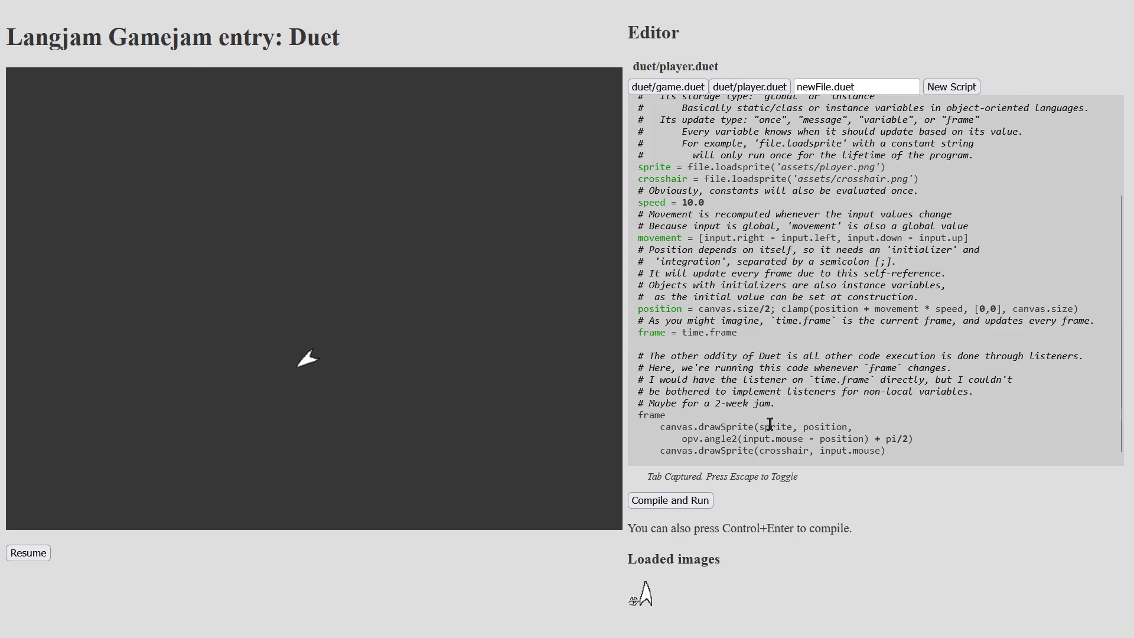
key(alt+Tab)
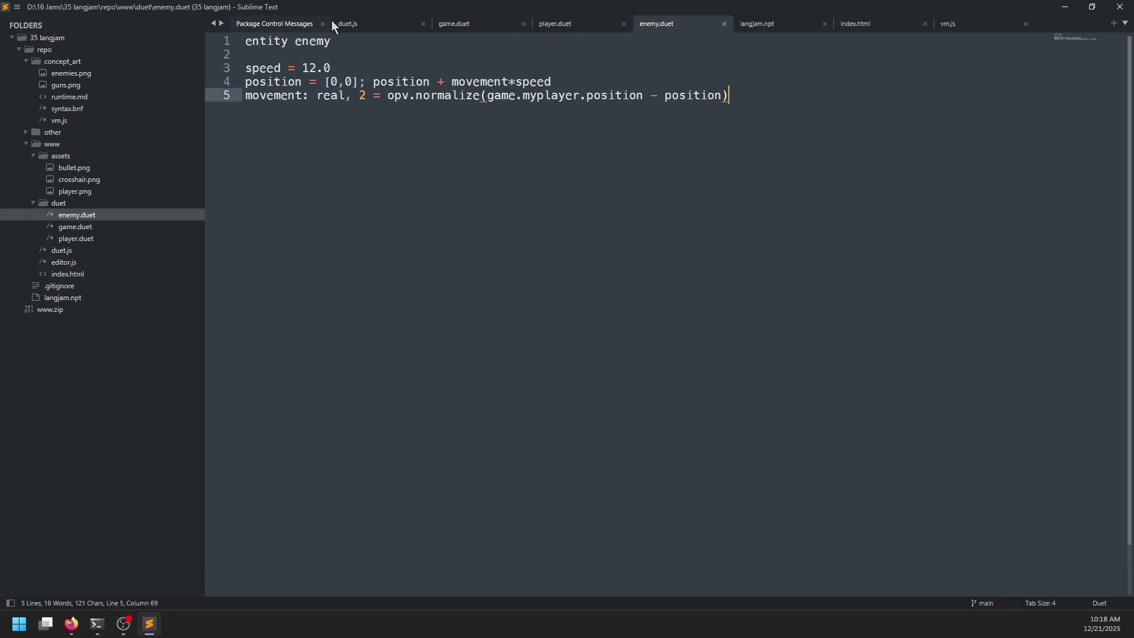
- Search duet.js for 'entity.values', select 'values' at line 2495, and return to the browser
click(332, 25)
key(ctrl+f)
text(script)
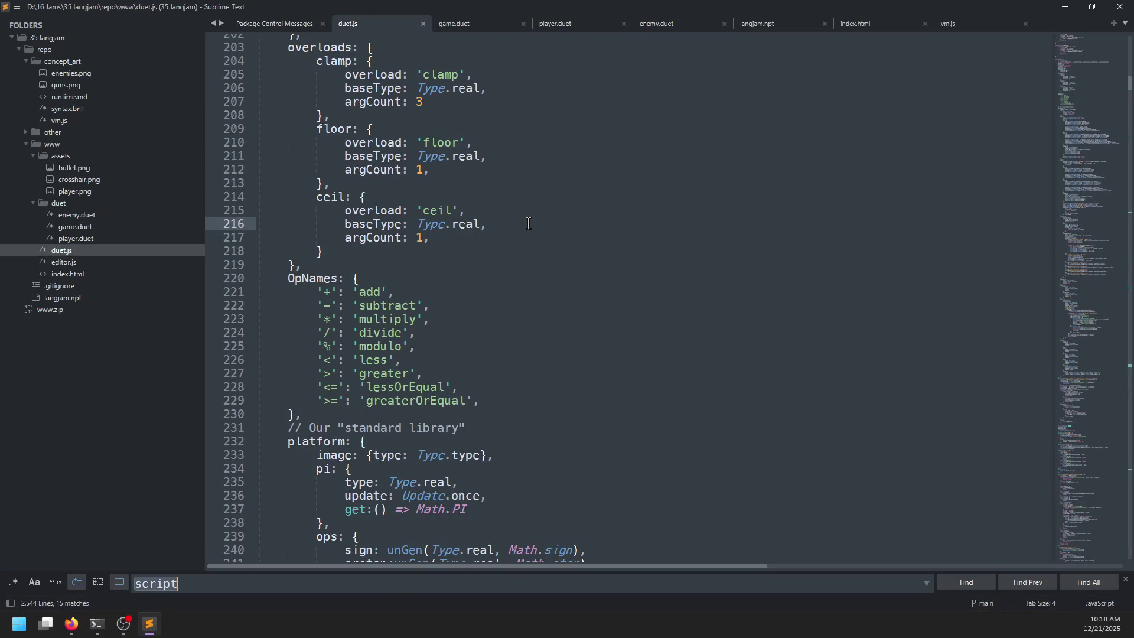
text(entity)
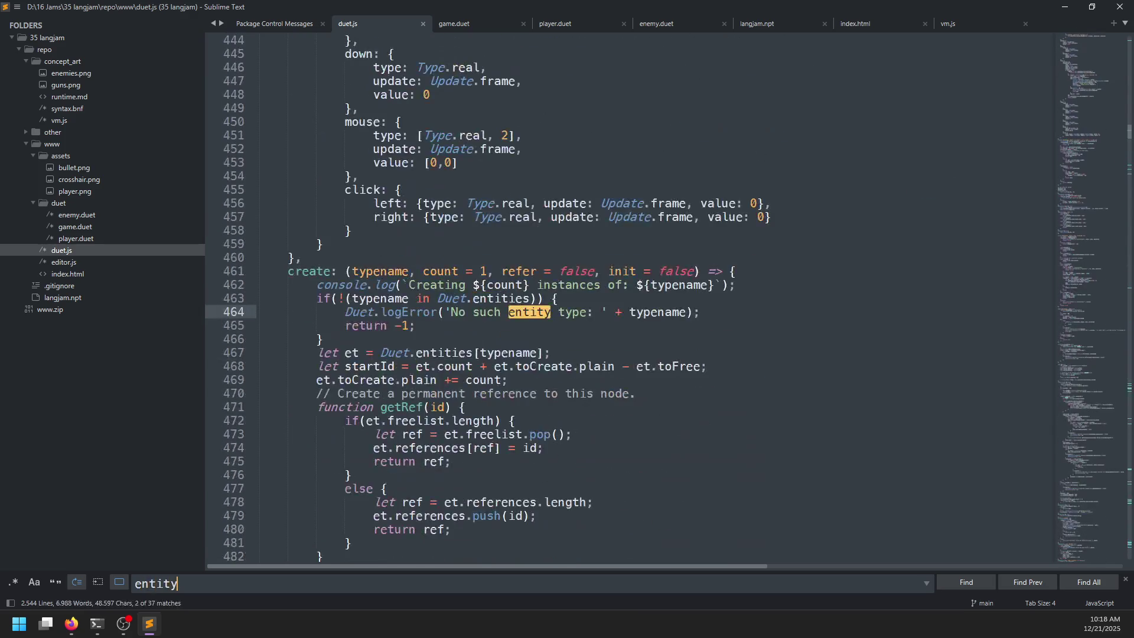
text(.v)
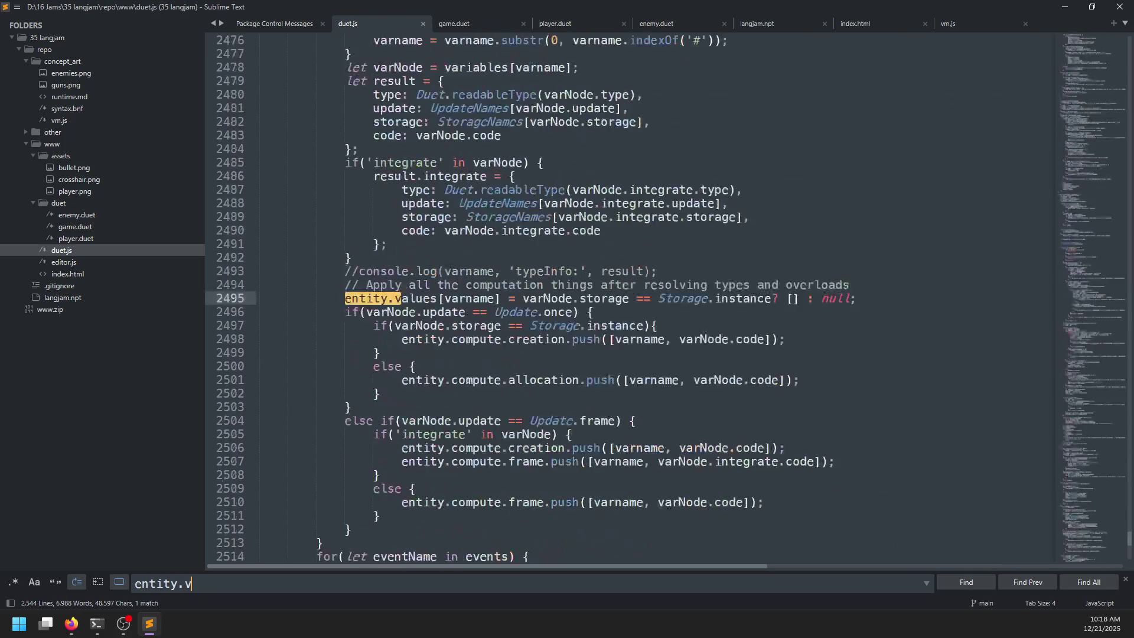
text(ale)
key(BackSpace)
text(e)
key(BackSpace)
text(ues)
key(Escape)
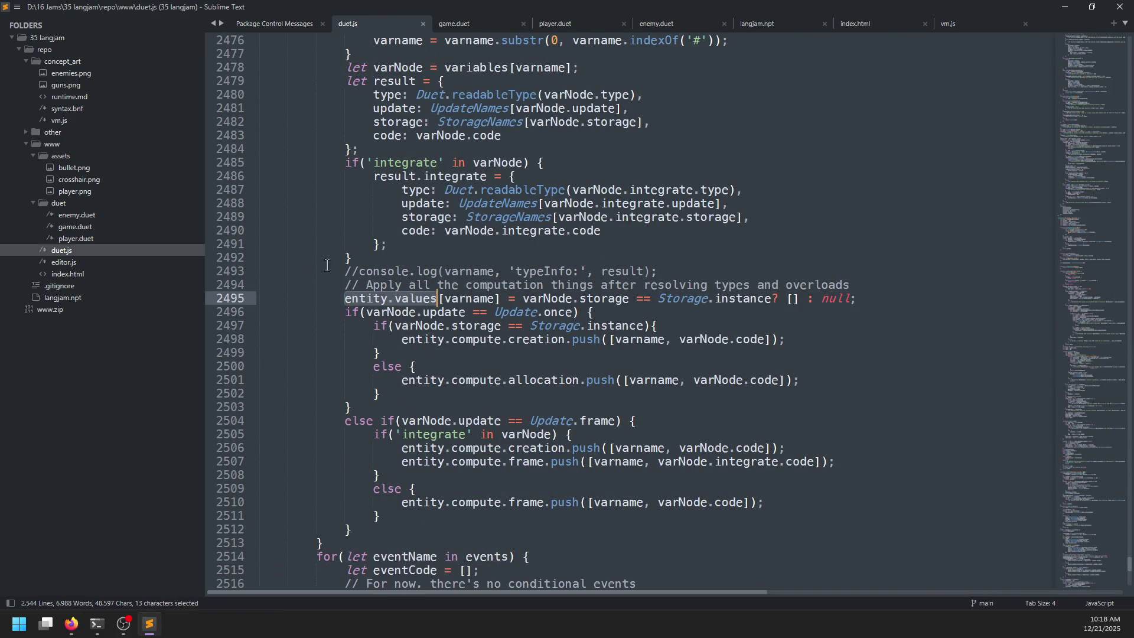
double_click(433, 304)
key(alt+Tab)
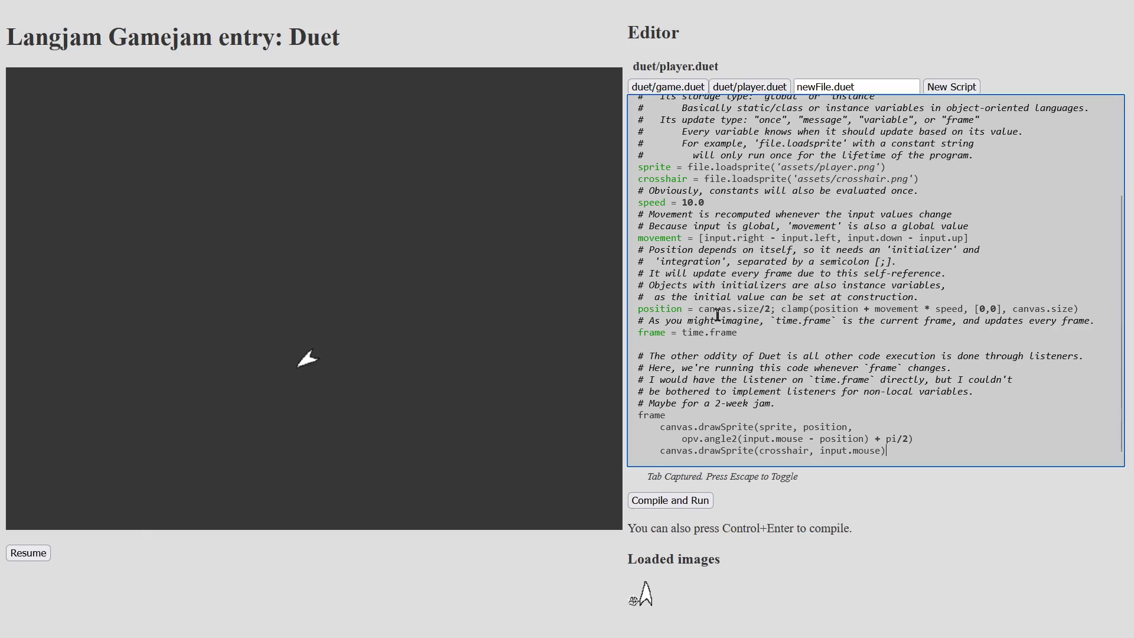
- Highlight player.duet's position line and select 'position', then return to duet.js in Sublime Text
drag(638, 308, 1088, 308)
double_click(661, 308)
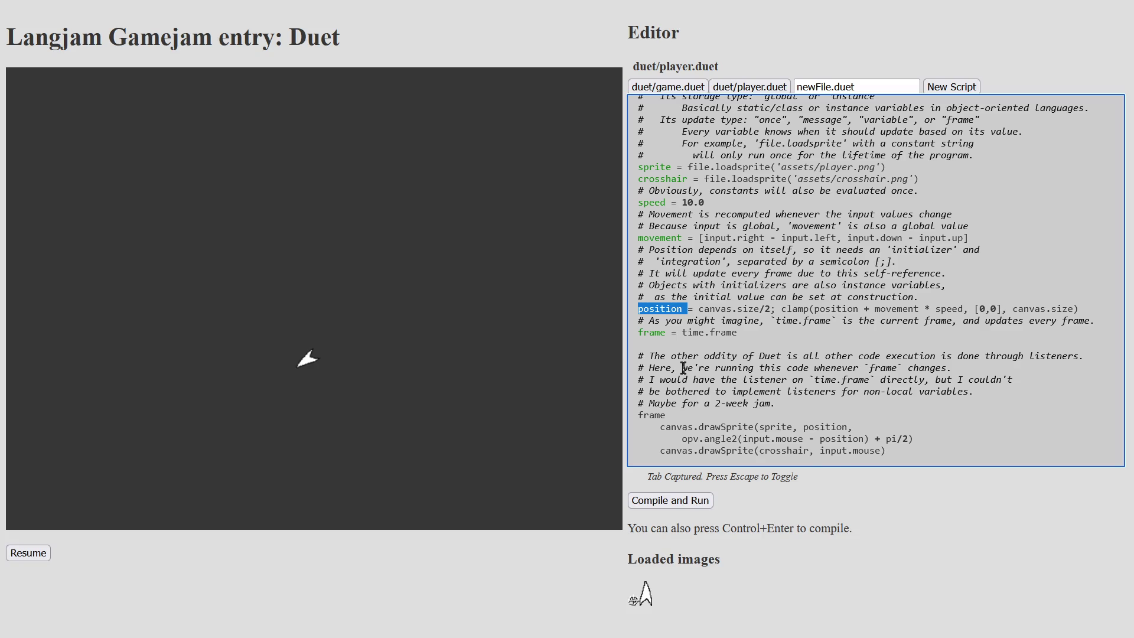
key(alt+Tab)
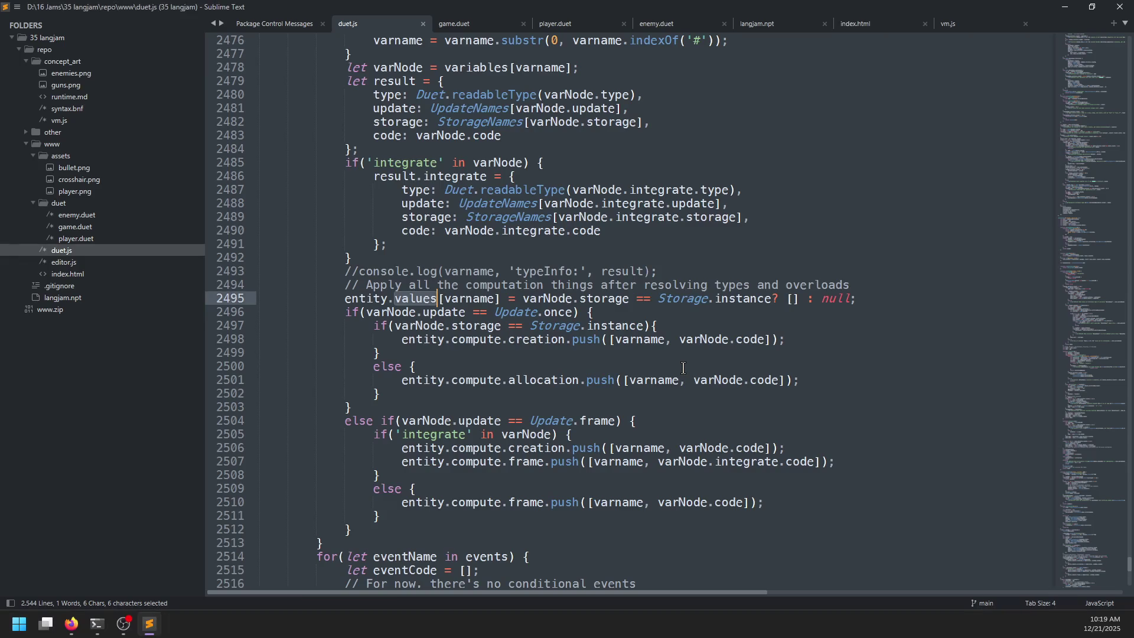
- Scroll up to duet.js's operator tables and jump to binGen's definition
drag(1070, 558, 1077, 115)
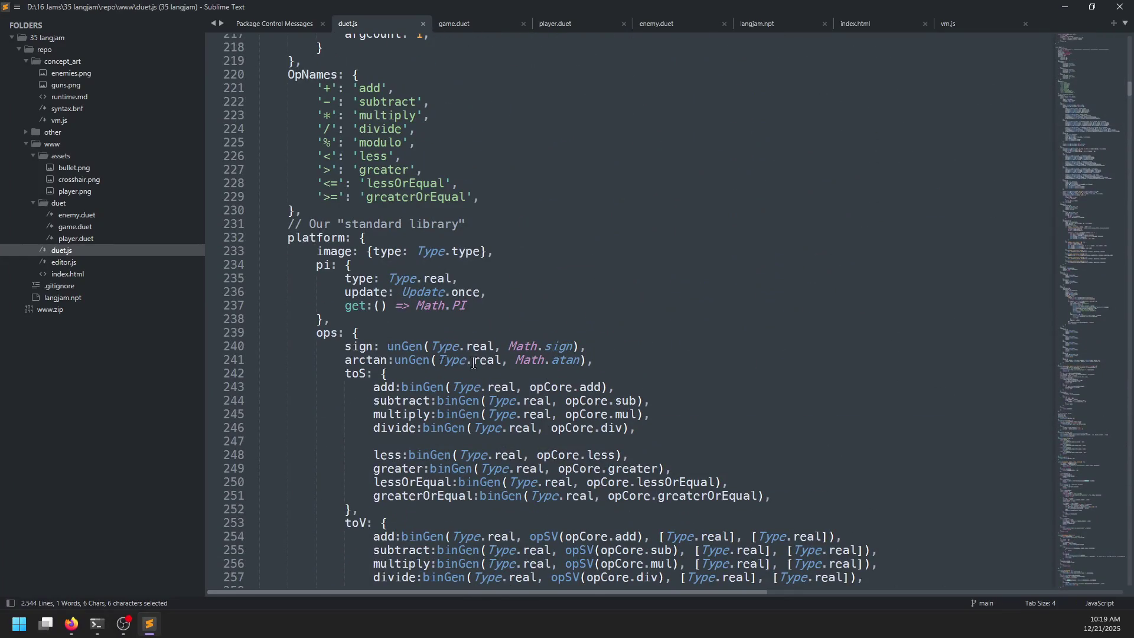
scroll(474, 362, down, 5)
click(437, 175)
key(F12)
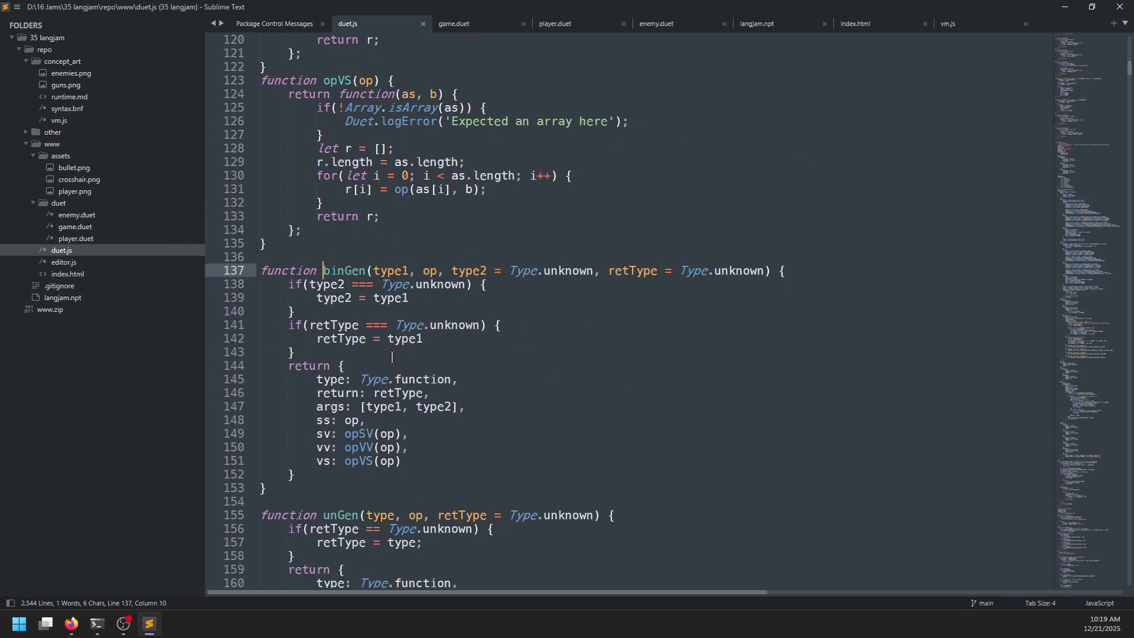
- Select opSV, opVV and opVS, go to opVS's definition, then return to player.duet's position line
scroll(392, 357, down, 2)
double_click(357, 353)
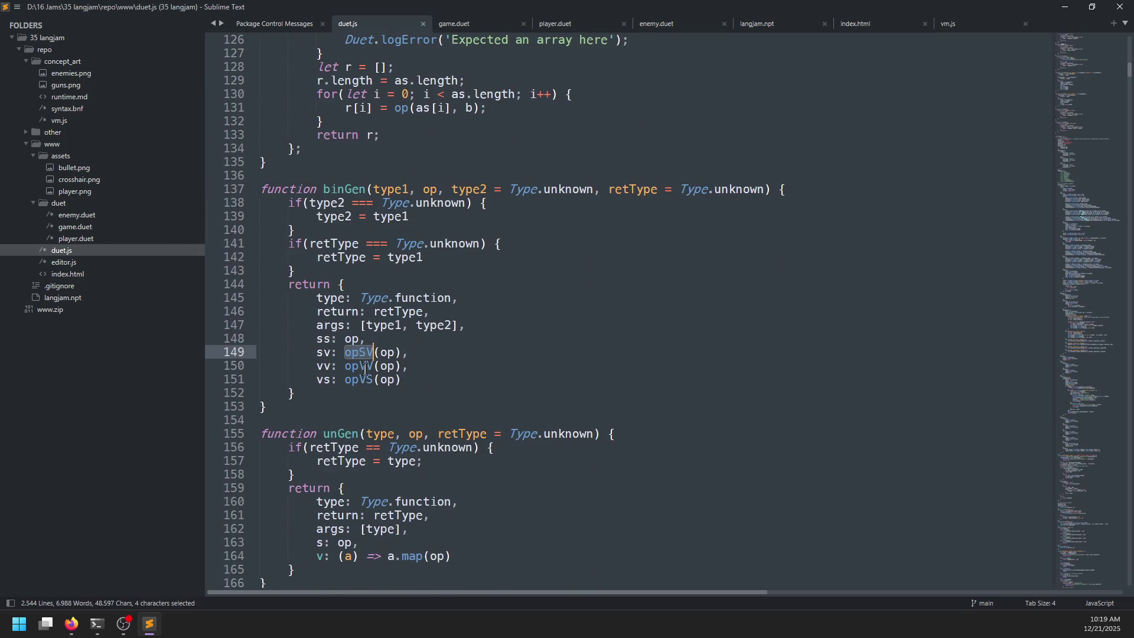
double_click(360, 366)
double_click(360, 380)
key(F12)
scroll(437, 381, up, 4)
scroll(449, 381, down, 1)
scroll(461, 381, up, 5)
scroll(472, 380, down, 5)
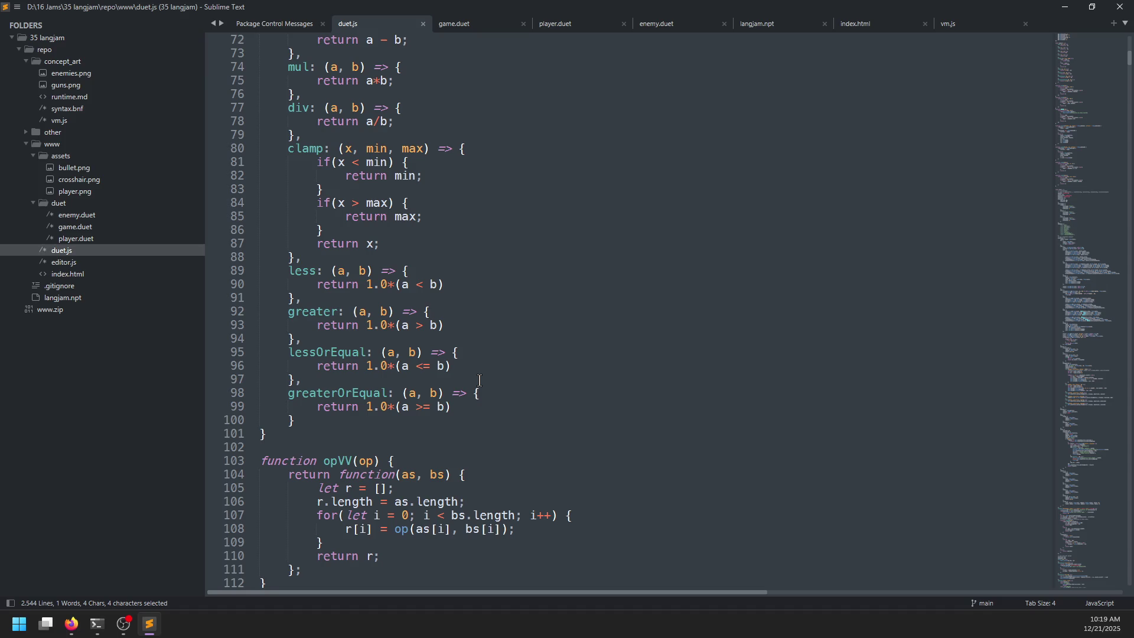
key(alt+Tab)
click(767, 308)
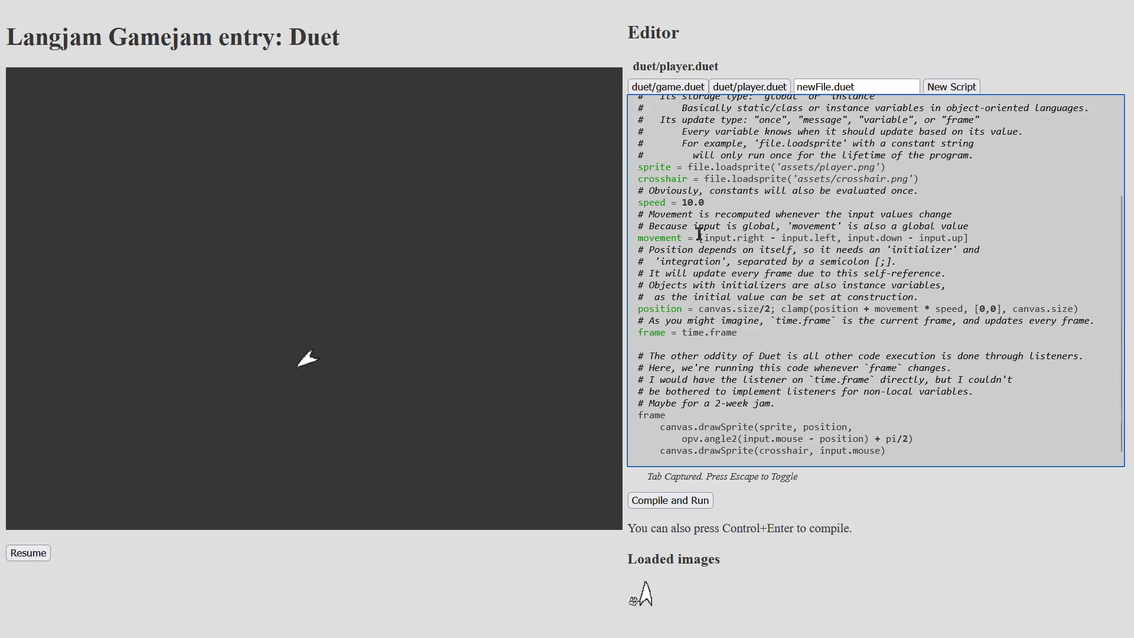
- Highlight the movement vector expression and its input terms in player.duet
drag(700, 237, 942, 240)
double_click(654, 238)
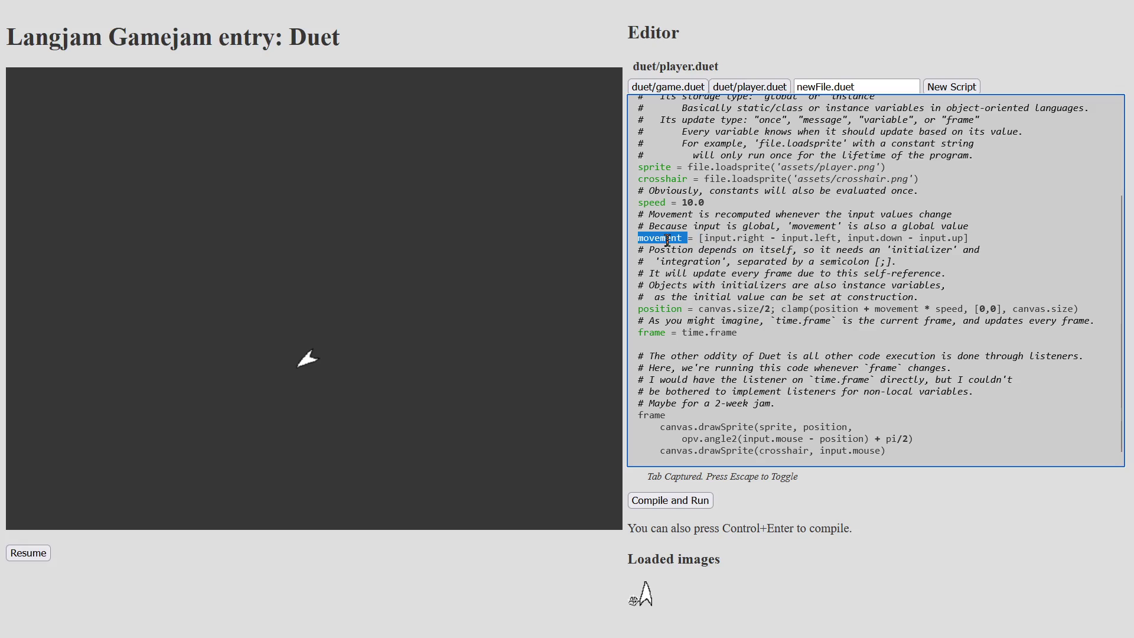
drag(700, 238, 985, 239)
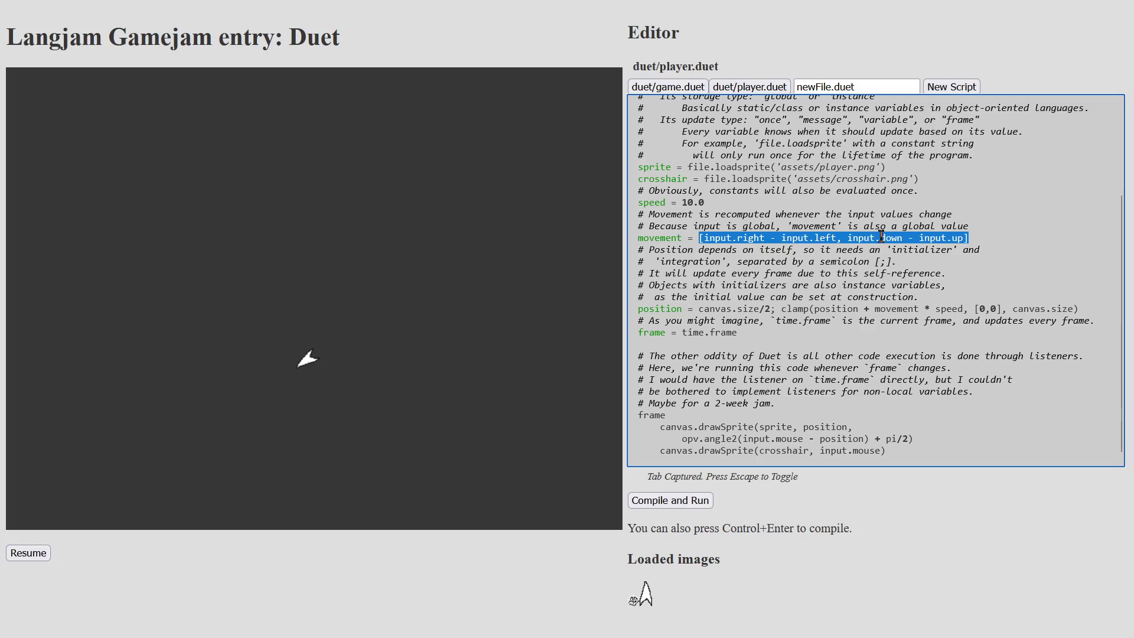
click(722, 239)
mouse_move(704, 238)
mouse_down()
mouse_move(852, 226)
mouse_move(980, 239)
mouse_move(959, 239)
mouse_up()
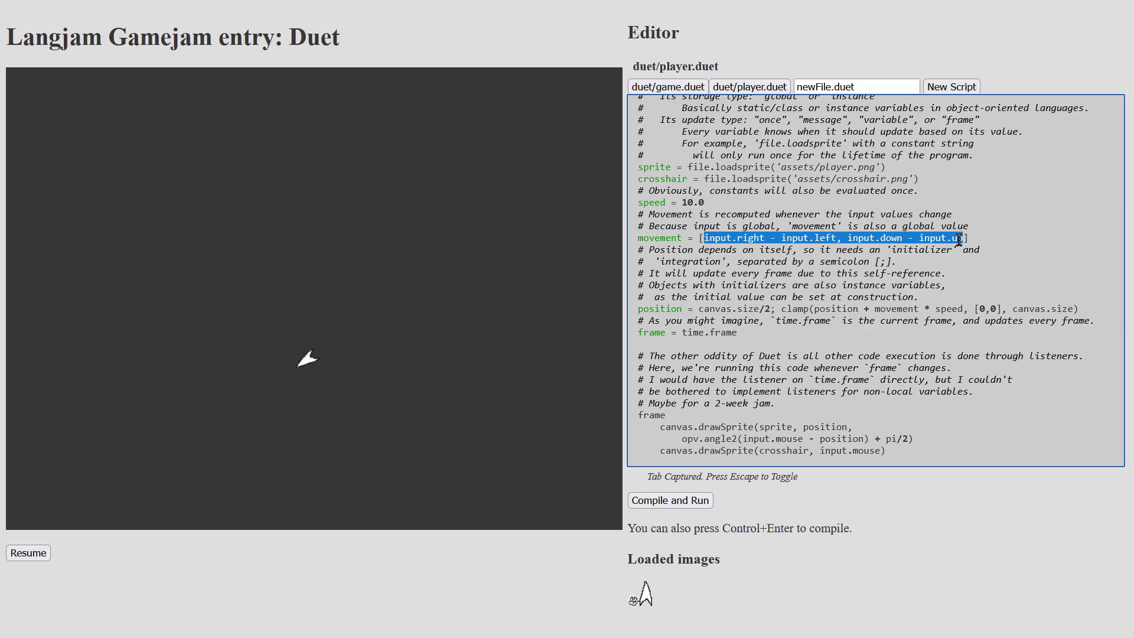
click(701, 308)
- Highlight the position line's canvas.size/2 initial value and its clamp update expression
mouse_move(701, 308)
mouse_down()
mouse_move(830, 309)
mouse_move(701, 309)
mouse_up()
drag(781, 308, 1081, 308)
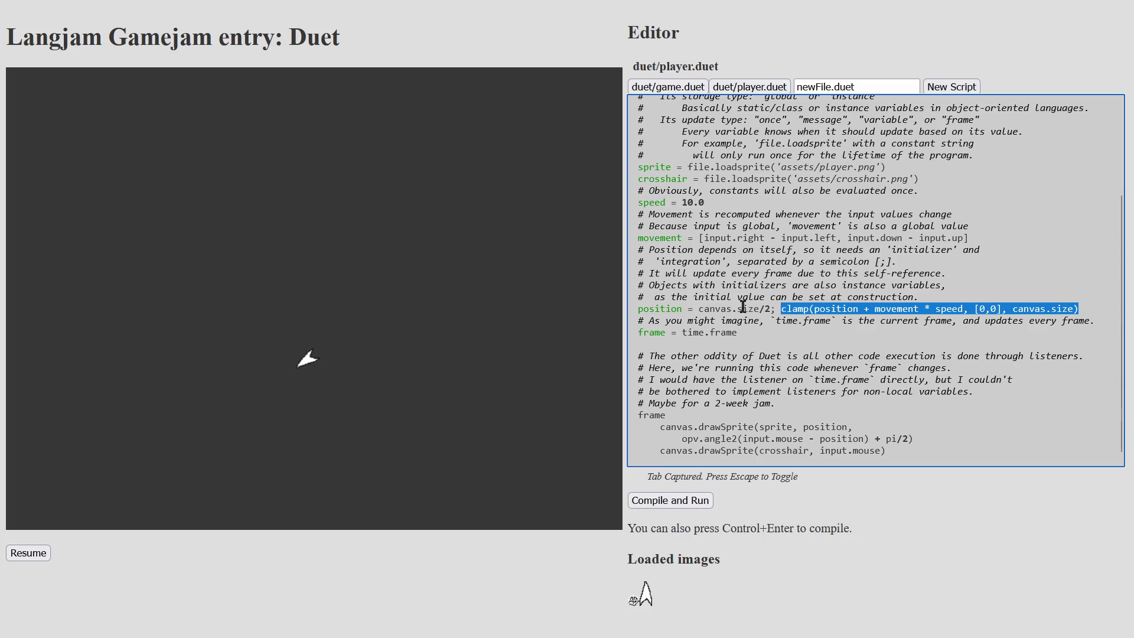
click(1091, 304)
drag(781, 308, 697, 309)
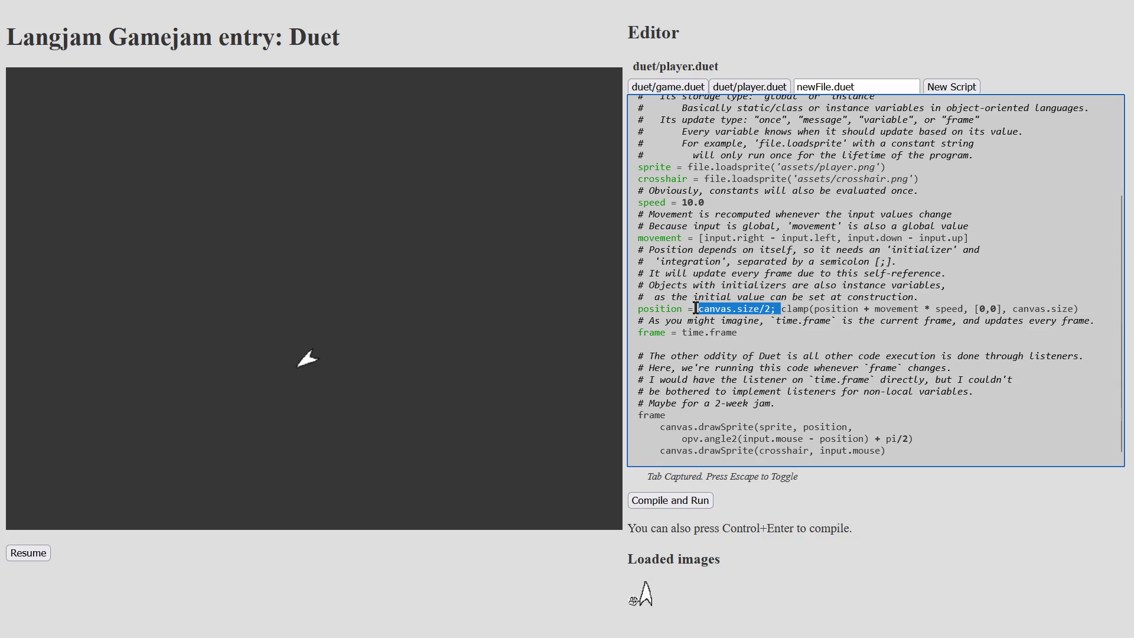
click(769, 329)
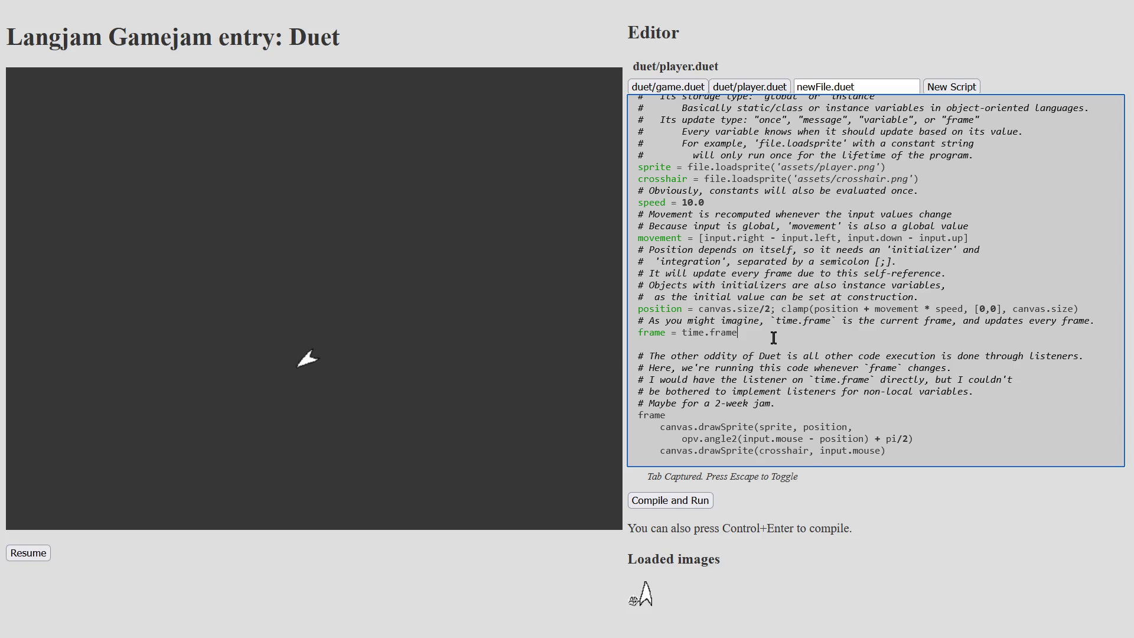
- Go to the end of line 96 in duet.js's operator table in Sublime Text
key(alt+Tab)
click(509, 366)
scroll(496, 371, up, 8)
scroll(459, 367, down, 8)
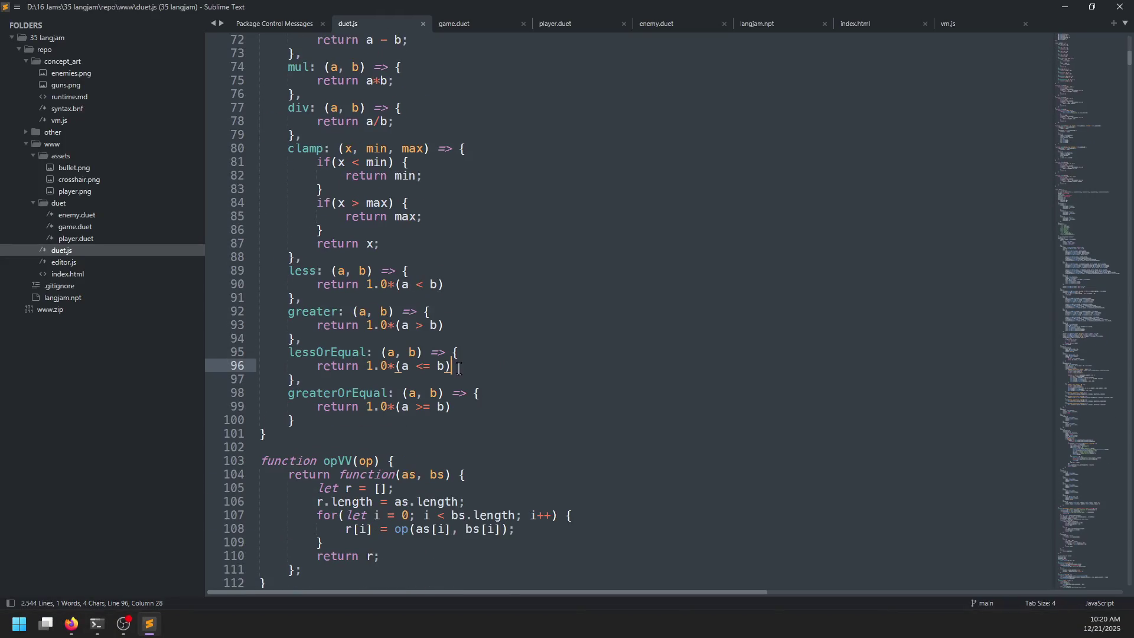
- Scroll duet.js up to opCore and highlight mul's 'return a*b;' and its 'a, b' parameters
click(328, 439)
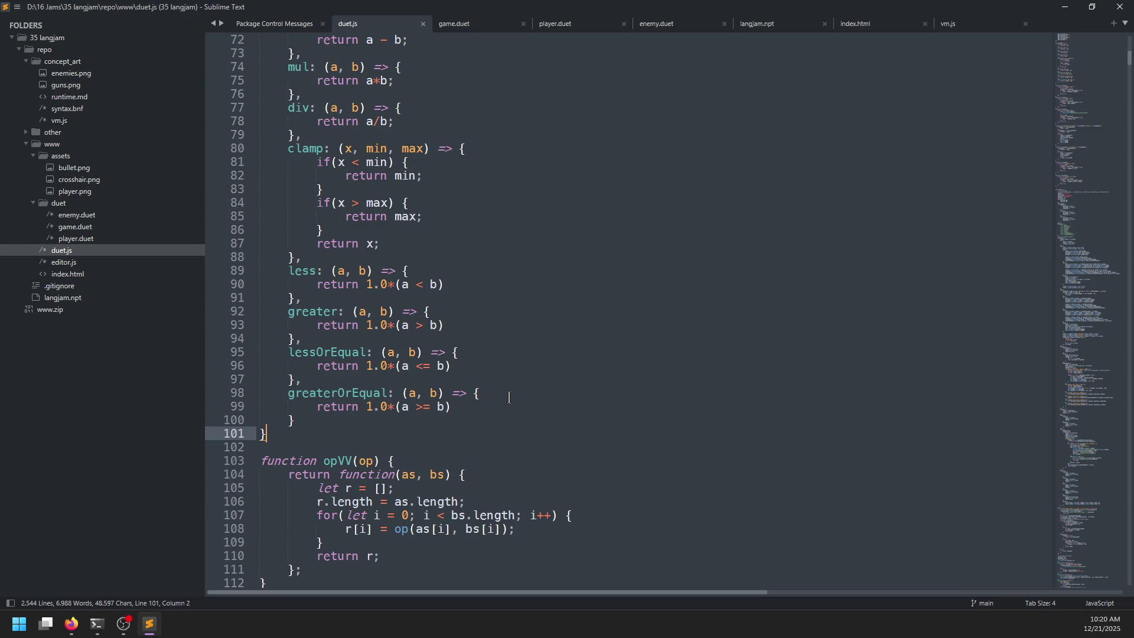
key(alt+Tab)
key(alt+Tab)
scroll(434, 377, down, 9)
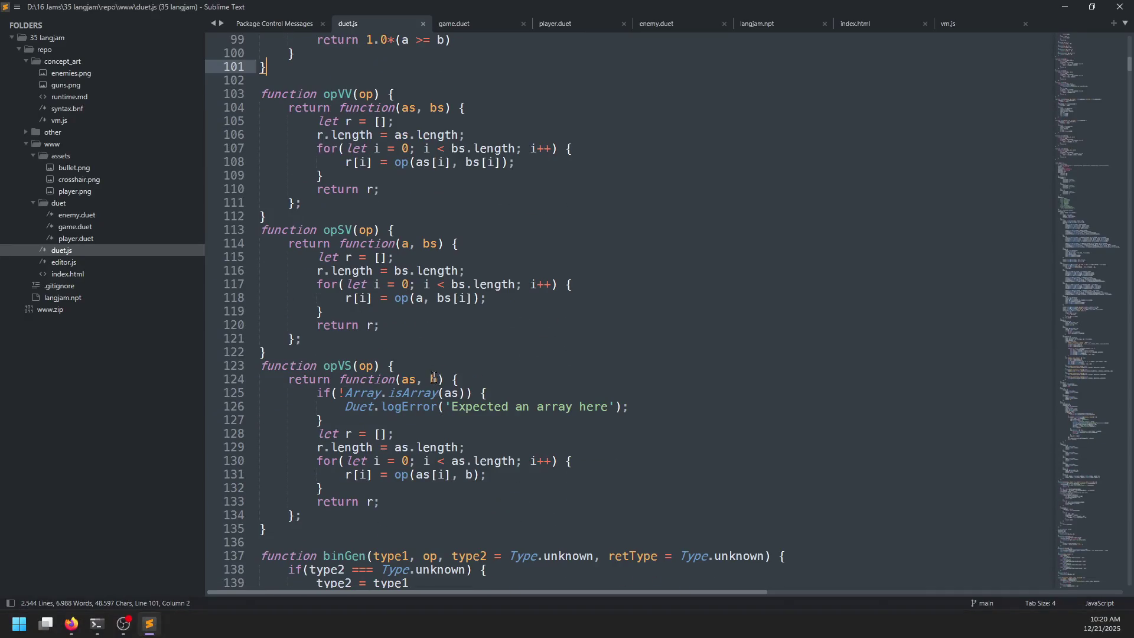
scroll(506, 360, up, 7)
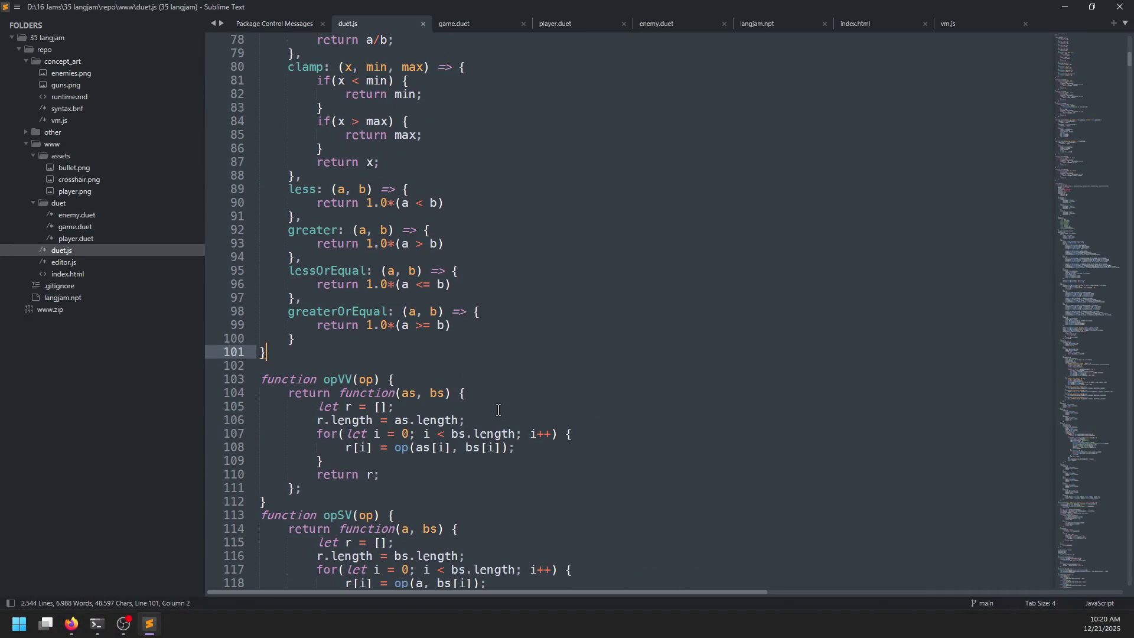
scroll(487, 353, up, 3)
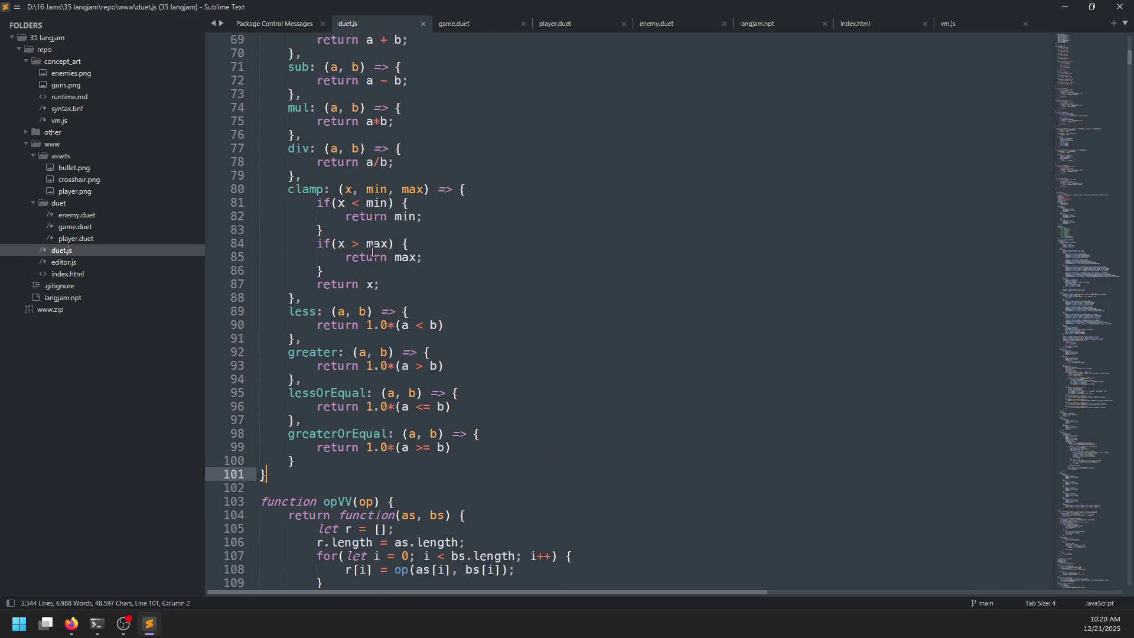
scroll(412, 267, up, 2)
drag(317, 203, 395, 202)
click(298, 188)
drag(332, 189, 361, 189)
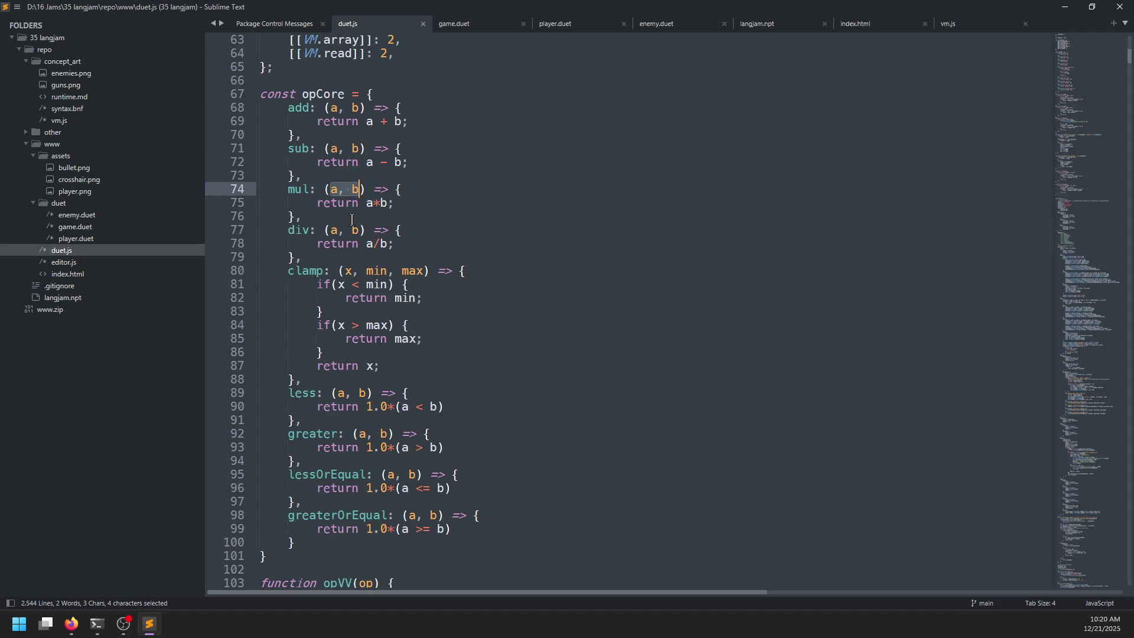
key(alt+Tab)
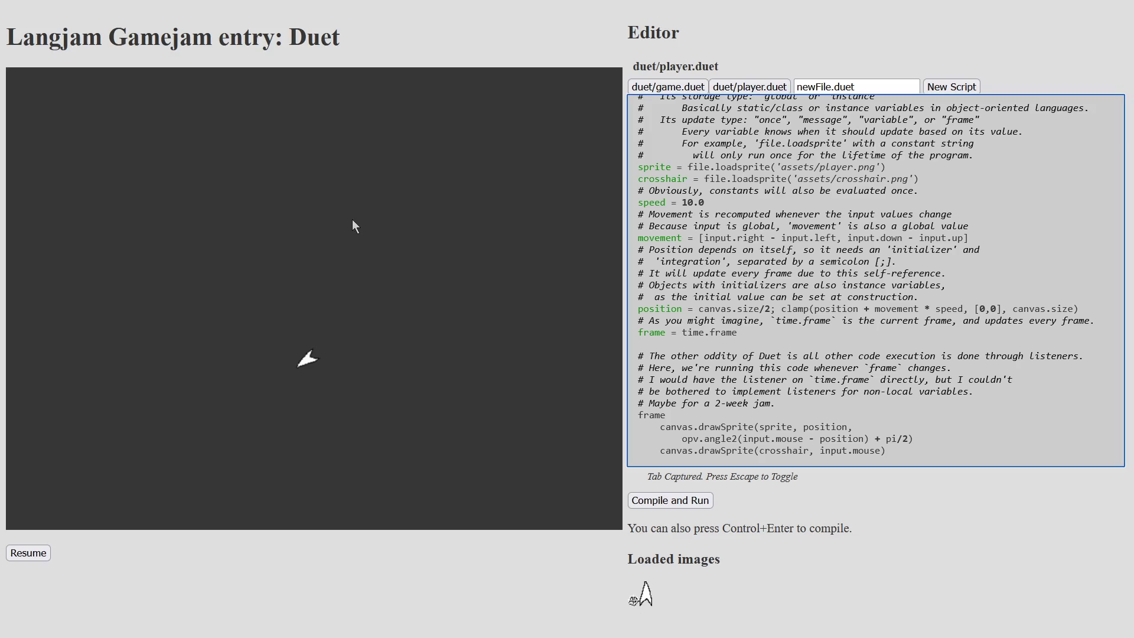
- Open game.duet in the Duet editor and resume the game on the canvas
click(796, 333)
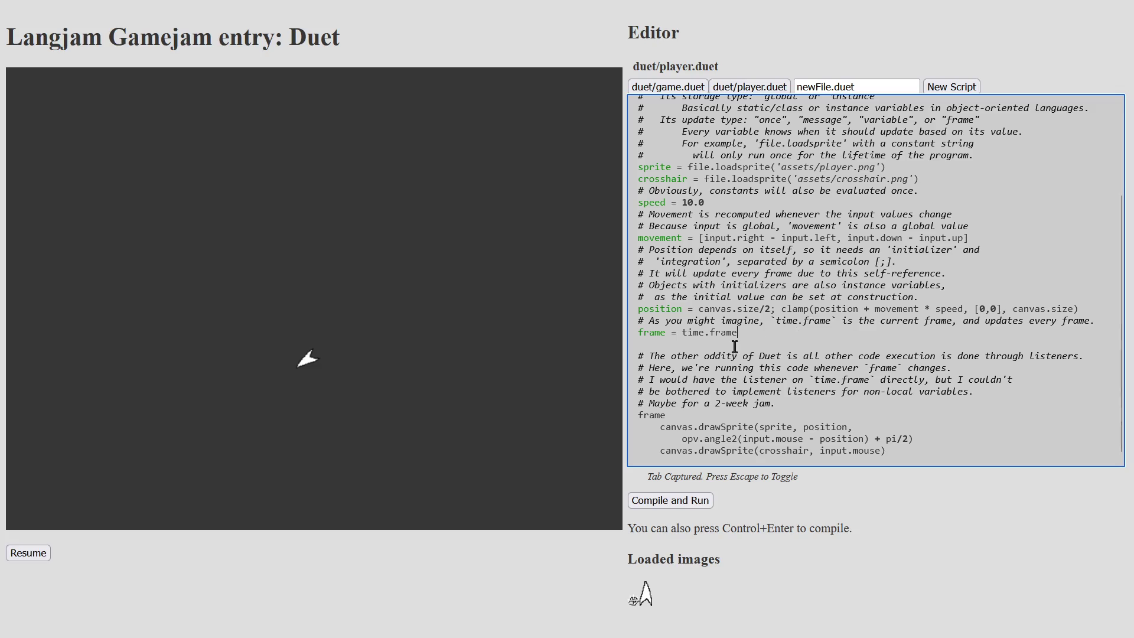
click(667, 87)
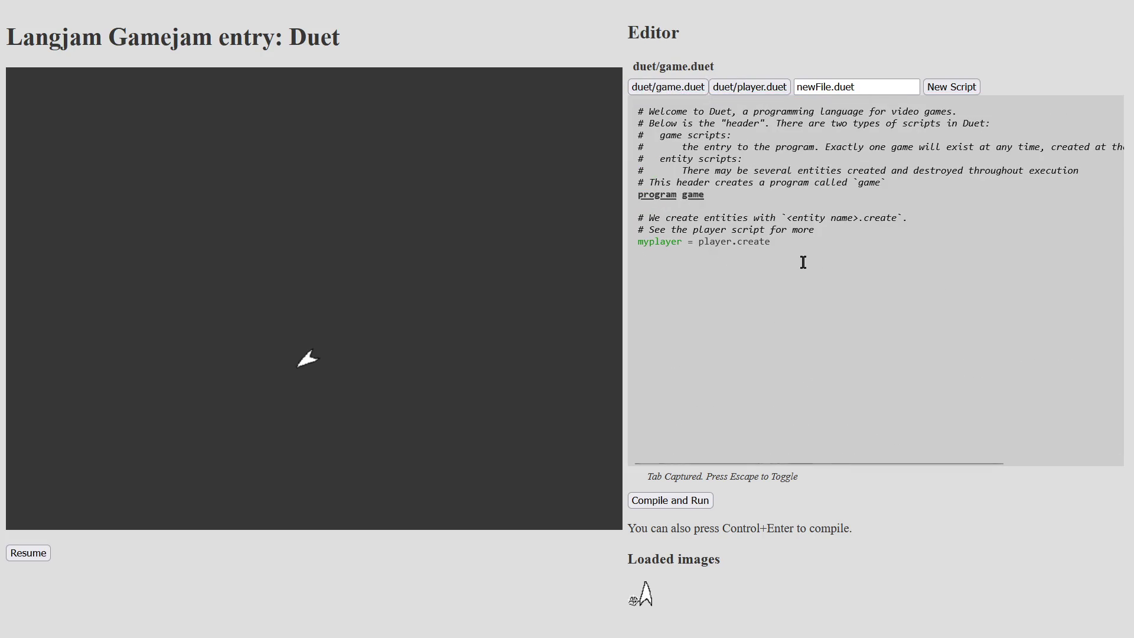
click(41, 557)
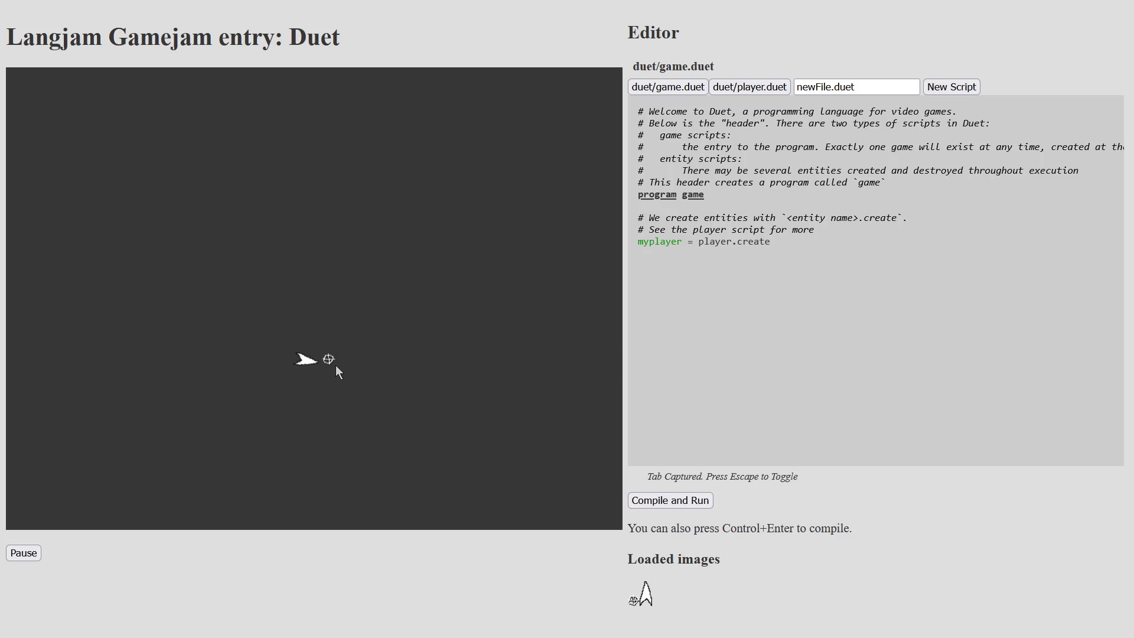
click(731, 300)
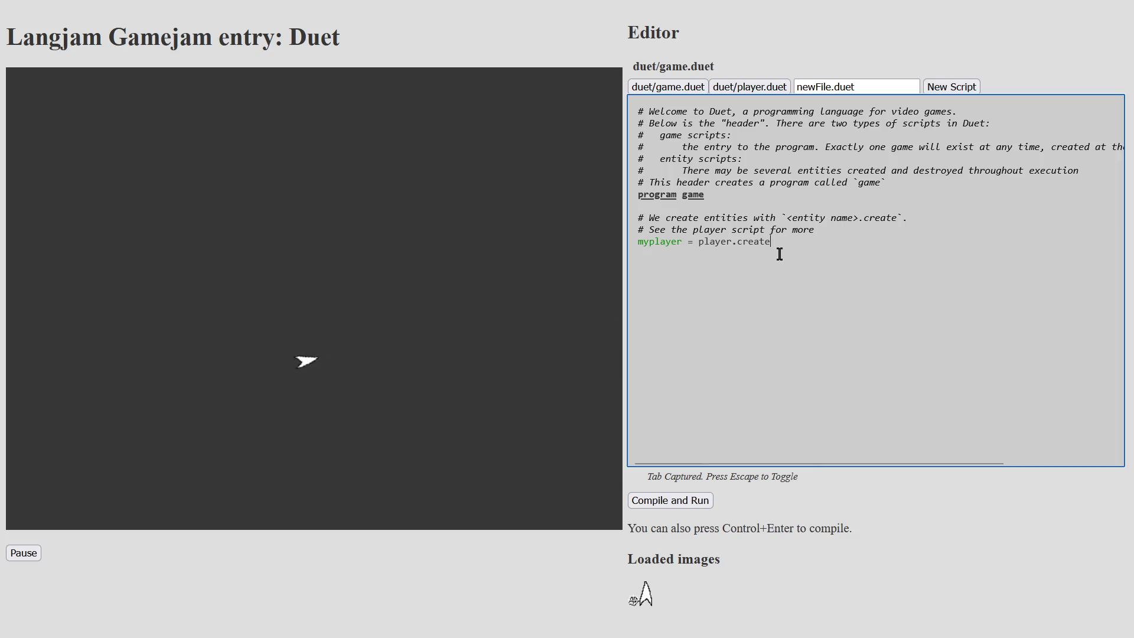
- Select 'create' in game.duet and compare it against the player script
double_click(746, 242)
click(750, 87)
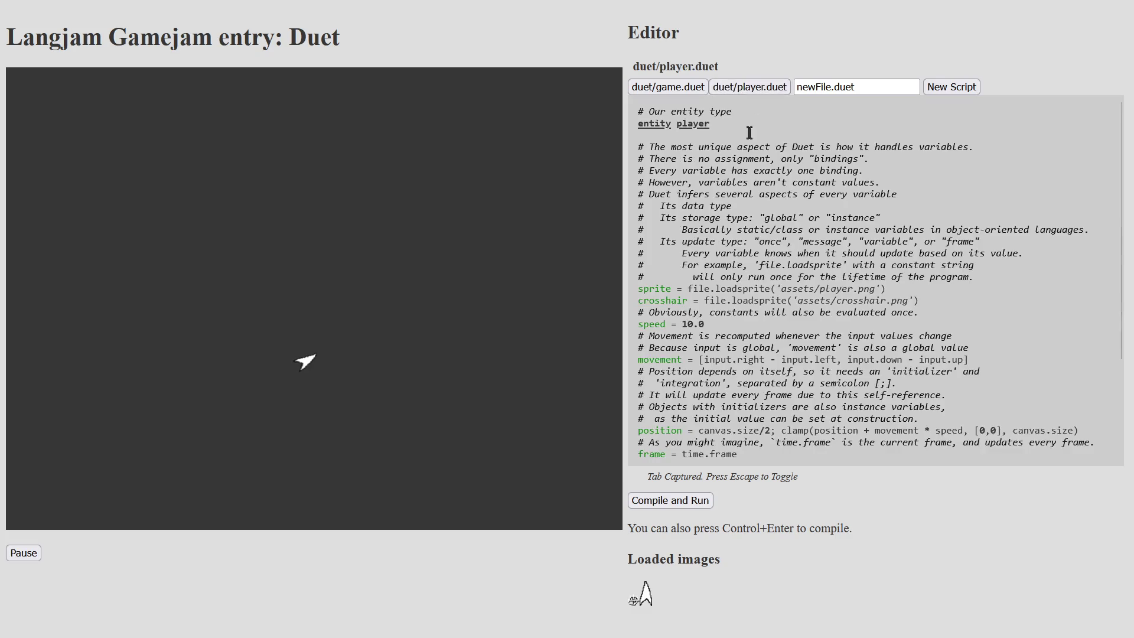
scroll(695, 317, down, 2)
drag(781, 359, 699, 359)
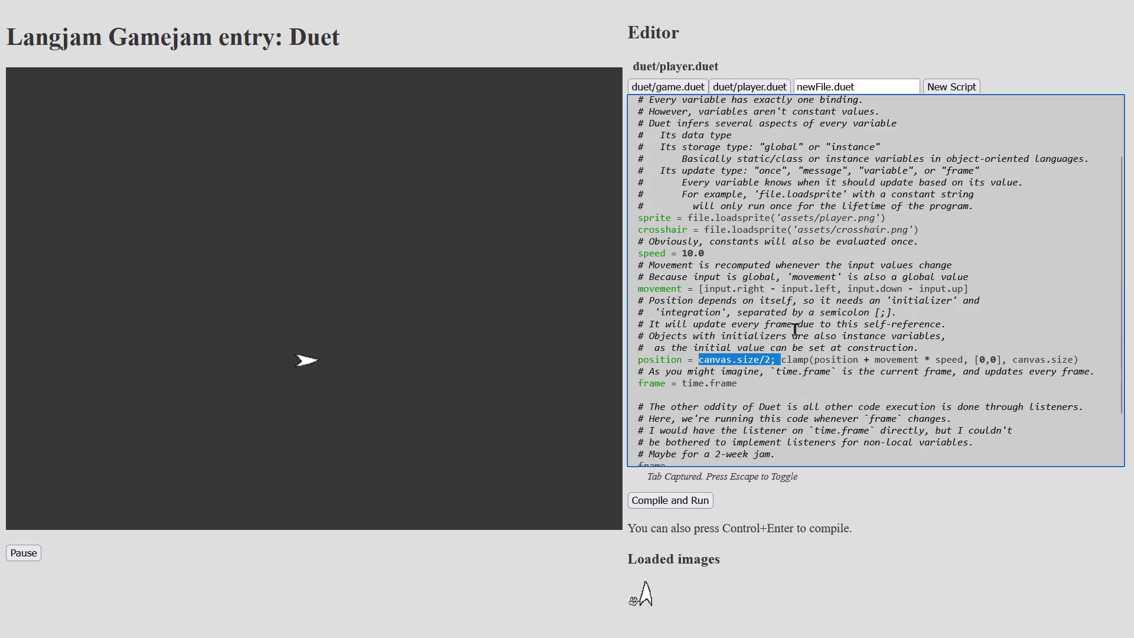
click(668, 87)
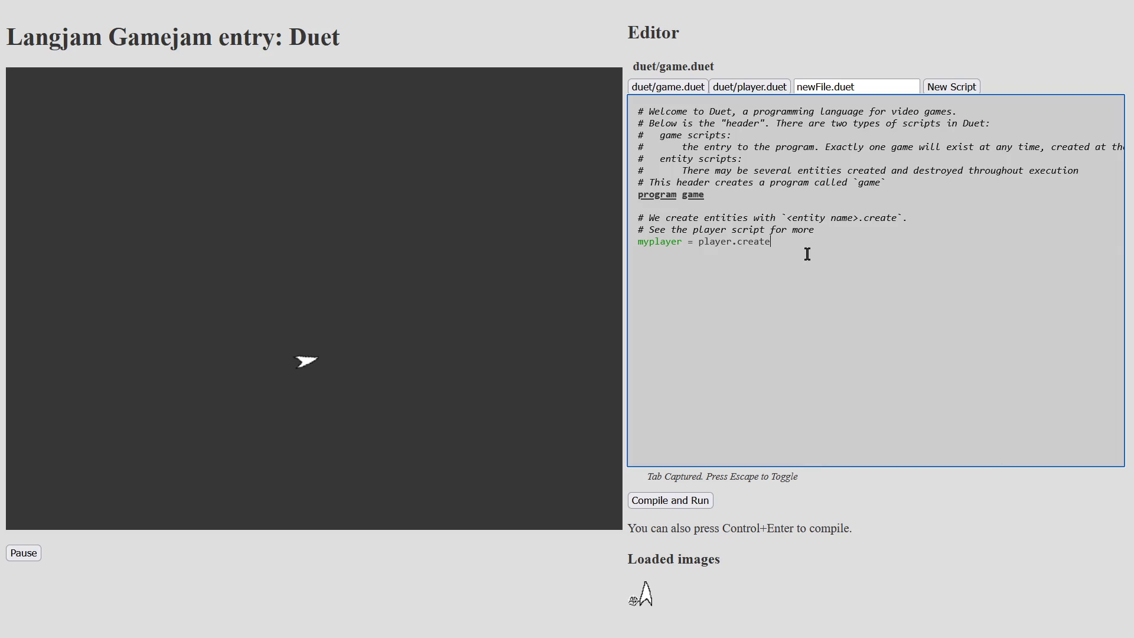
- In player.duet, select the frame listener code and the time.frame binding
click(731, 89)
scroll(720, 369, down, 3)
double_click(655, 413)
click(647, 416)
mouse_move(639, 416)
mouse_down()
mouse_move(870, 440)
mouse_move(929, 458)
mouse_up()
click(640, 417)
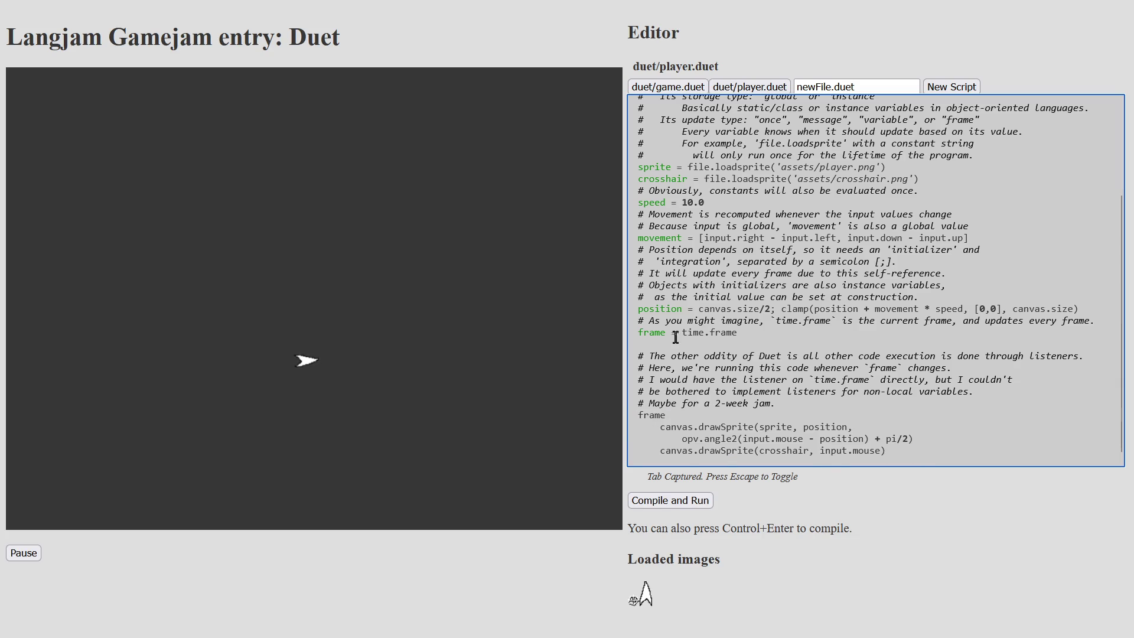
drag(681, 333, 742, 333)
double_click(721, 333)
double_click(698, 333)
click(735, 332)
double_click(722, 332)
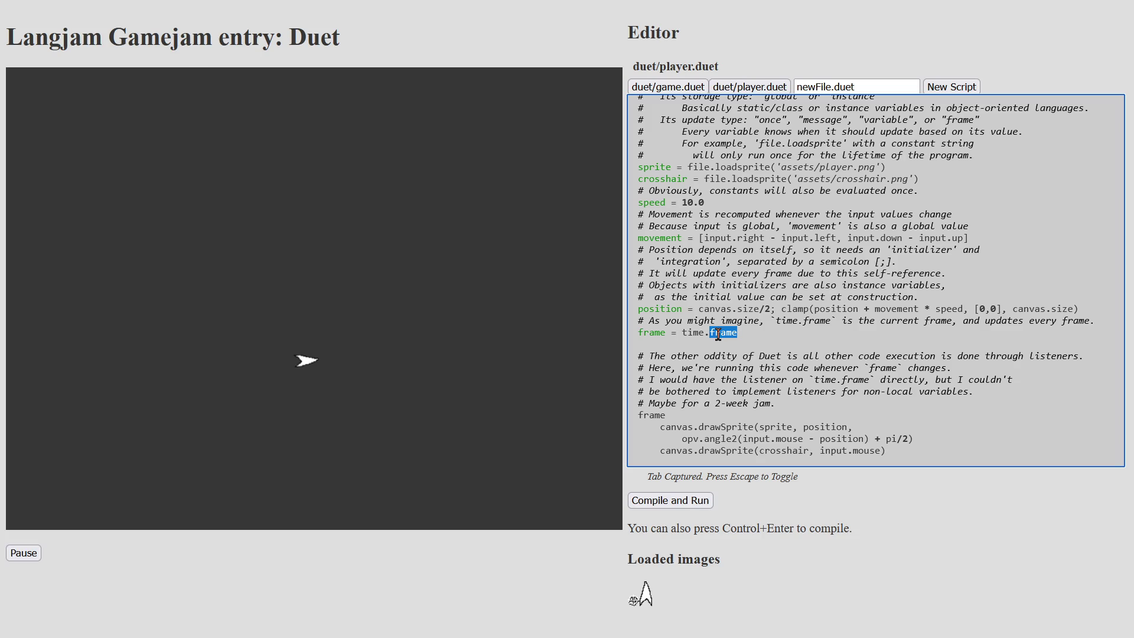
click(745, 332)
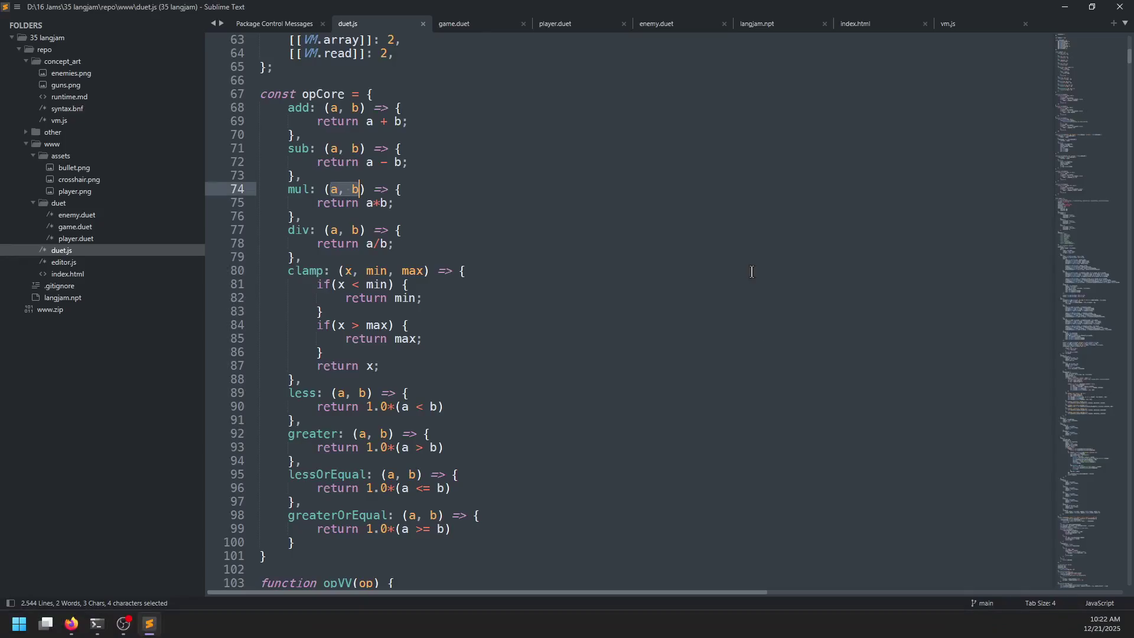
- Open player.duet in Sublime Text
key(alt+Tab)
click(558, 24)
scroll(530, 236, down, 3)
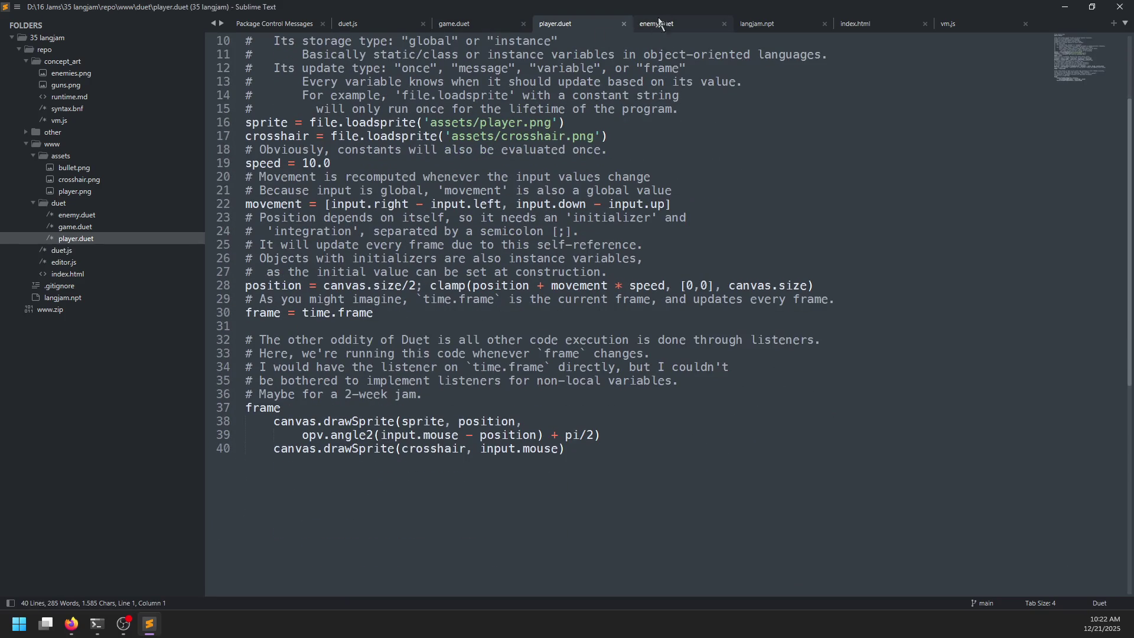
- Add the line 'enemyCount = floor(time.frame/20)' to game.duet
click(478, 24)
key(Return)
key(Return)
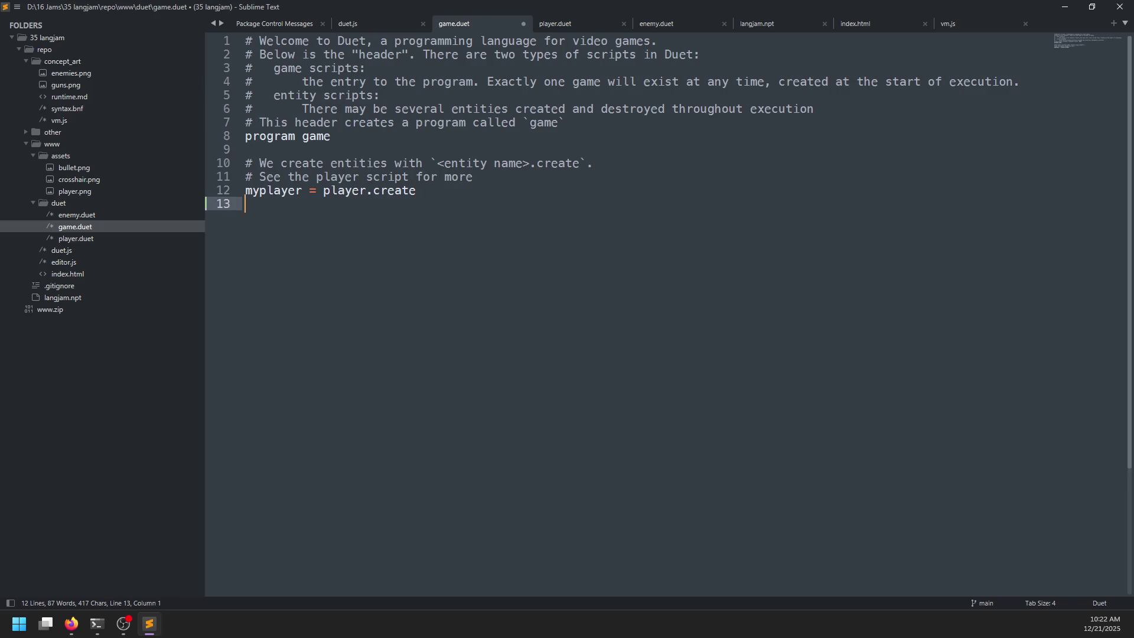
text(enem)
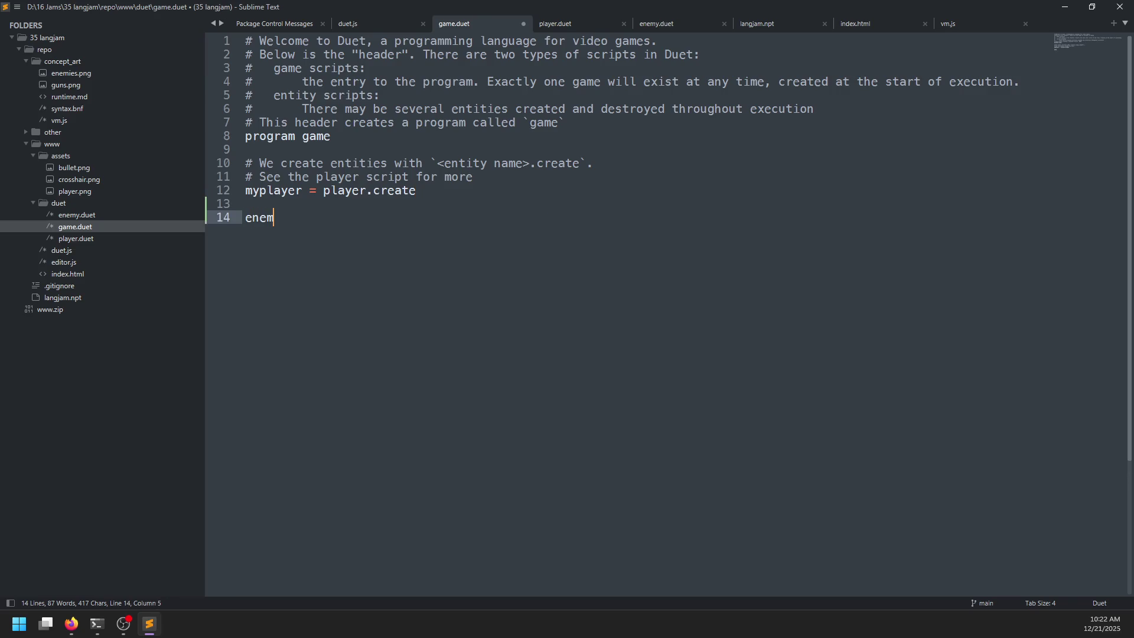
text(yCount = time.frame/)
text(20))
text(()
text(floor)
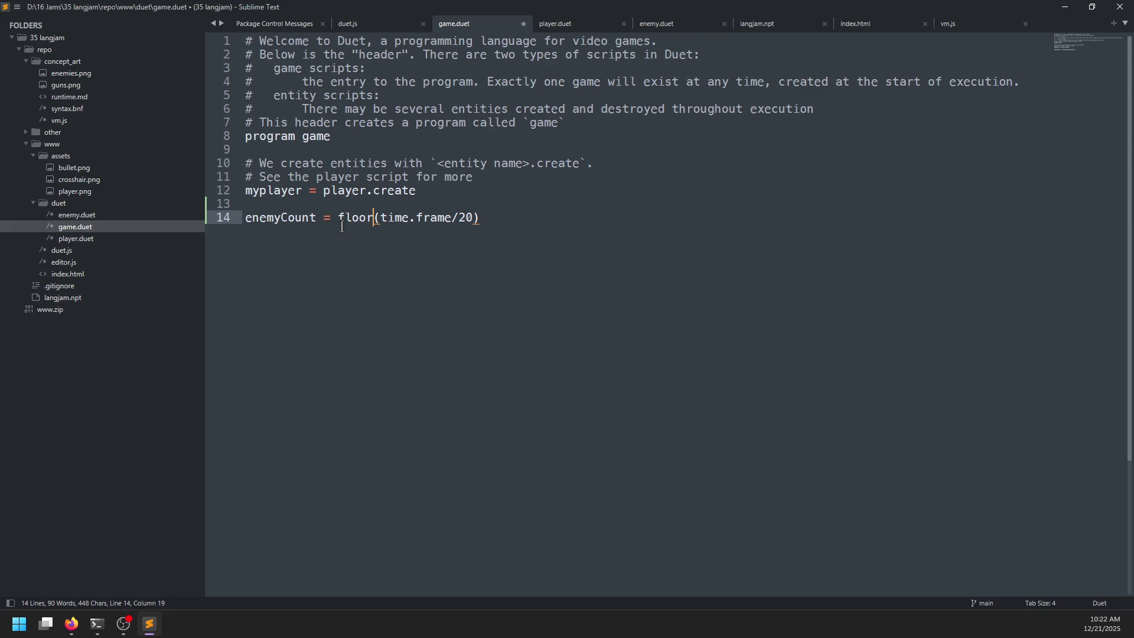
double_click(264, 219)
click(369, 204)
drag(338, 217, 491, 220)
click(422, 219)
drag(381, 218, 473, 218)
double_click(304, 219)
- Add an 'enemyCount' block below it containing an indented 'enemy.create' call
click(413, 296)
key(Return)
key(Return)
text(enemyCount)
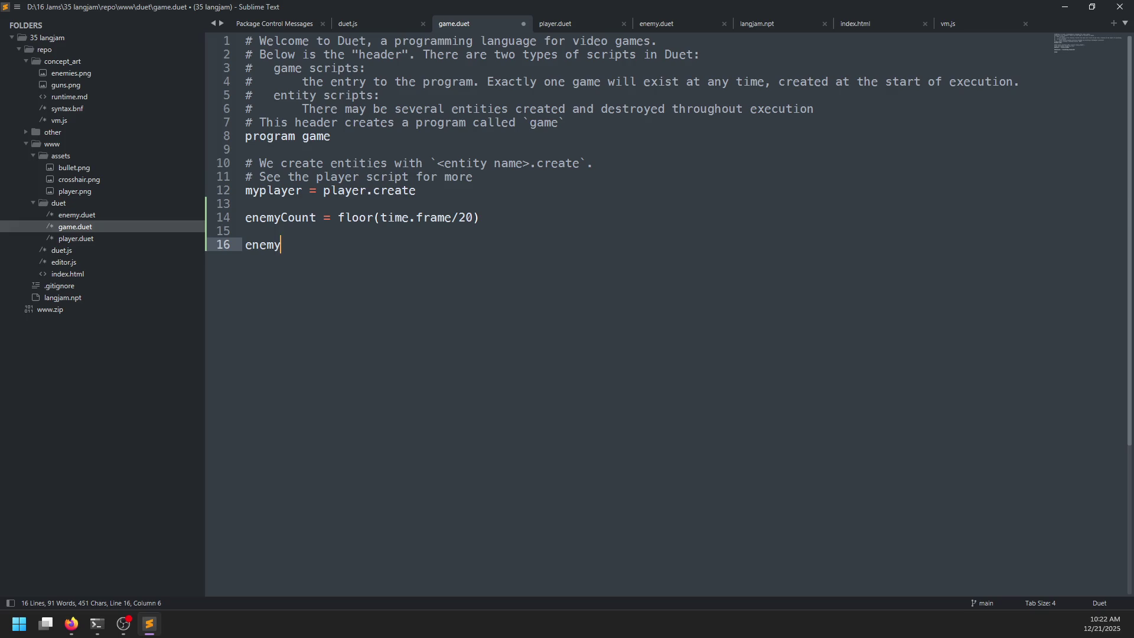
key(Return)
key(Tab)
text(enemy.create)
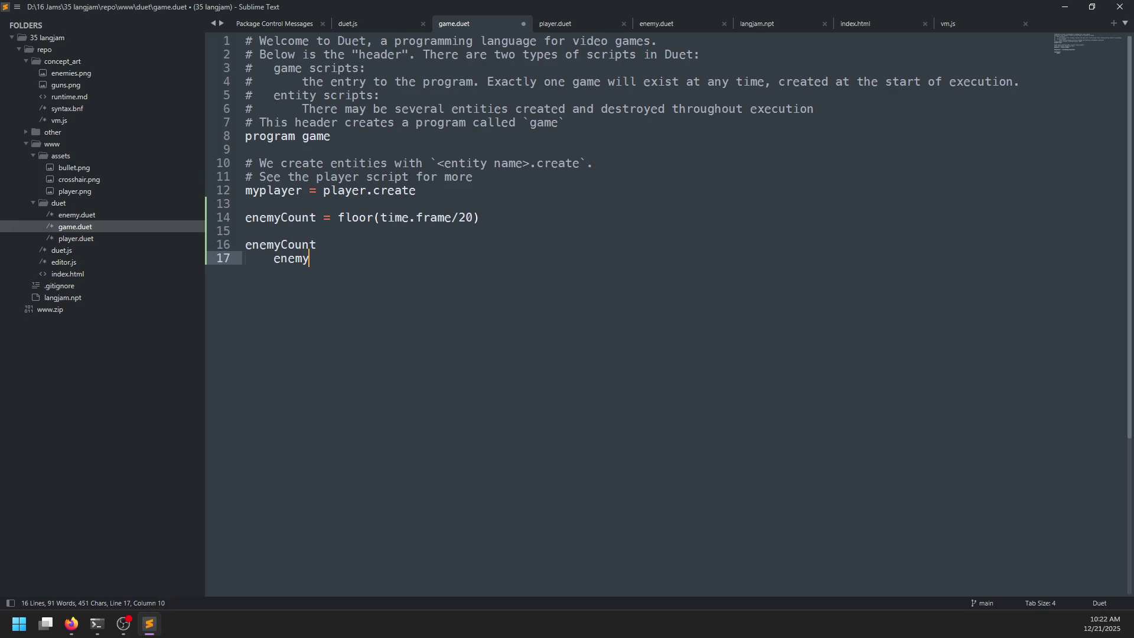
double_click(282, 245)
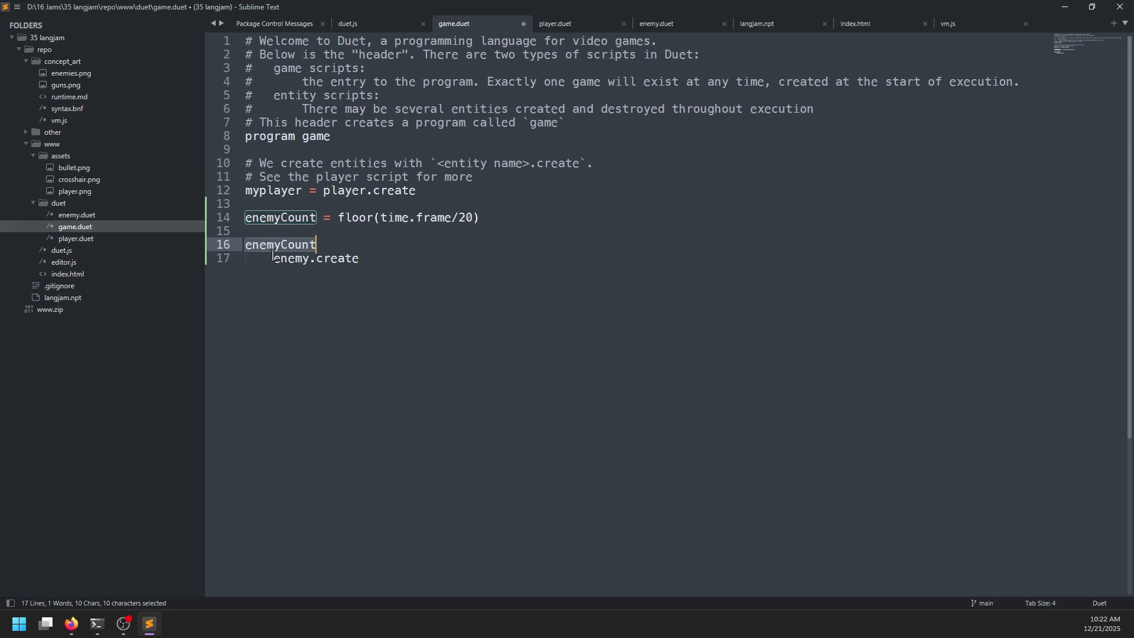
click(405, 263)
drag(405, 263, 224, 252)
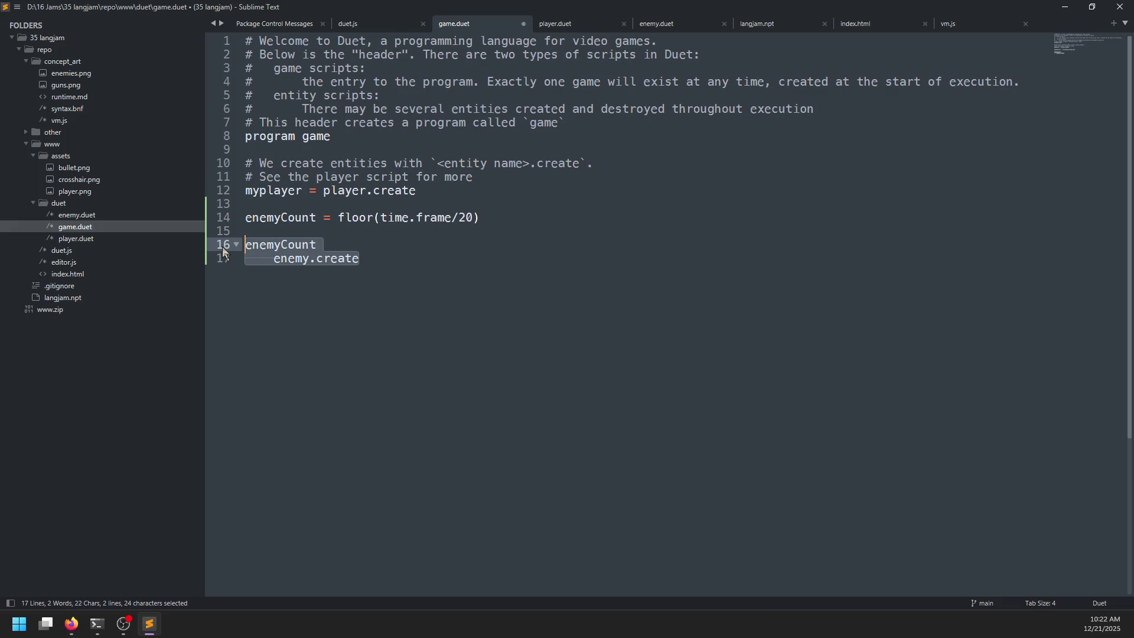
- Look over 'floor' and 'enemyCount' in the new code, then return to the browser
double_click(361, 217)
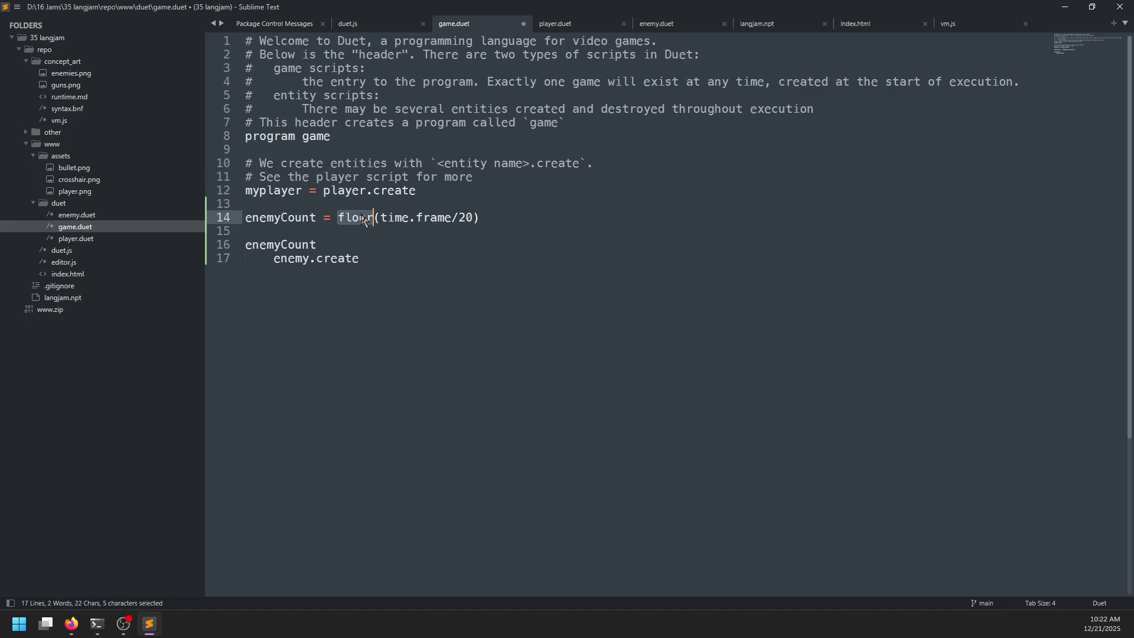
double_click(278, 220)
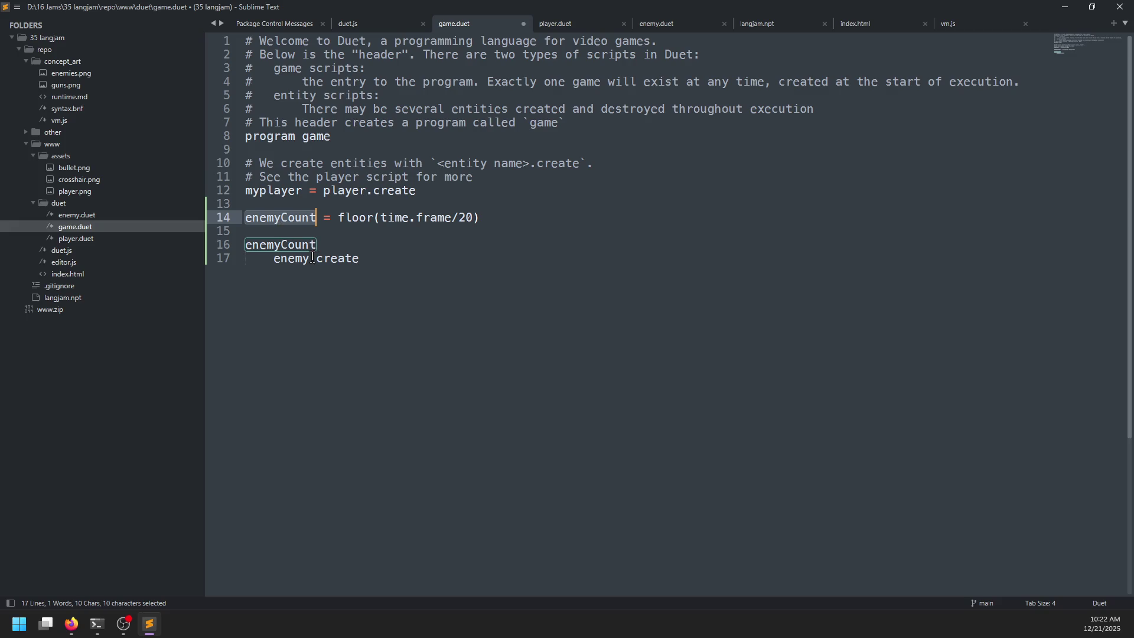
mouse_move(312, 258)
click(367, 248)
click(370, 270)
mouse_move(374, 271)
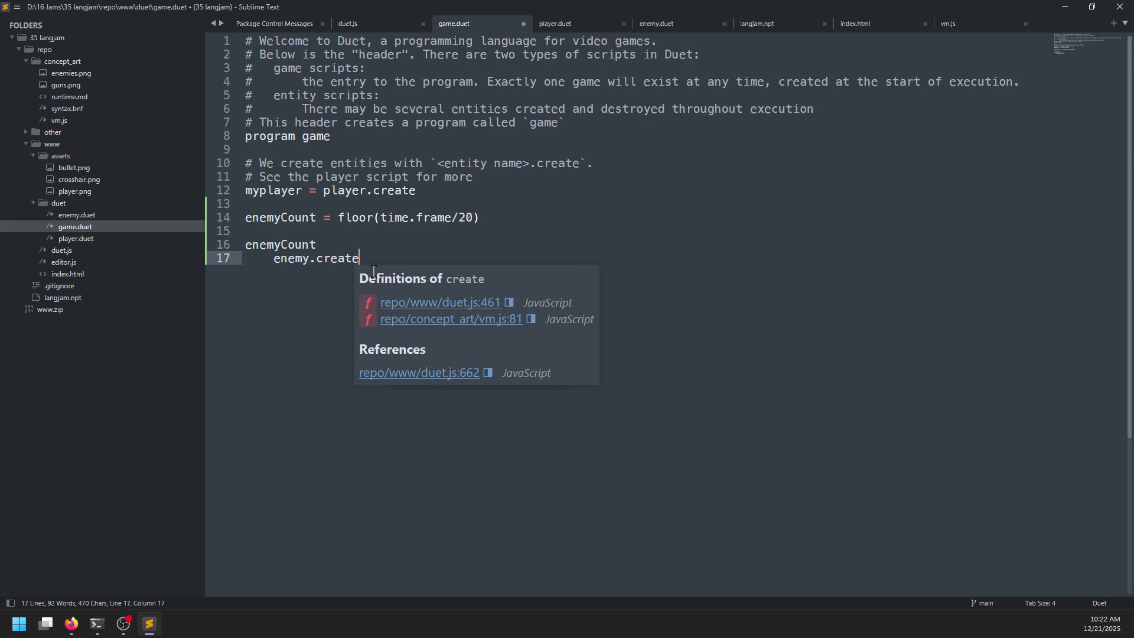
click(266, 231)
double_click(267, 217)
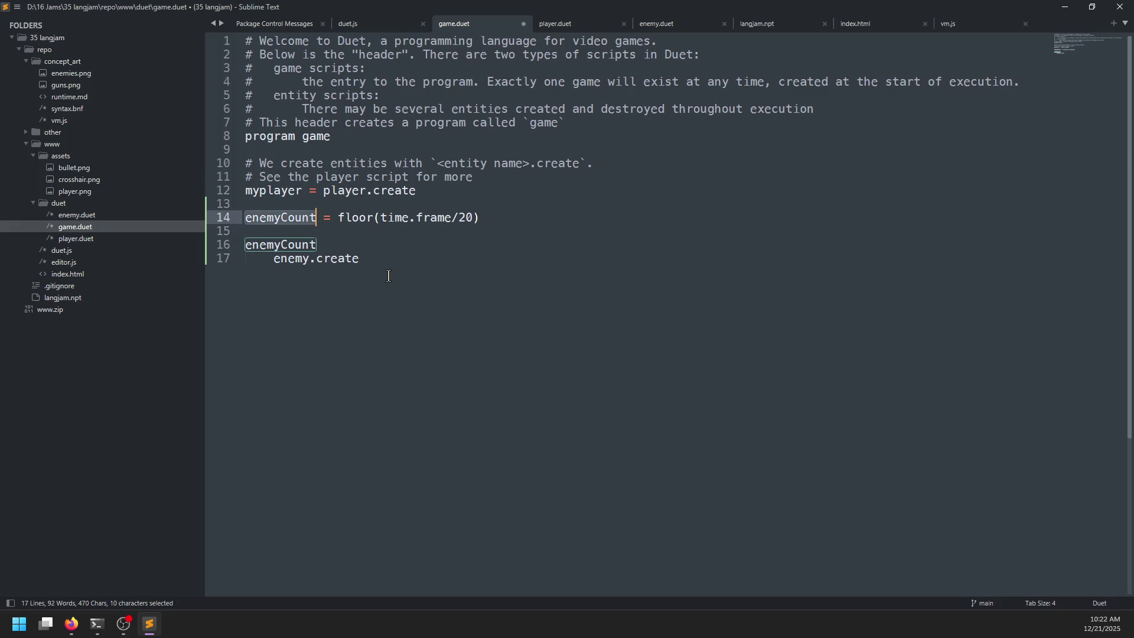
mouse_move(388, 276)
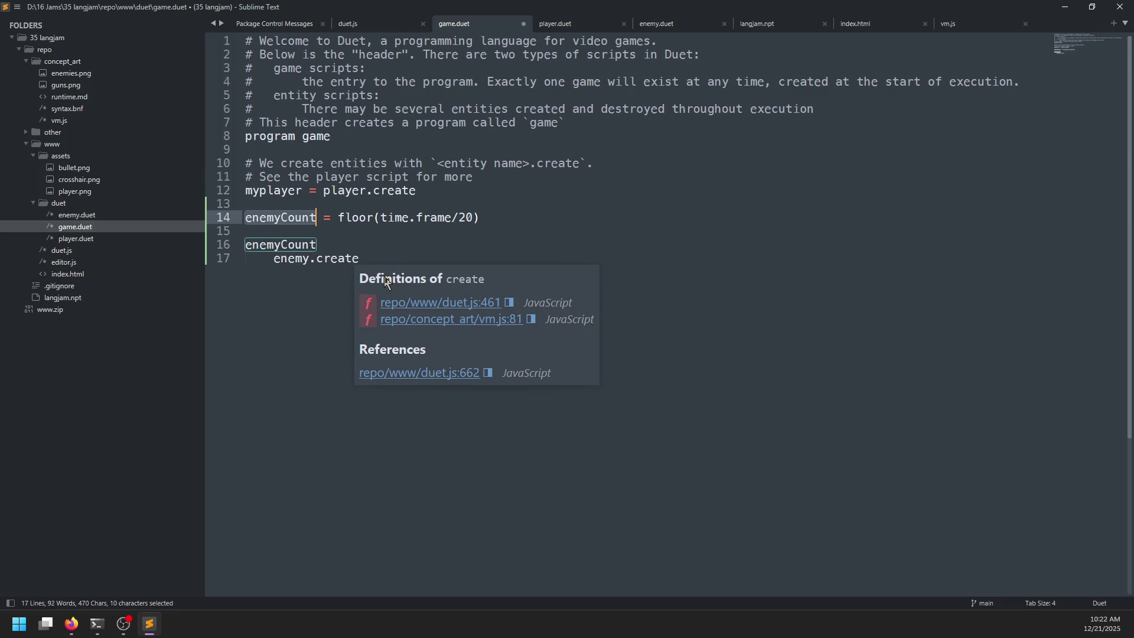
click(384, 257)
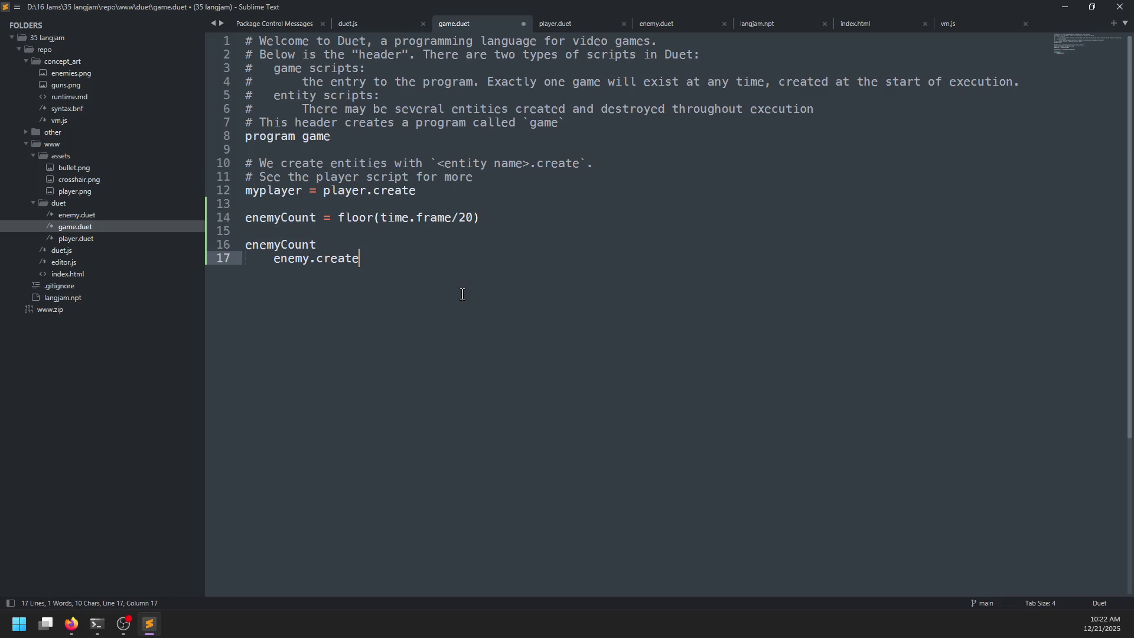
key(alt+Tab)
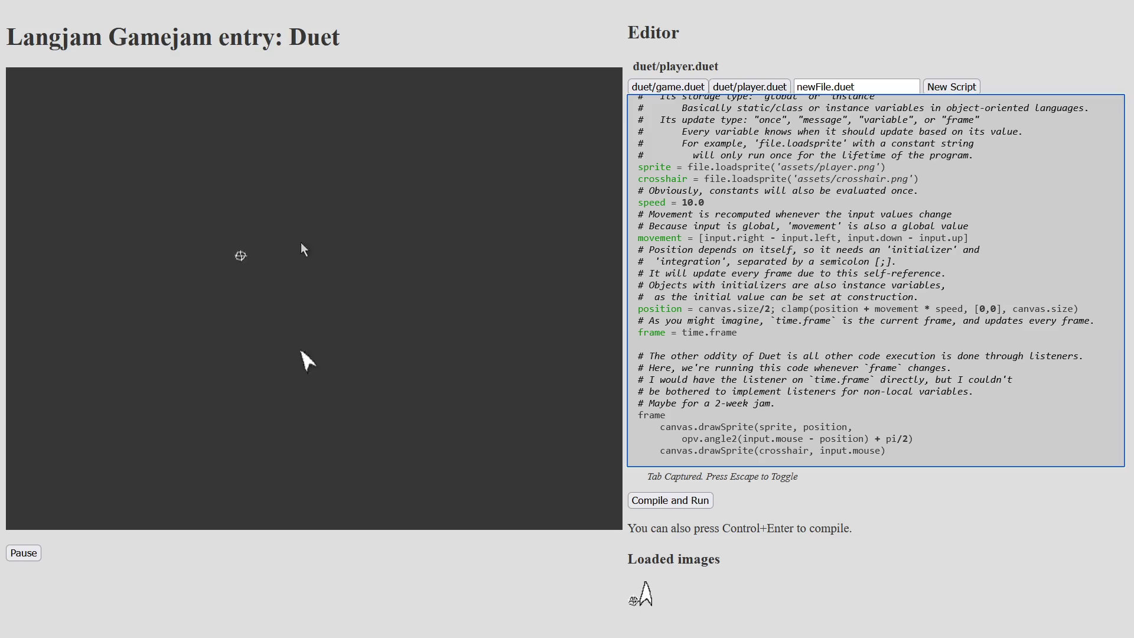
- Play the Duet game, pause it, and exit full screen to the itch.io entry page
click(327, 378)
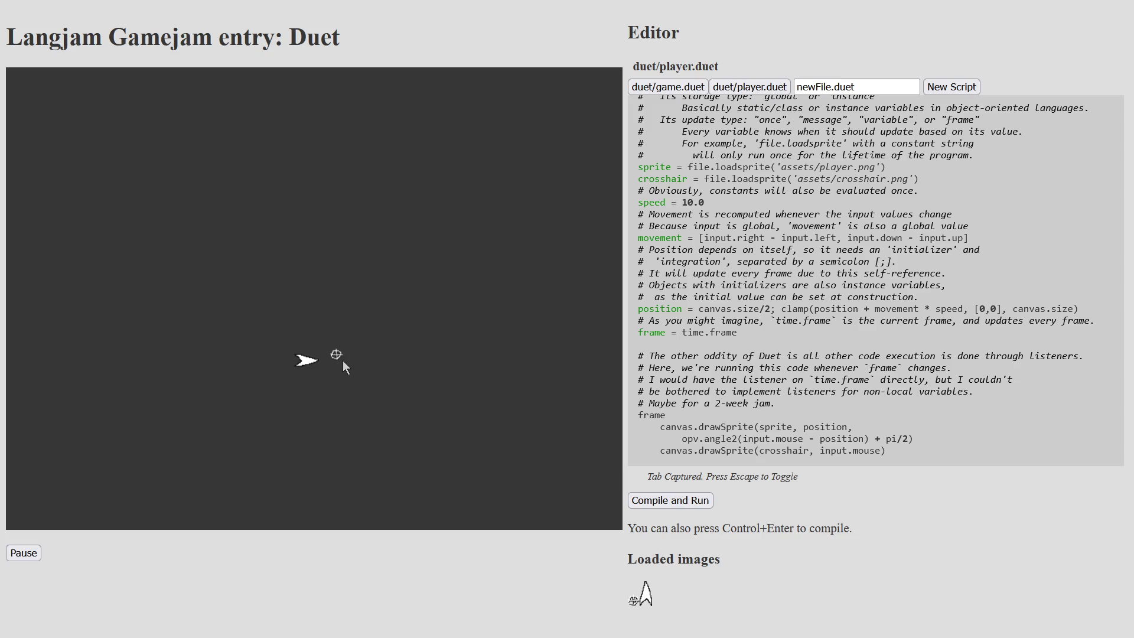
click(21, 552)
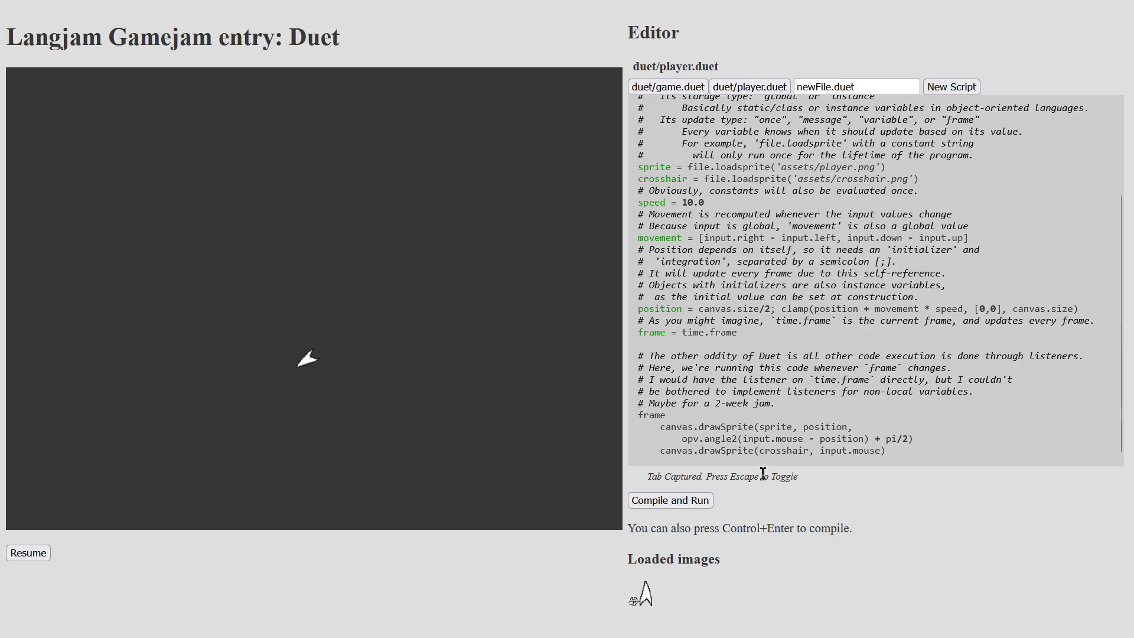
key(Escape)
scroll(508, 381, up, 5)
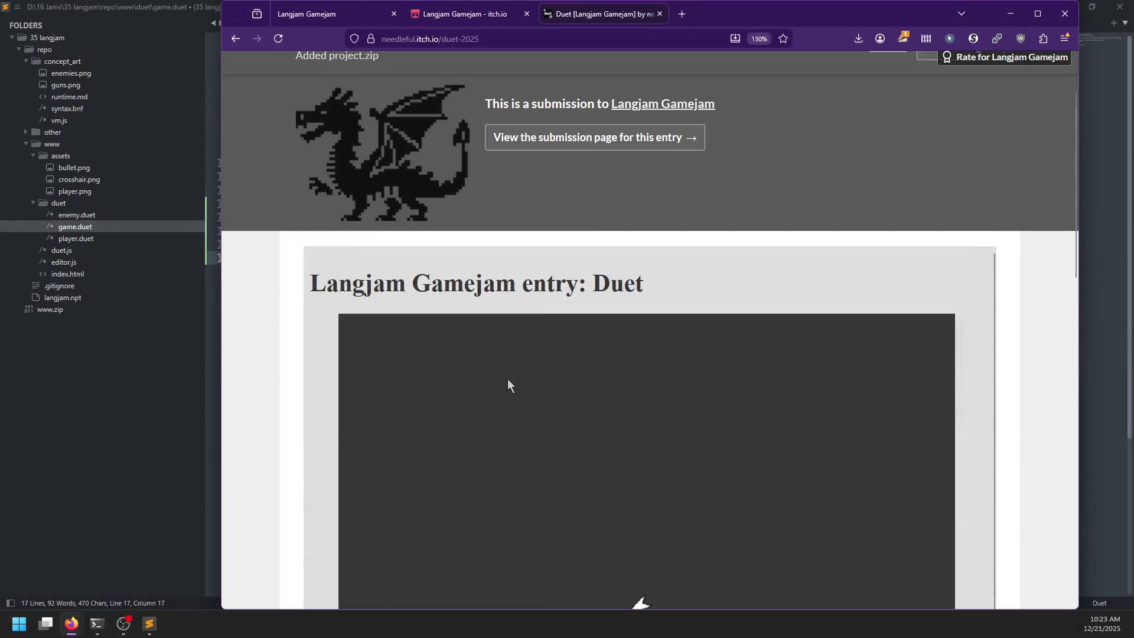
click(1038, 13)
scroll(203, 362, down, 6)
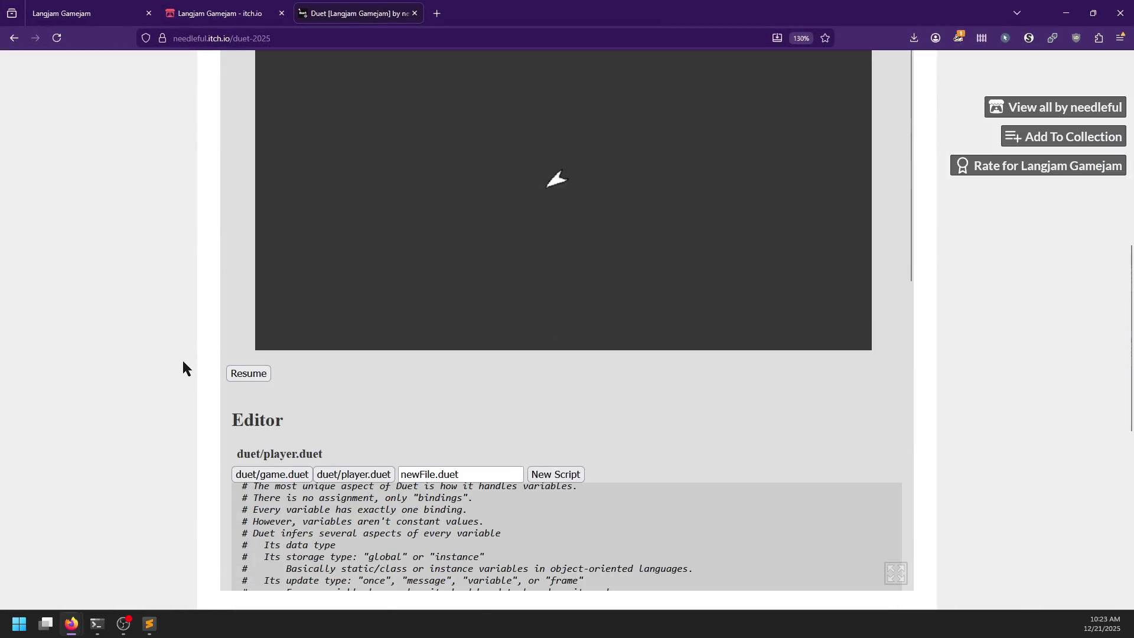
scroll(182, 361, up, 5)
scroll(182, 362, down, 6)
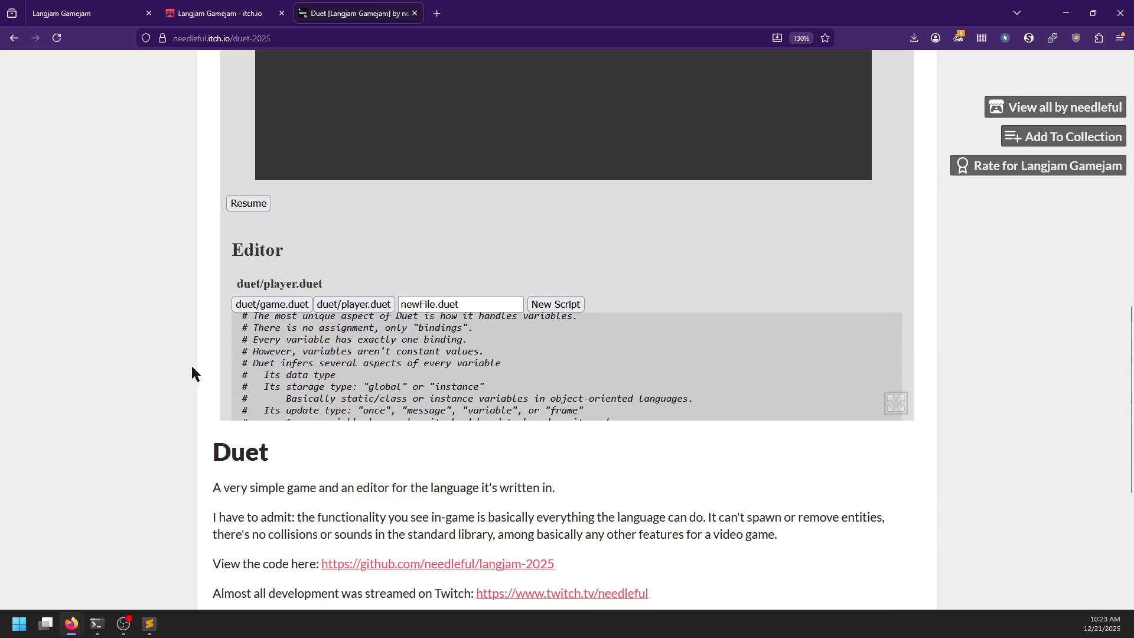
click(624, 373)
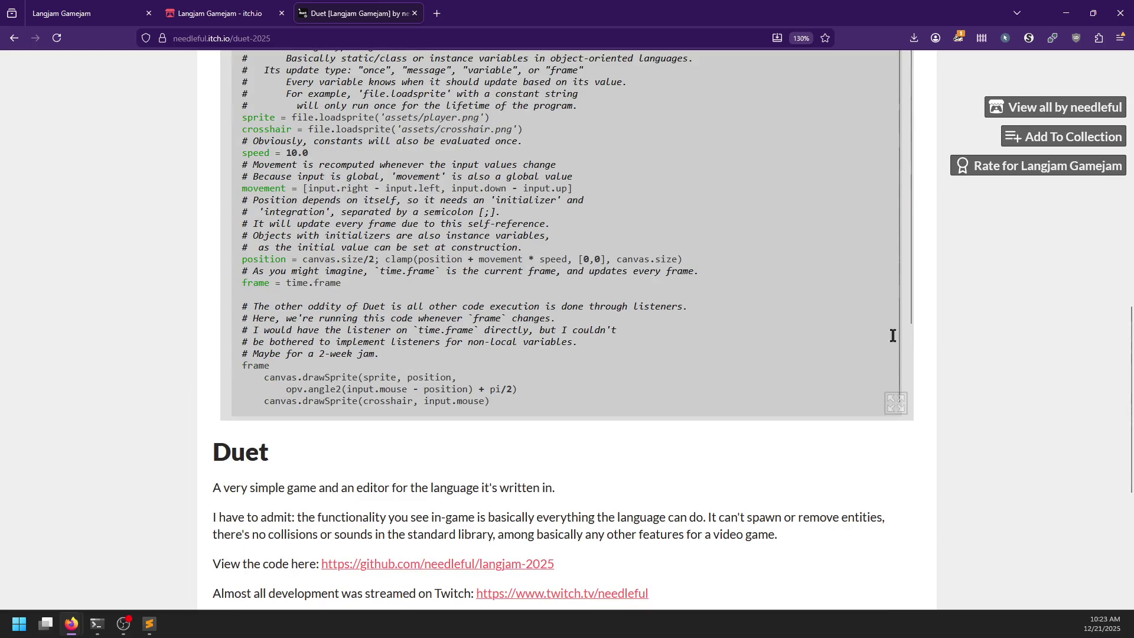
scroll(893, 335, up, 4)
scroll(701, 351, down, 1)
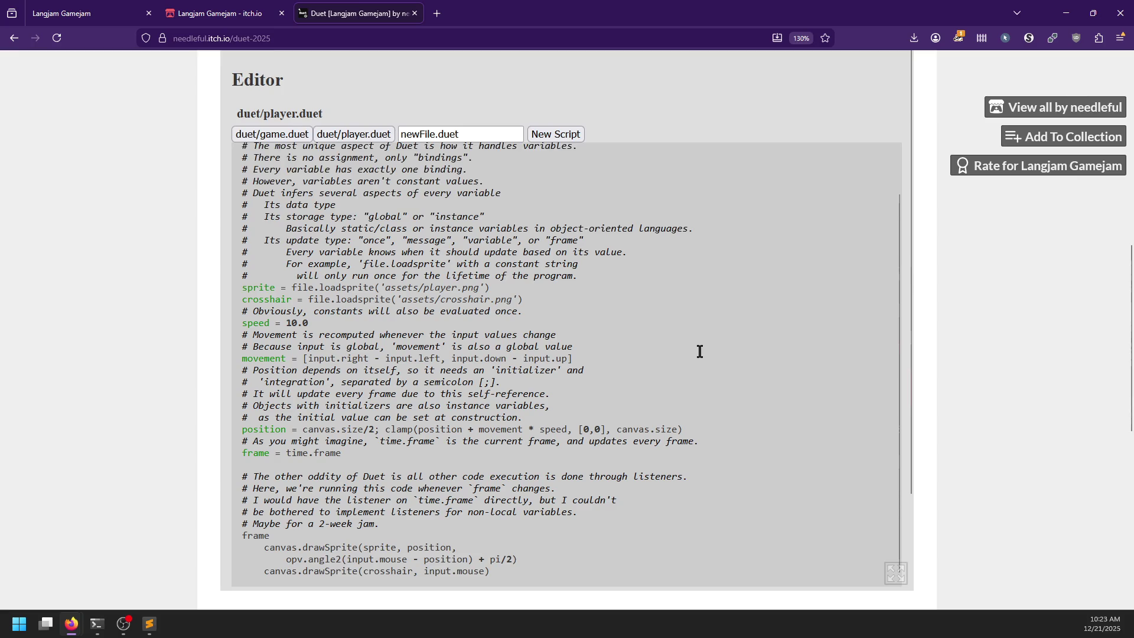
scroll(701, 351, up, 1)
scroll(865, 130, down, 2)
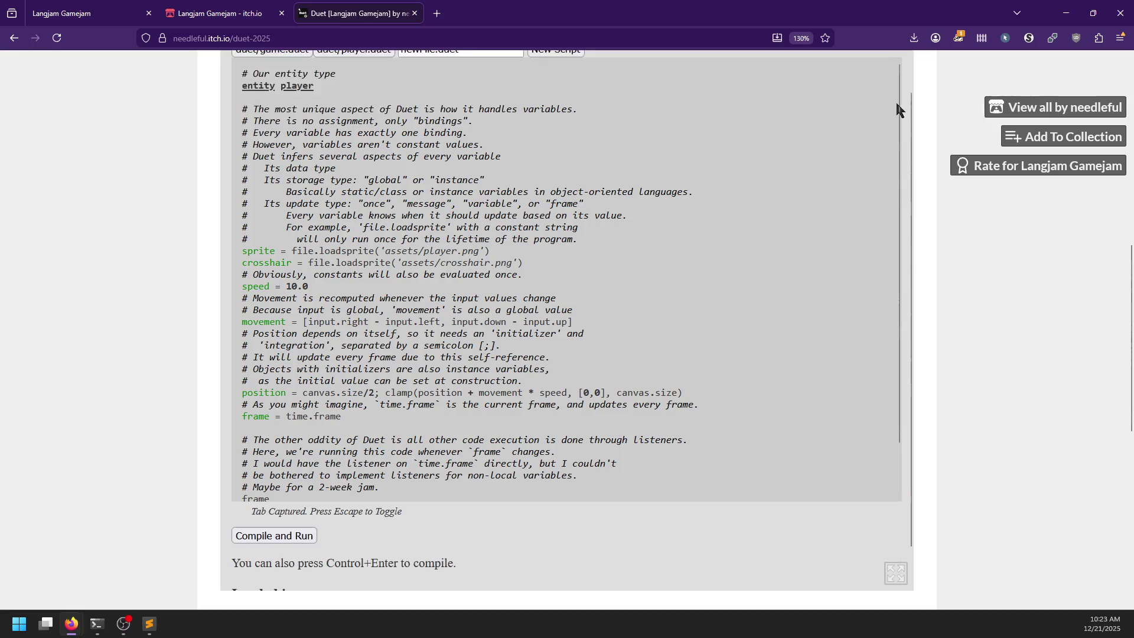
scroll(689, 431, down, 3)
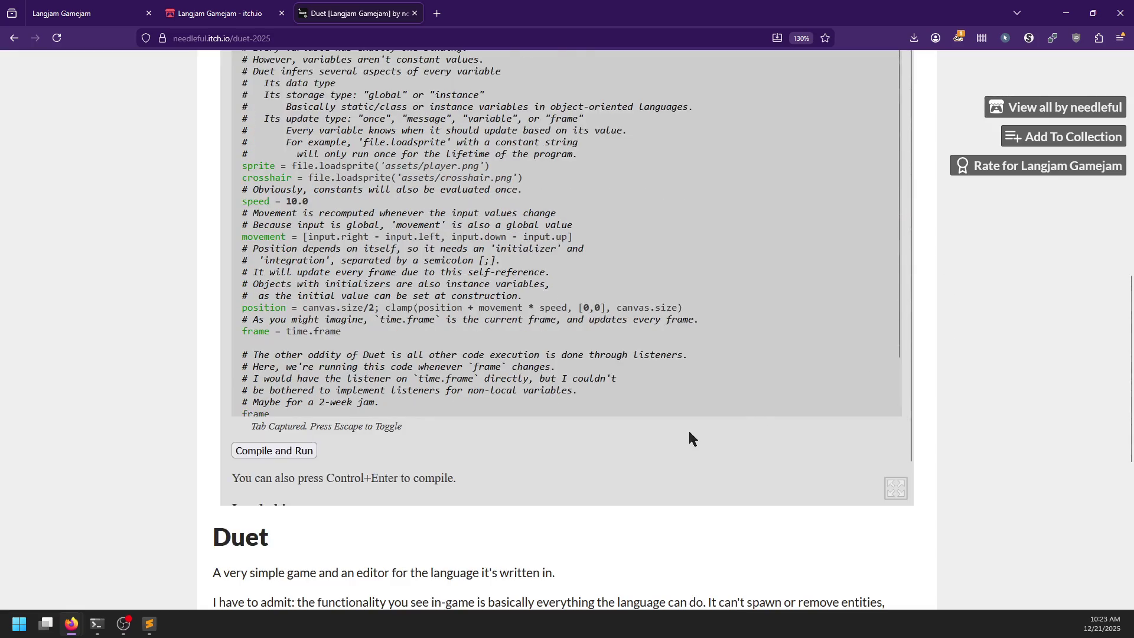
scroll(965, 368, up, 4)
scroll(537, 372, up, 6)
scroll(655, 389, down, 5)
scroll(941, 332, down, 6)
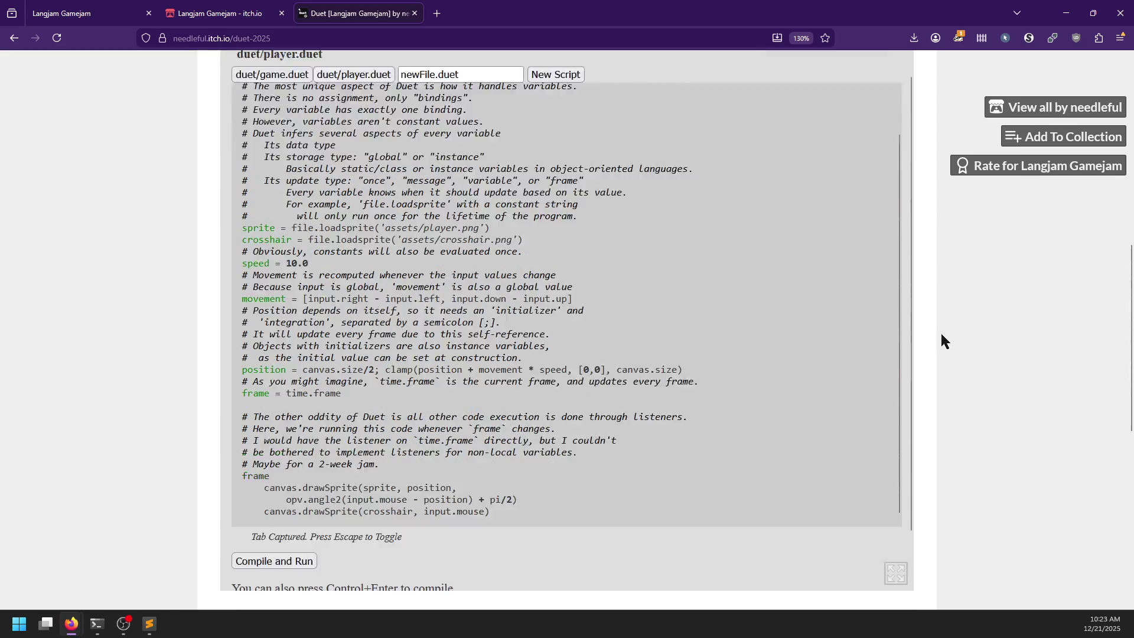
scroll(940, 333, up, 6)
scroll(718, 360, up, 2)
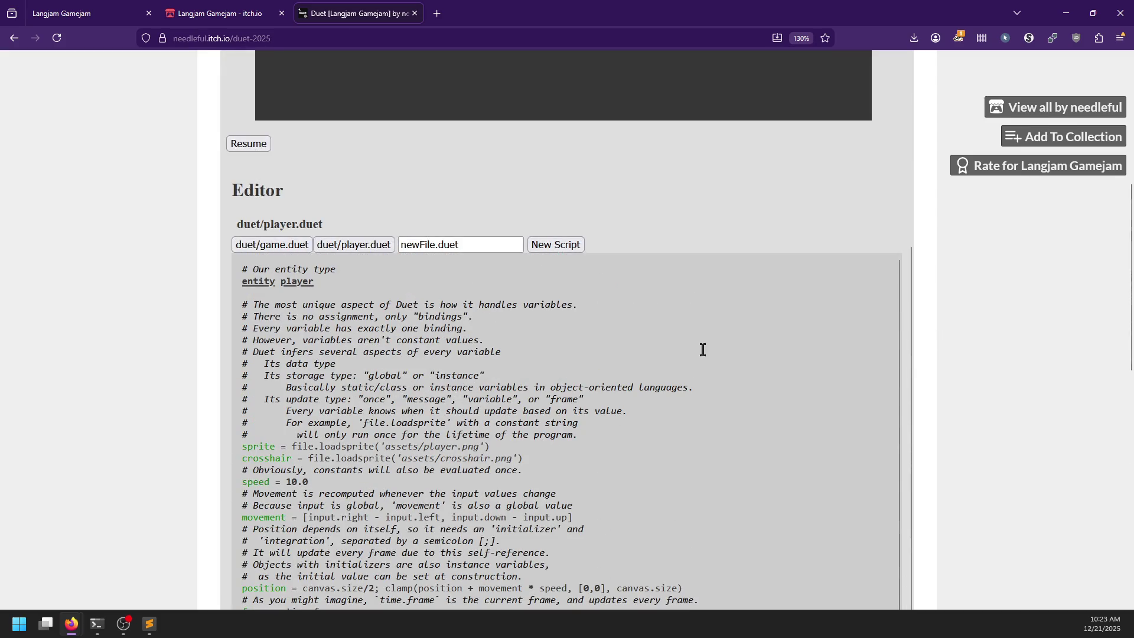
scroll(685, 319, up, 9)
scroll(444, 473, down, 10)
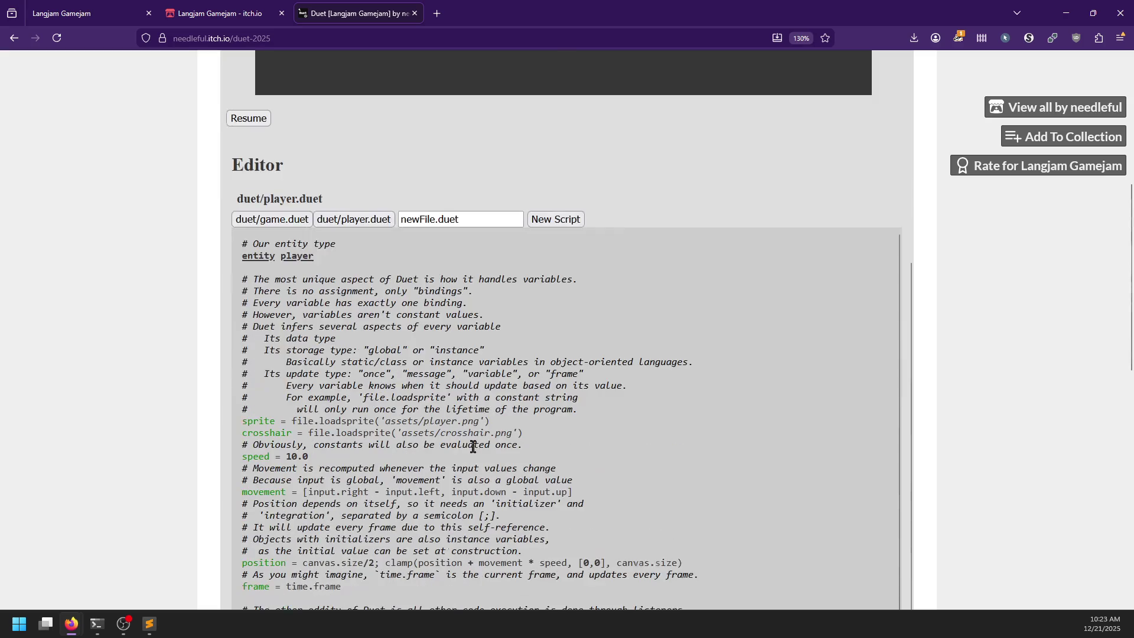
scroll(617, 290, down, 1)
scroll(993, 242, down, 1)
scroll(980, 251, down, 6)
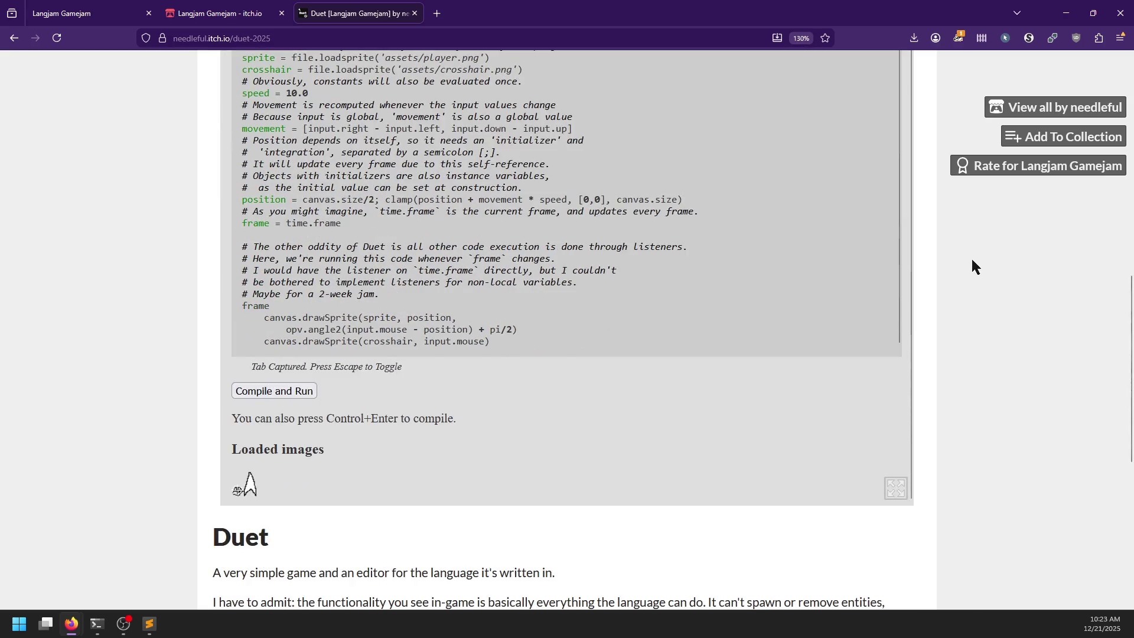
scroll(970, 263, up, 4)
key(alt+Tab)
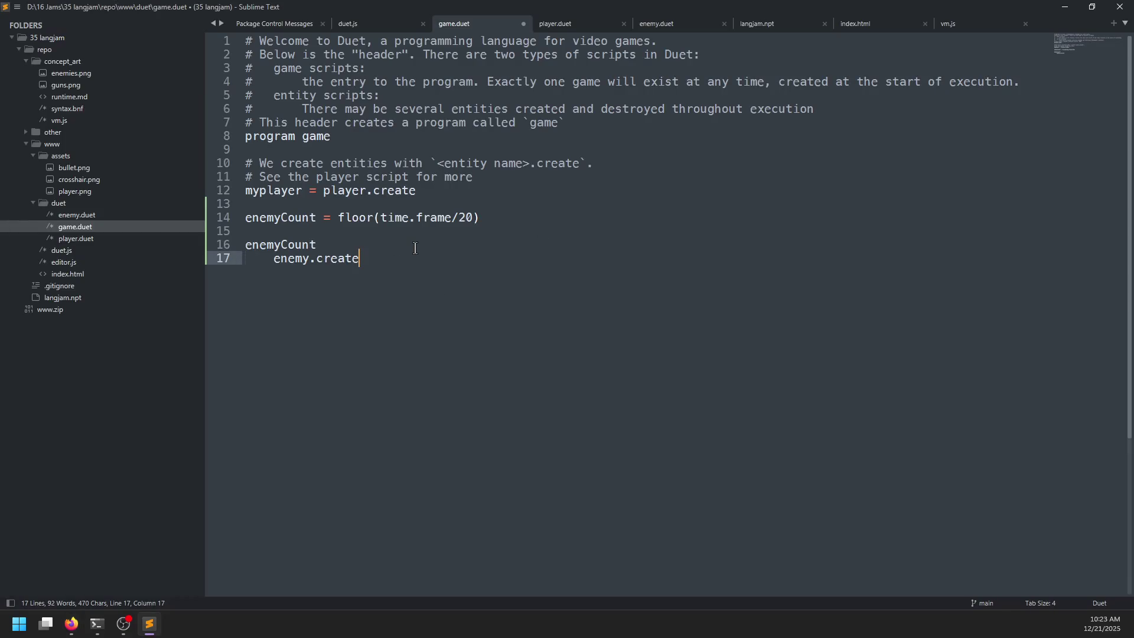
- Save game.duet with its new enemyCount spawning code and check the Duet page in the browser
key(ctrl+s)
key(alt+Tab)
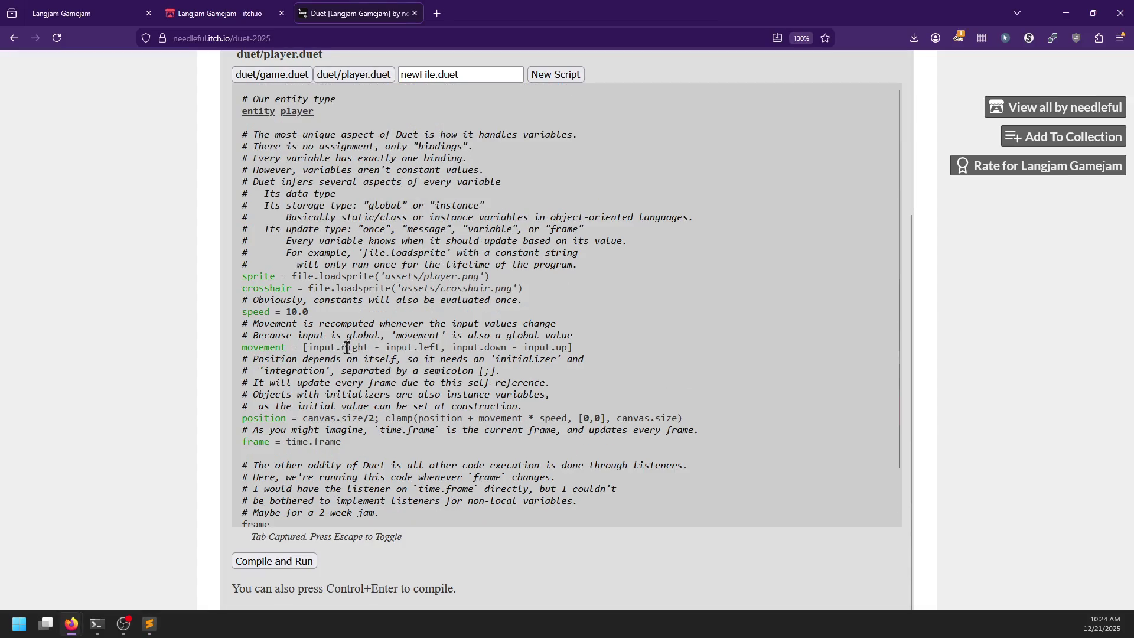
scroll(207, 307, down, 2)
scroll(209, 322, up, 5)
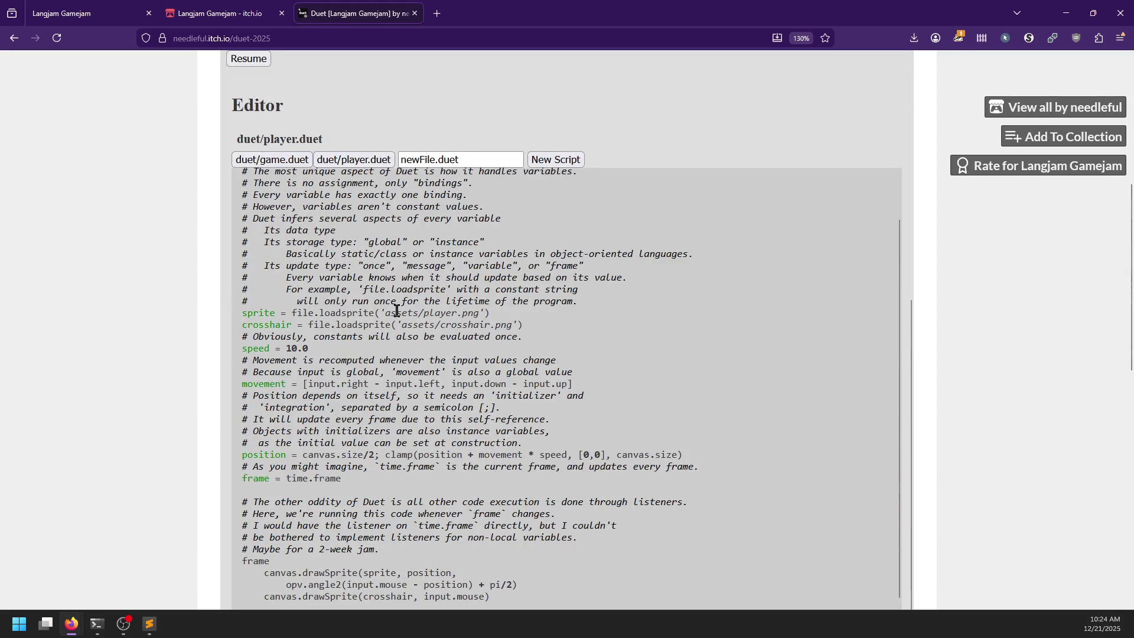
- Return to Sublime Text and show duet.js at the opVSS and opVVV helpers
key(alt+Tab)
click(385, 18)
scroll(498, 242, down, 5)
scroll(497, 248, down, 20)
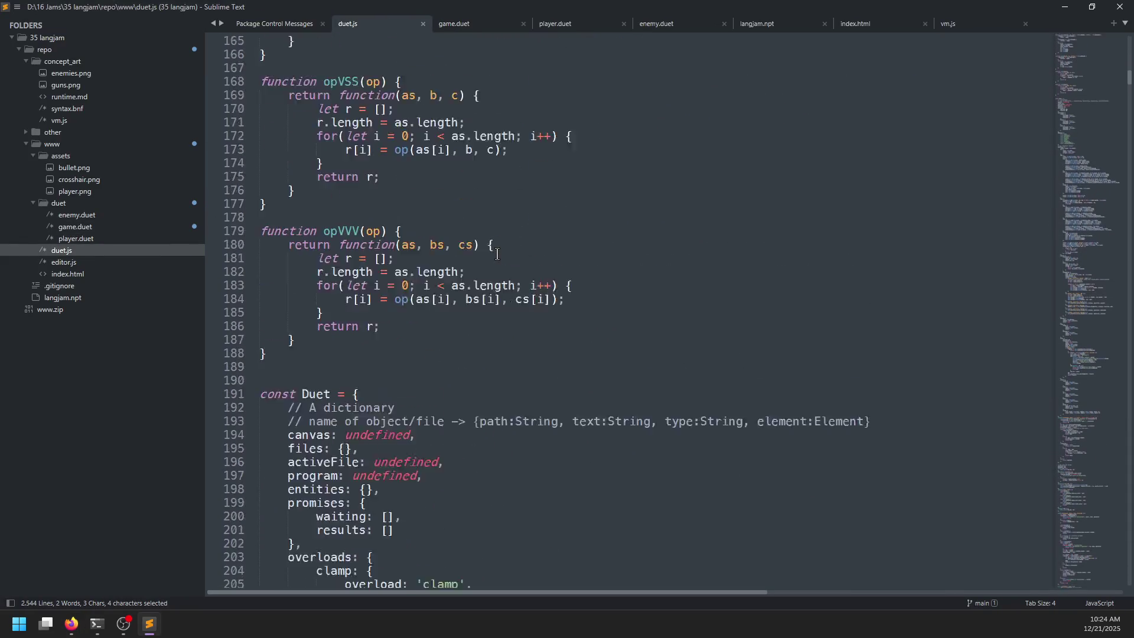
- Inspect the sign, arctan and angle2 definitions in duet.js, then go back to the Duet page
scroll(498, 251, down, 20)
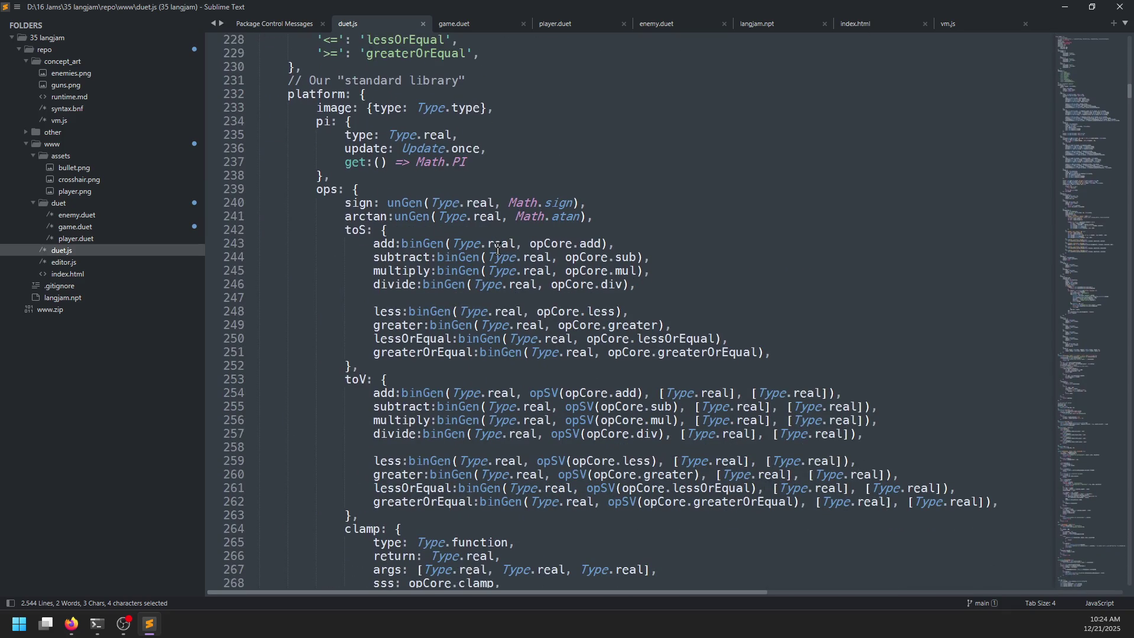
double_click(358, 202)
double_click(366, 217)
scroll(442, 224, down, 1)
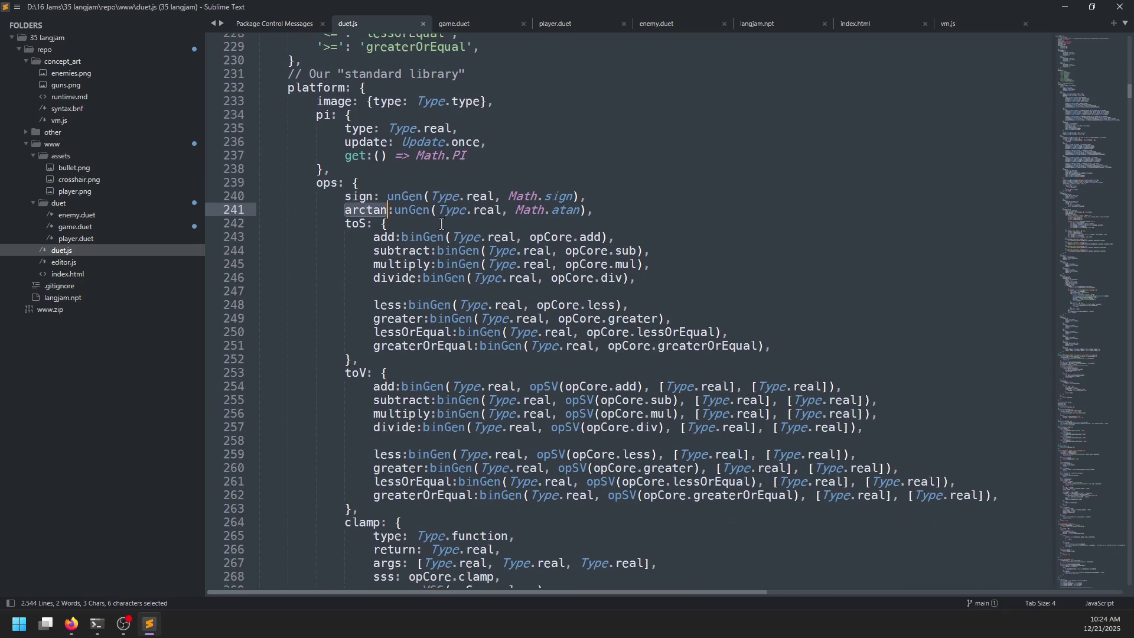
scroll(442, 224, down, 10)
double_click(378, 312)
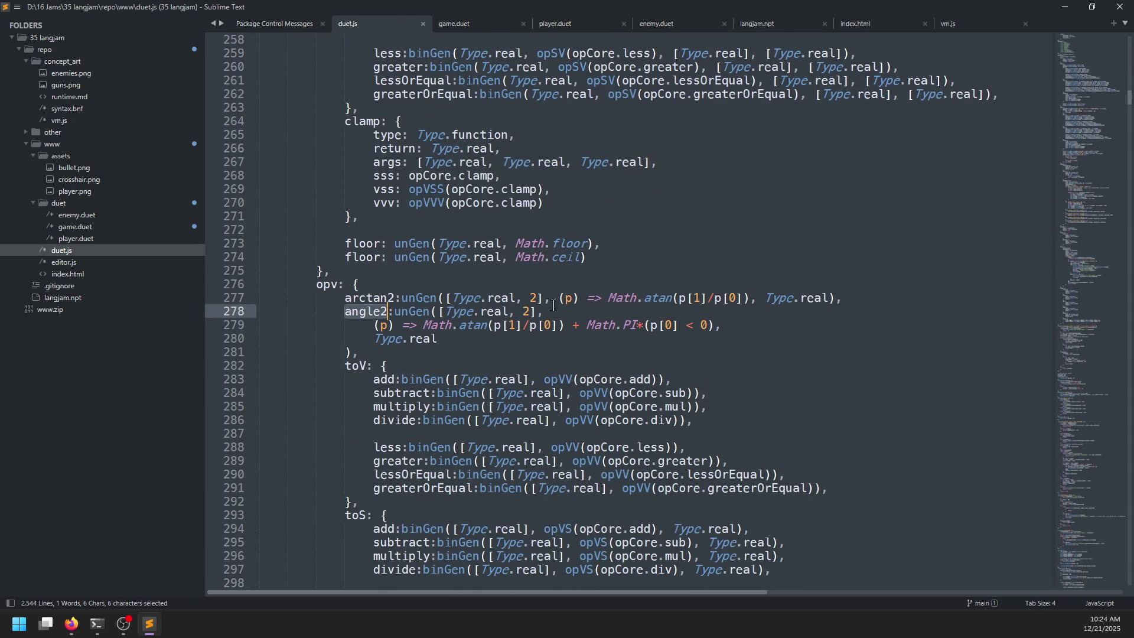
click(424, 351)
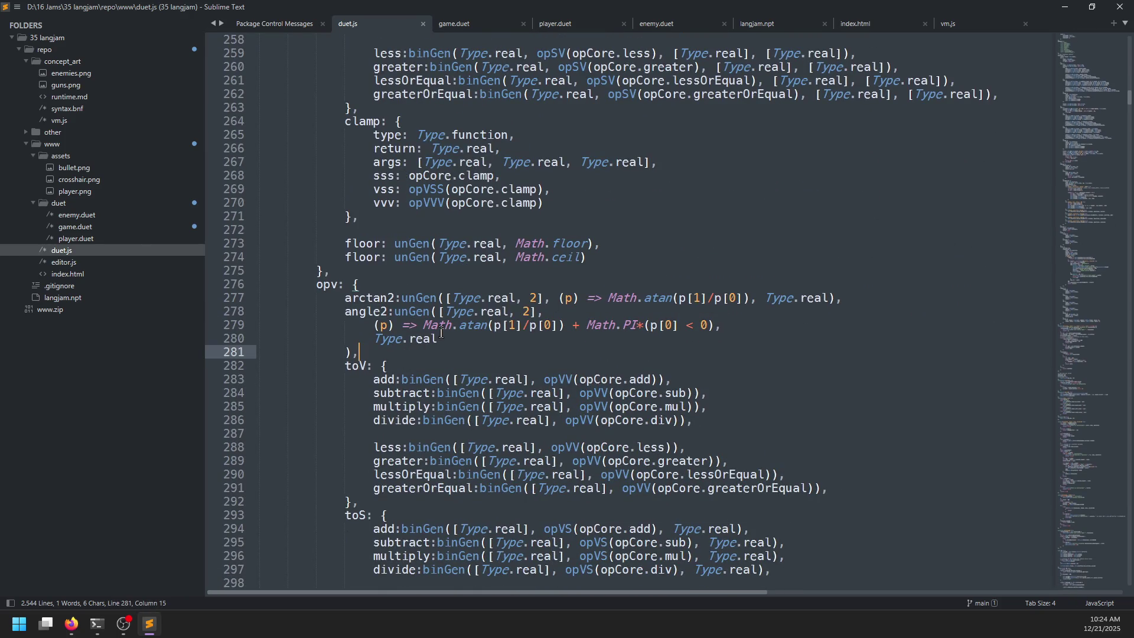
key(alt+Tab)
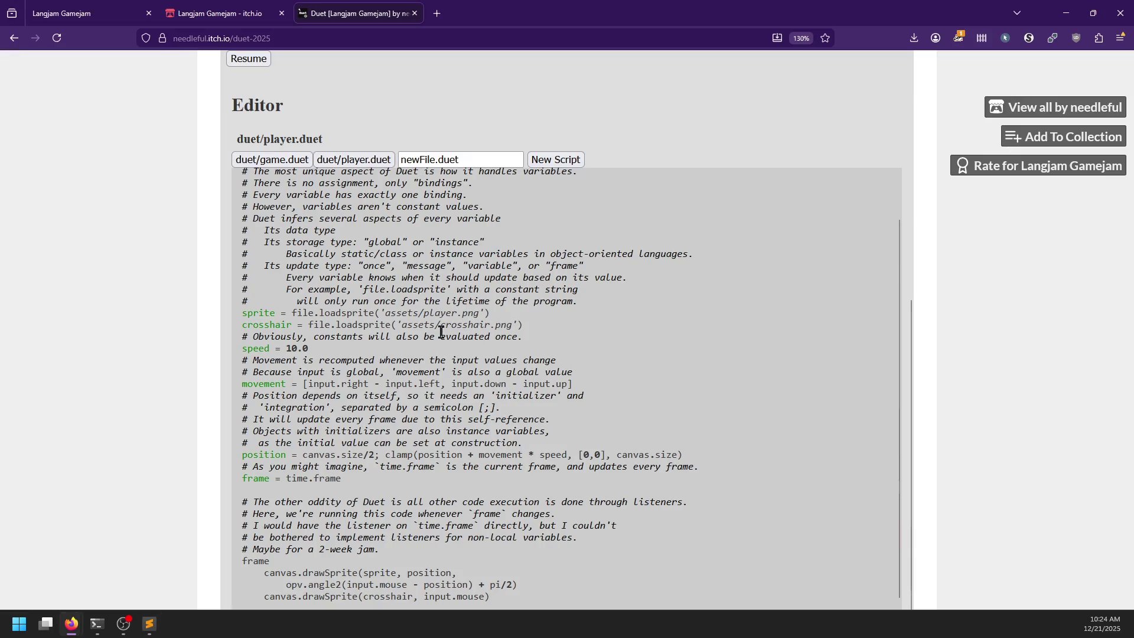
scroll(246, 392, down, 5)
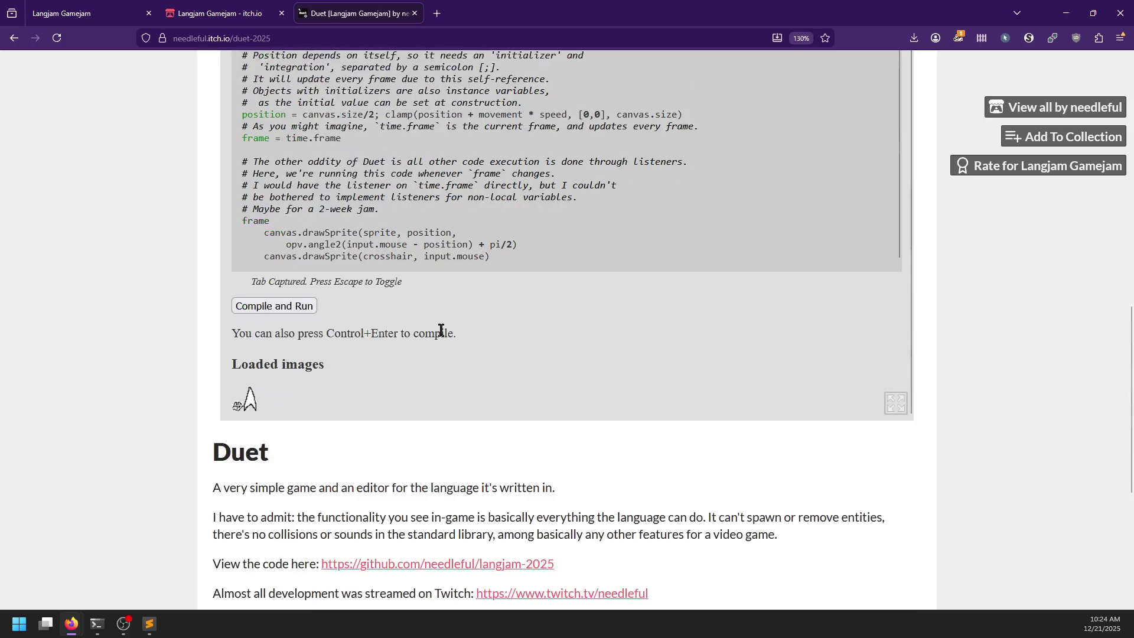
scroll(218, 360, up, 15)
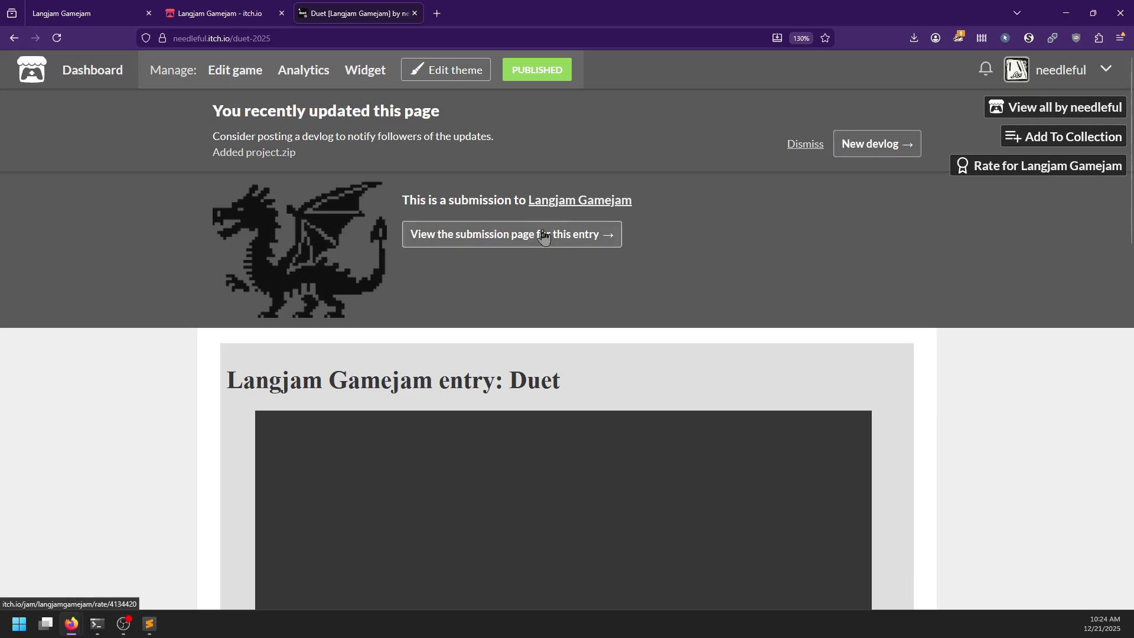
- Close the Duet entry and go to the Langjam Gamejam submissions grid
click(415, 13)
scroll(438, 287, up, 2)
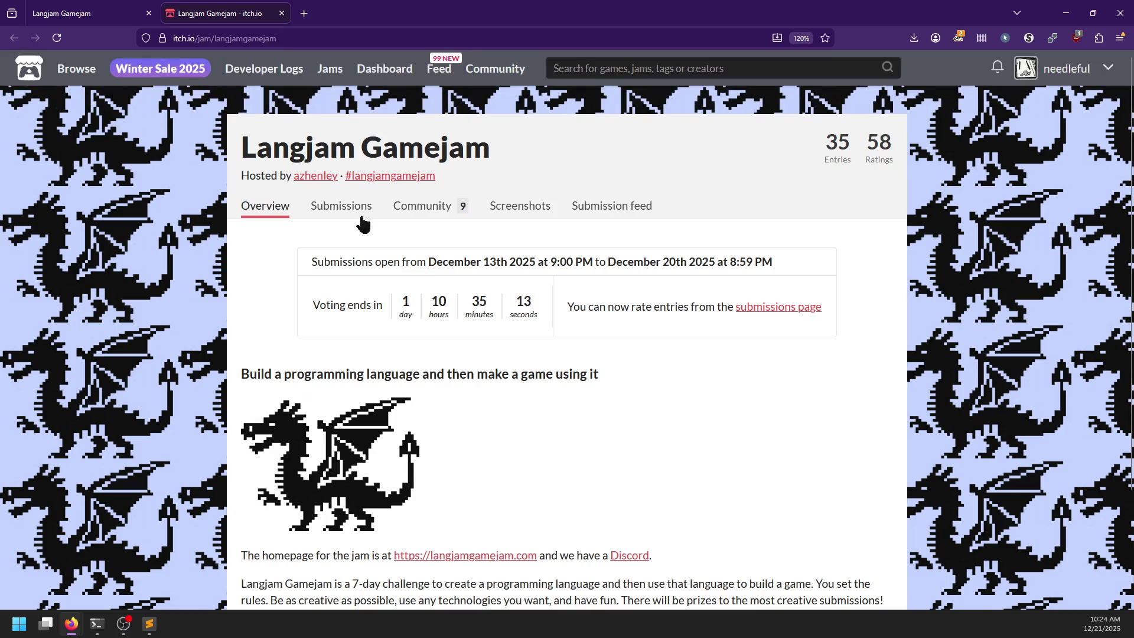
click(358, 198)
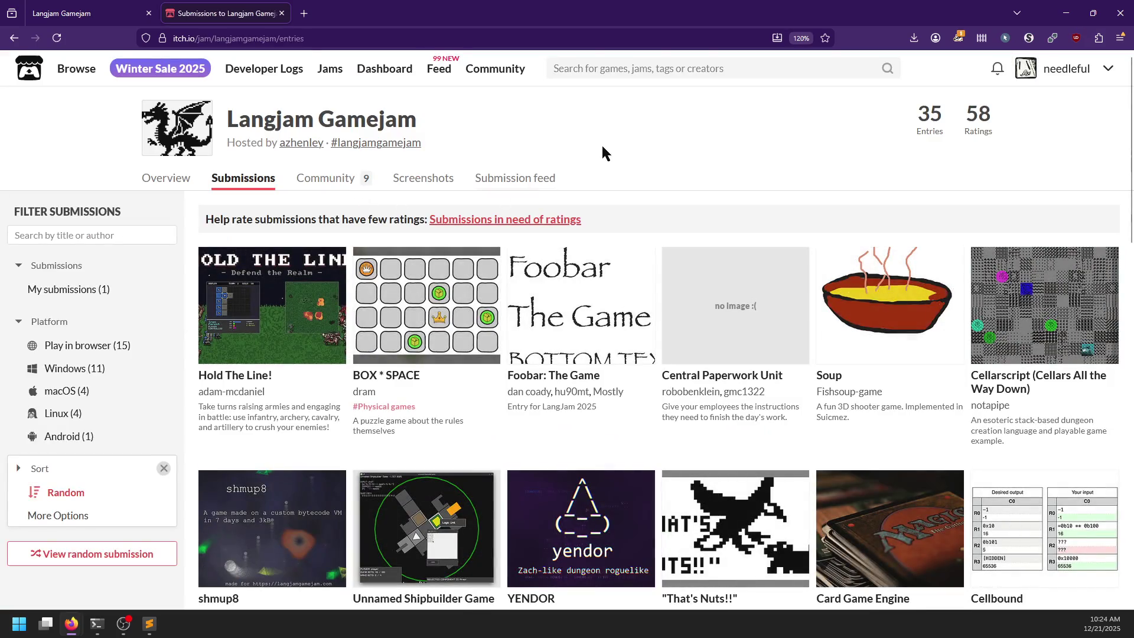
- Scroll through all 35 Langjam submissions, including Duet
scroll(626, 387, down, 2)
scroll(629, 378, down, 4)
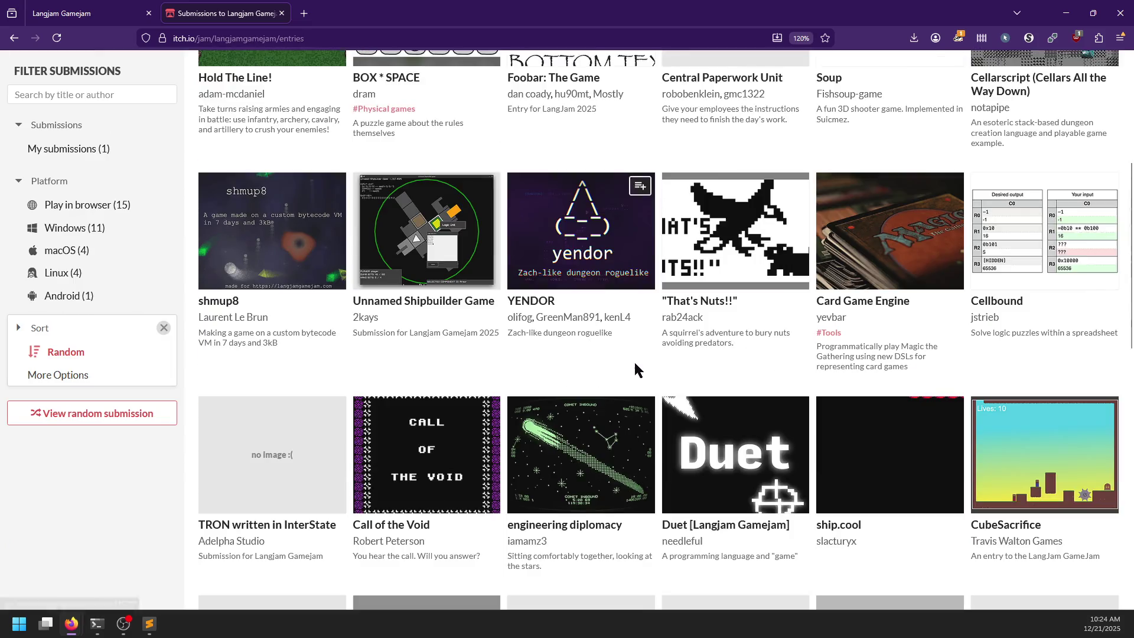
scroll(721, 329, down, 6)
scroll(721, 329, down, 4)
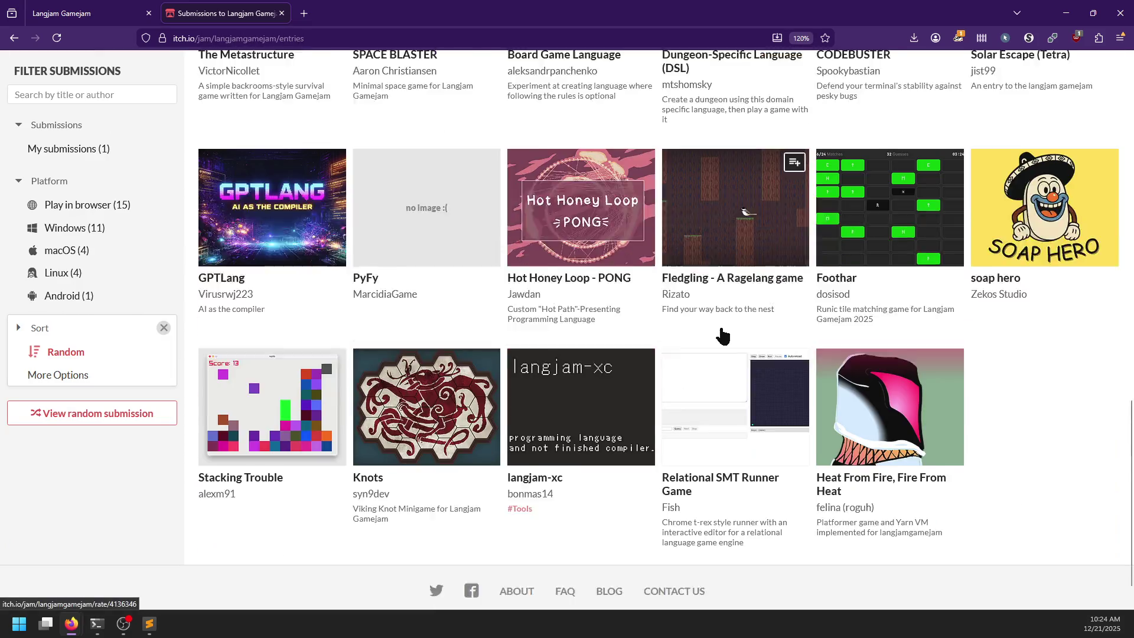
scroll(722, 336, up, 15)
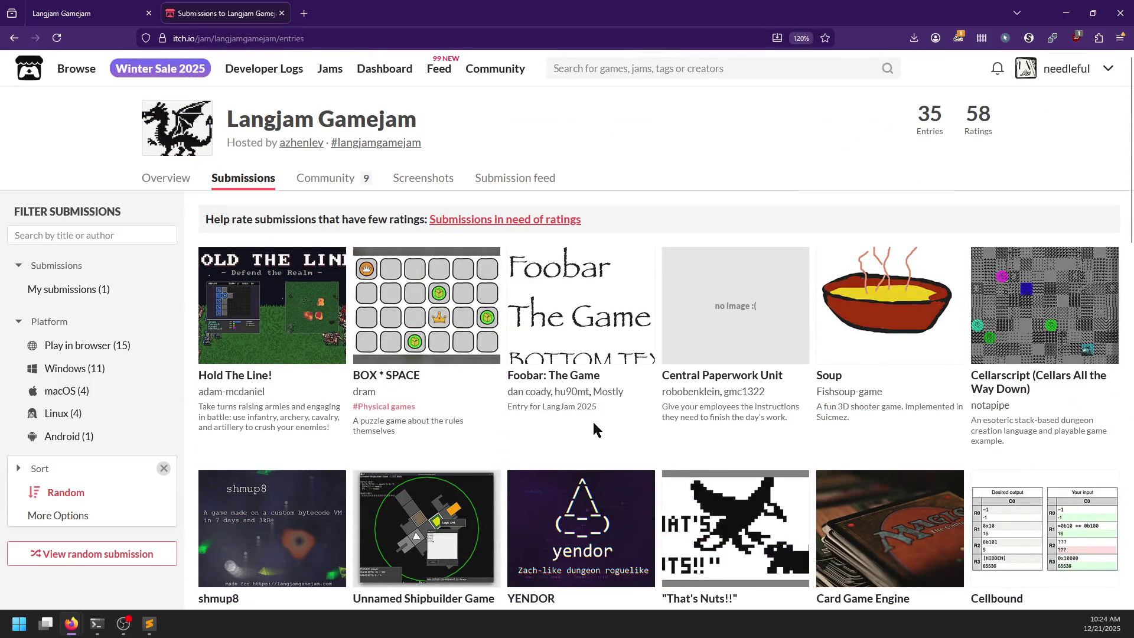
scroll(593, 420, down, 9)
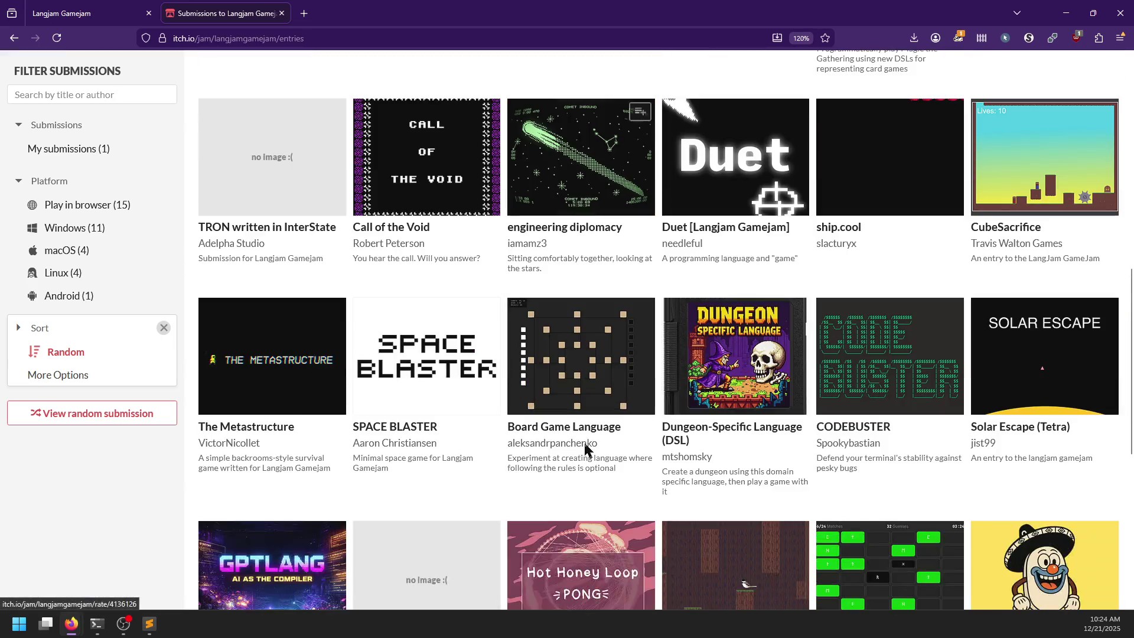
scroll(586, 441, down, 3)
scroll(655, 461, down, 3)
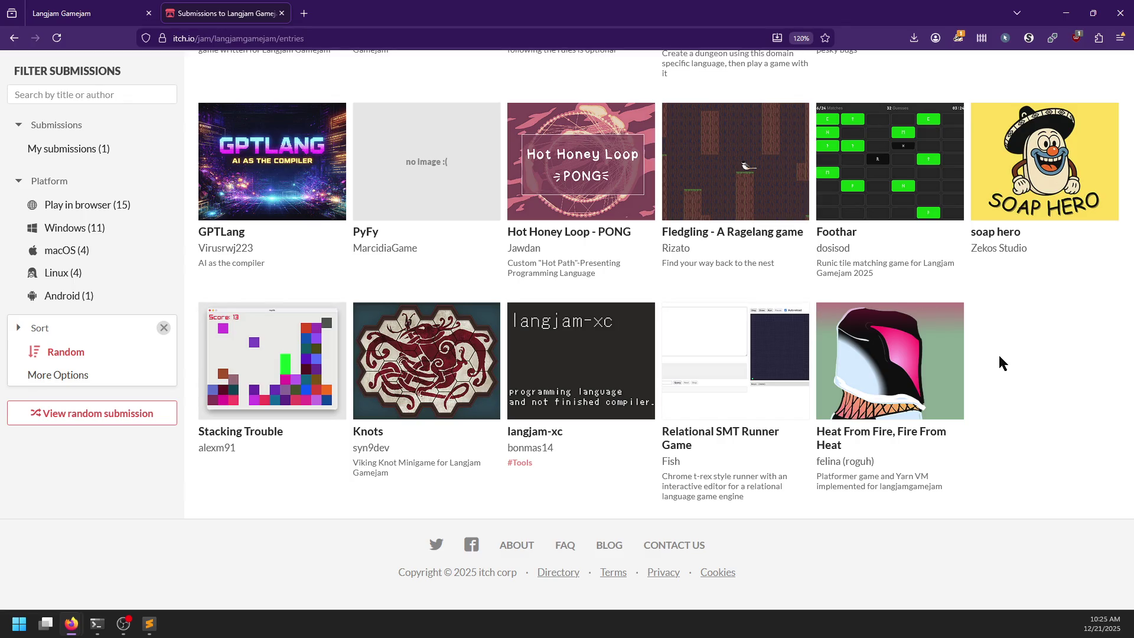
scroll(897, 76, up, 15)
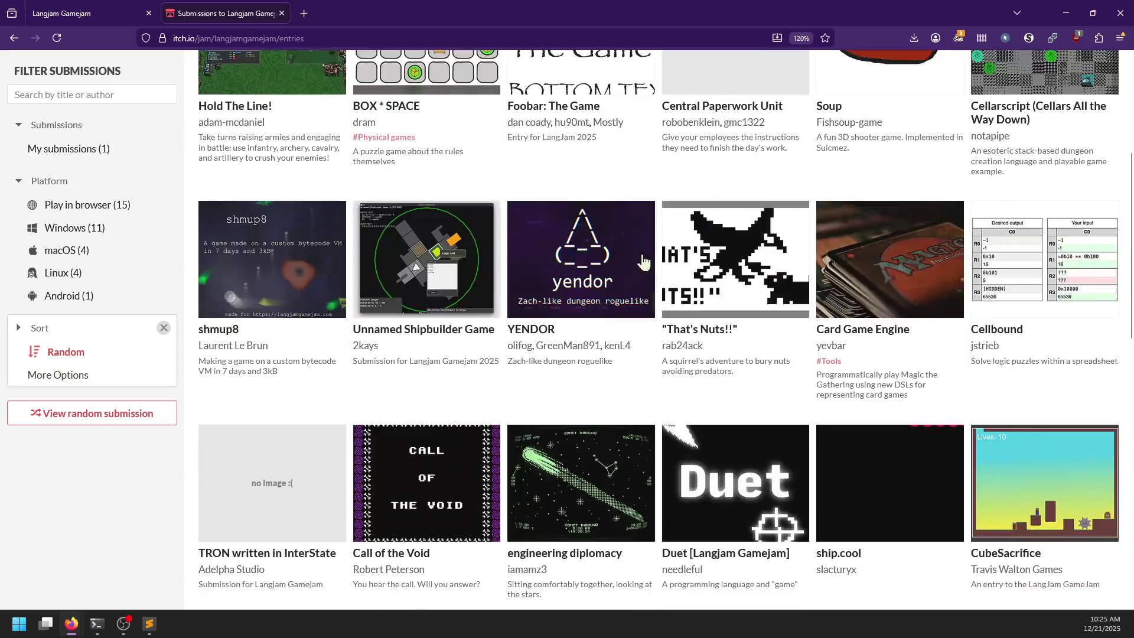
mouse_move(271, 326)
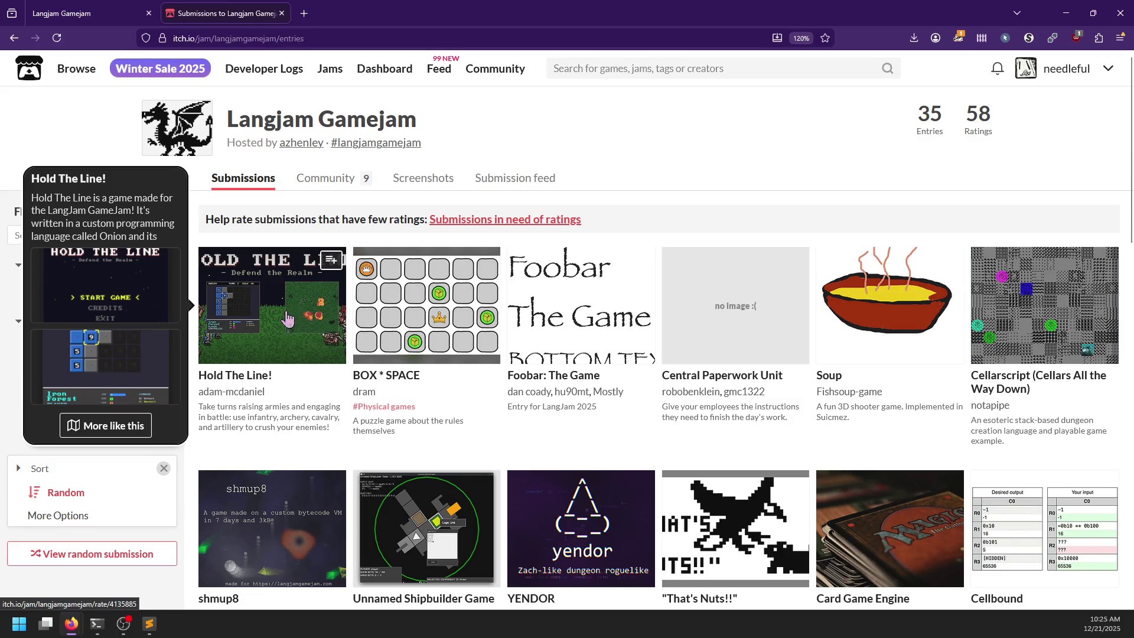
- Open the Hold The Line! entry and start downloading its zip
click(288, 319)
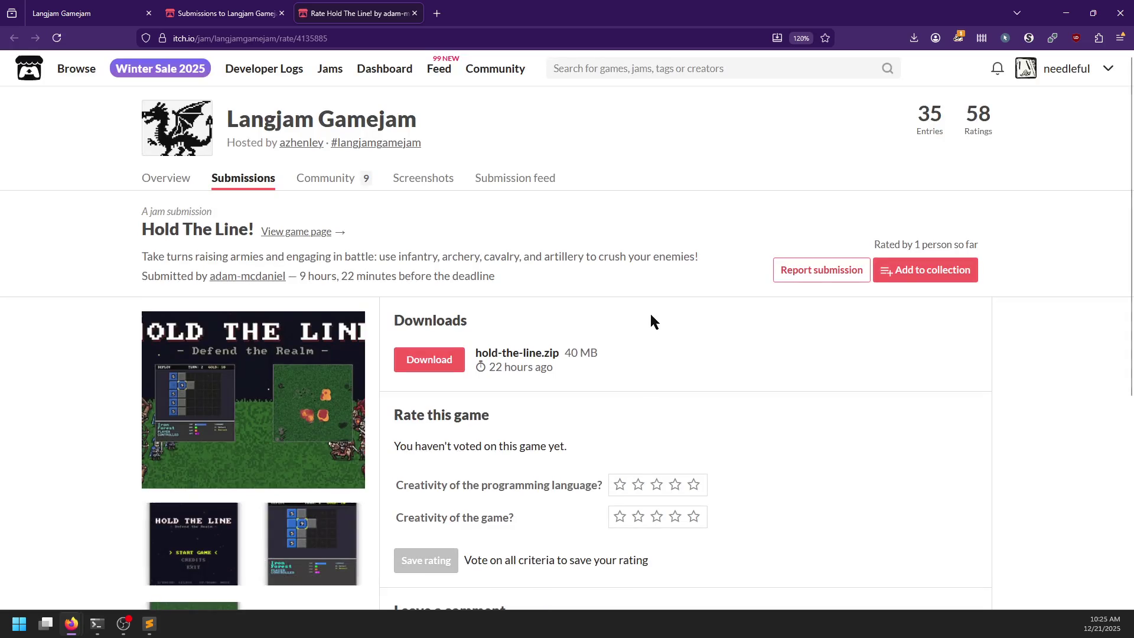
click(460, 363)
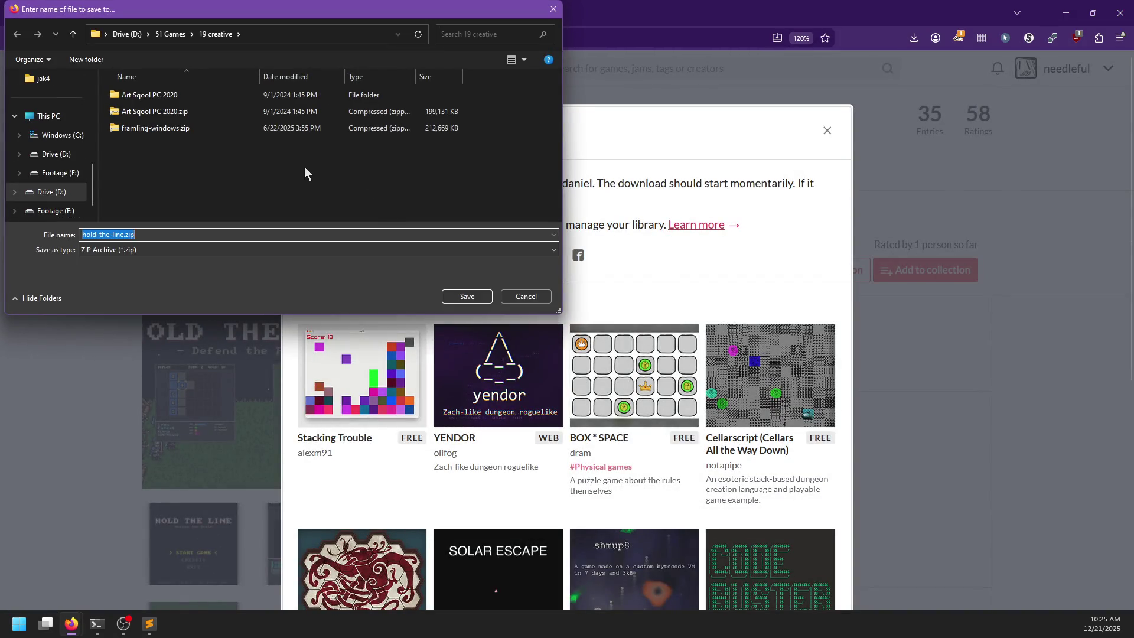
scroll(47, 138, up, 3)
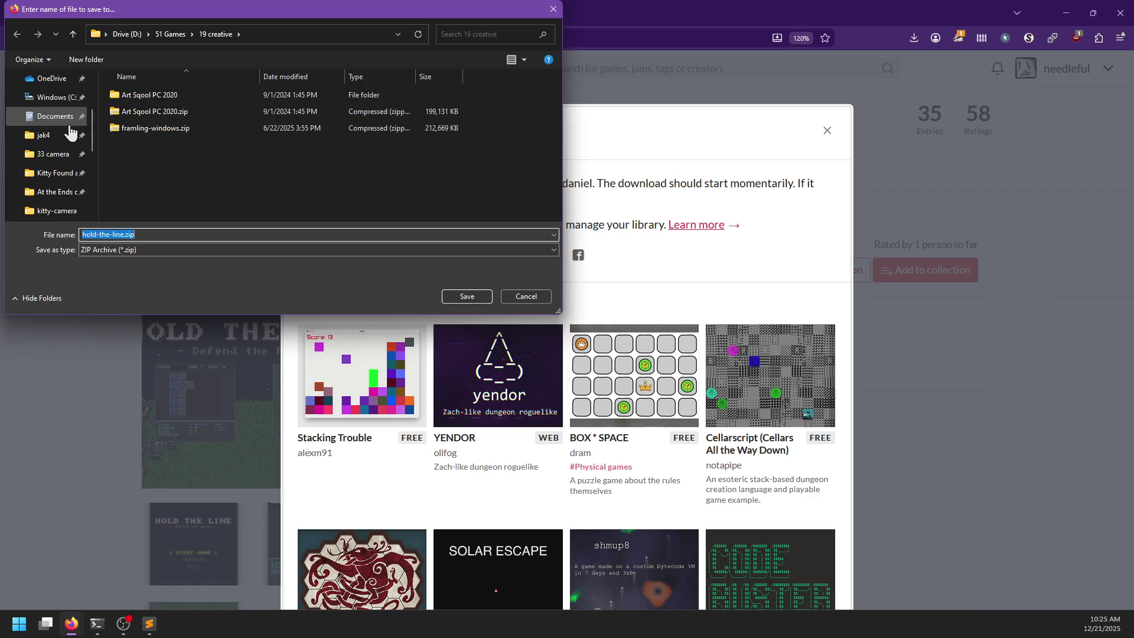
- Save hold-the-line.zip into a new langjam folder in 51 Games and show it in its folder
click(170, 34)
click(87, 59)
text(langjam)
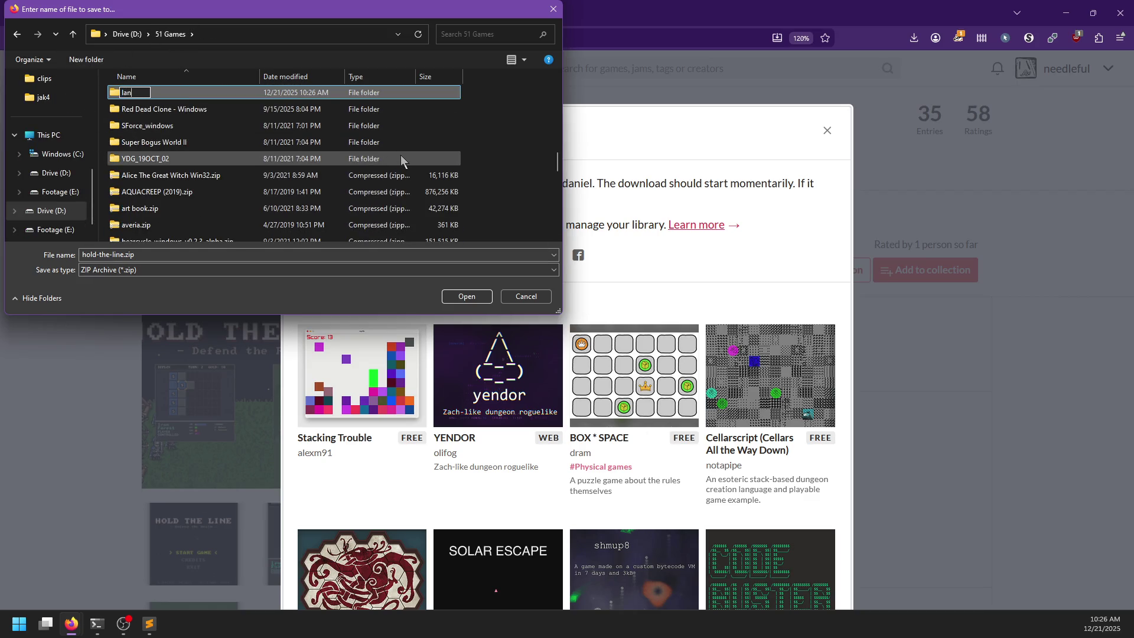
key(Return)
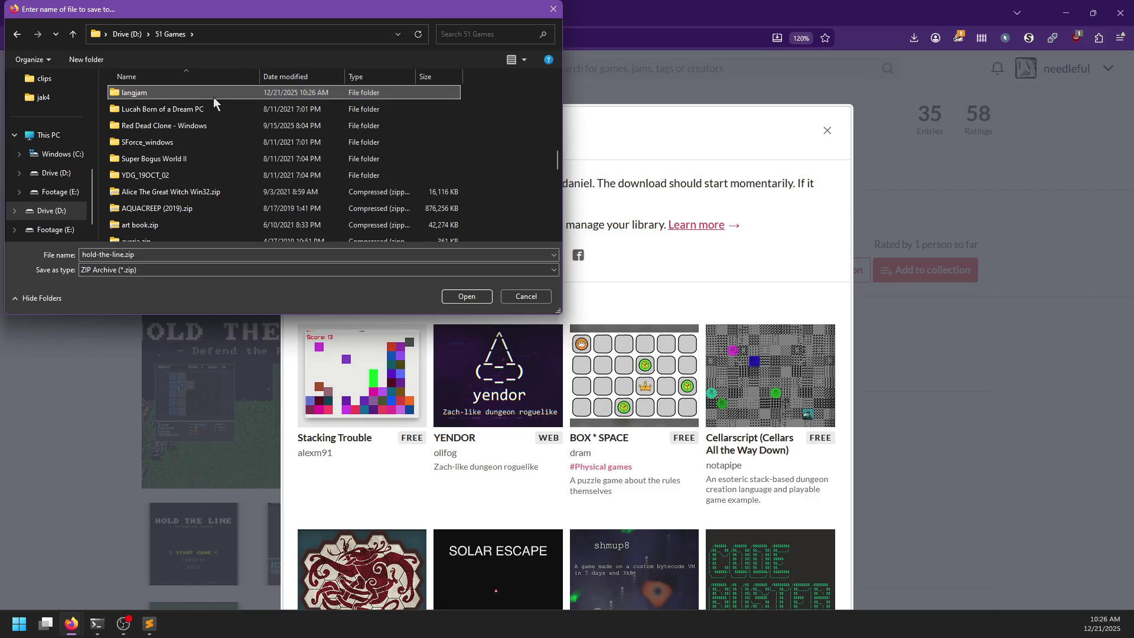
double_click(215, 97)
click(461, 296)
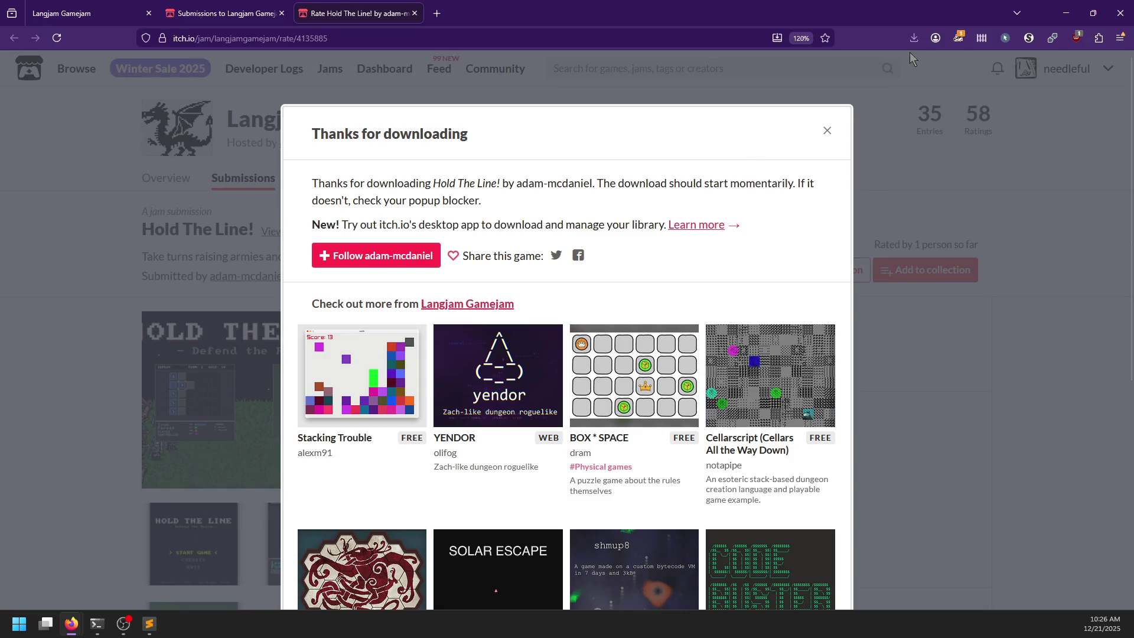
click(908, 71)
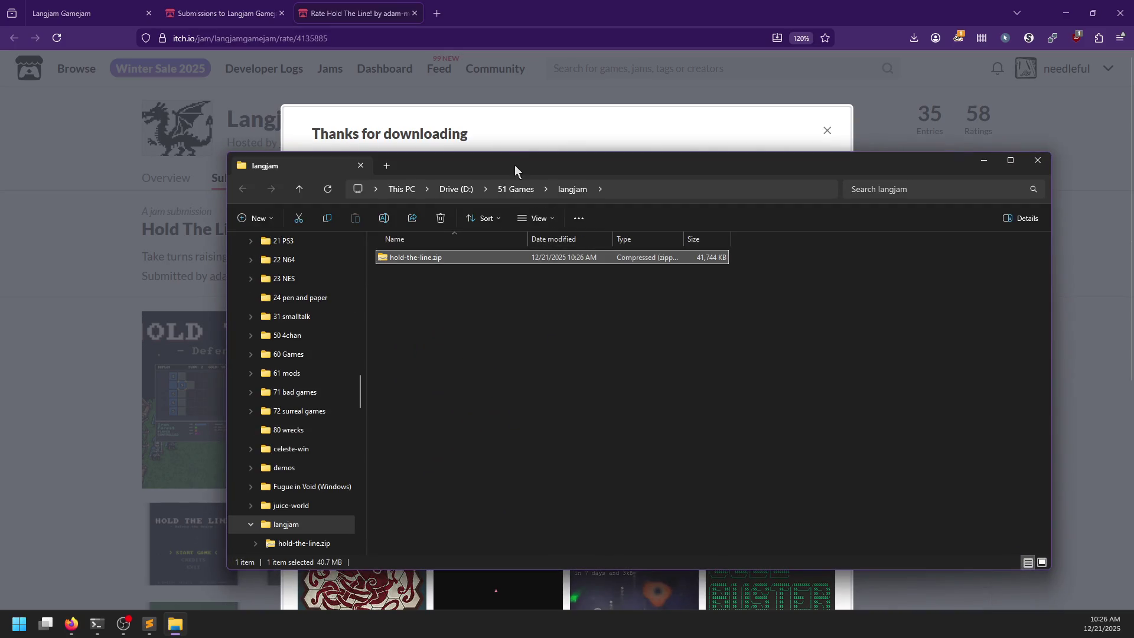
- Extract hold-the-line.zip into a hold-the-line folder
drag(508, 171, 360, 178)
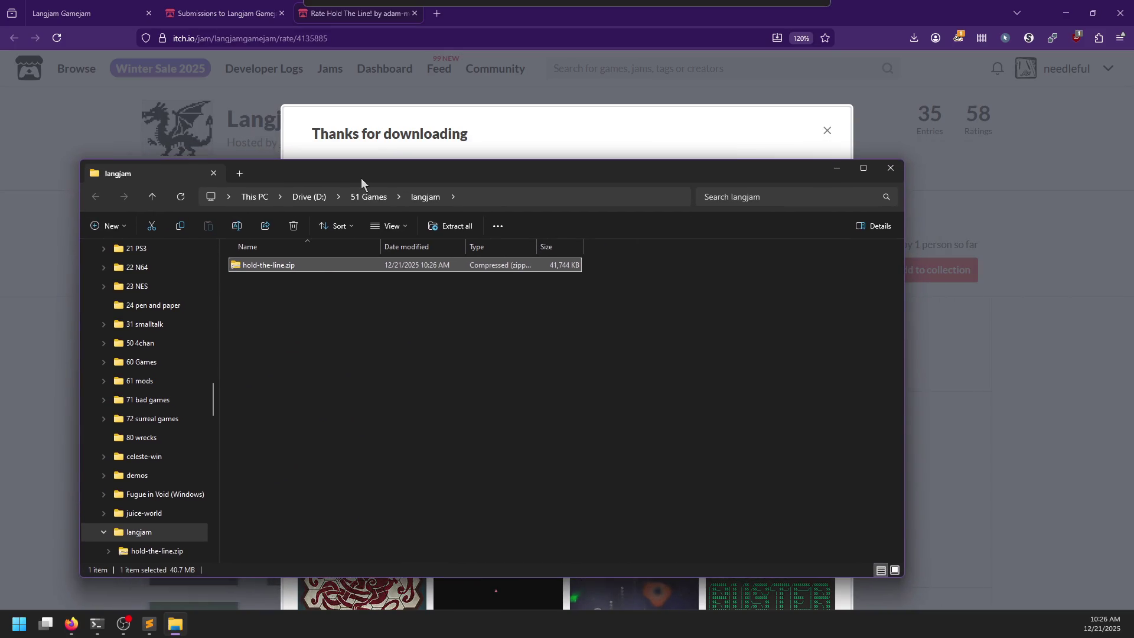
right_click(305, 267)
mouse_move(409, 370)
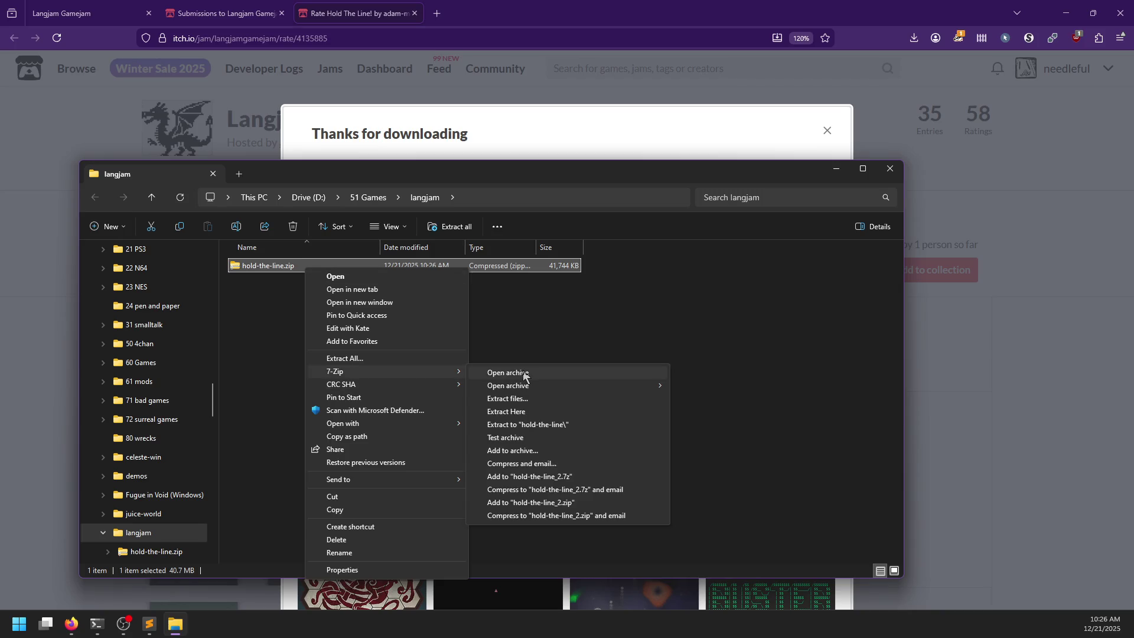
click(528, 424)
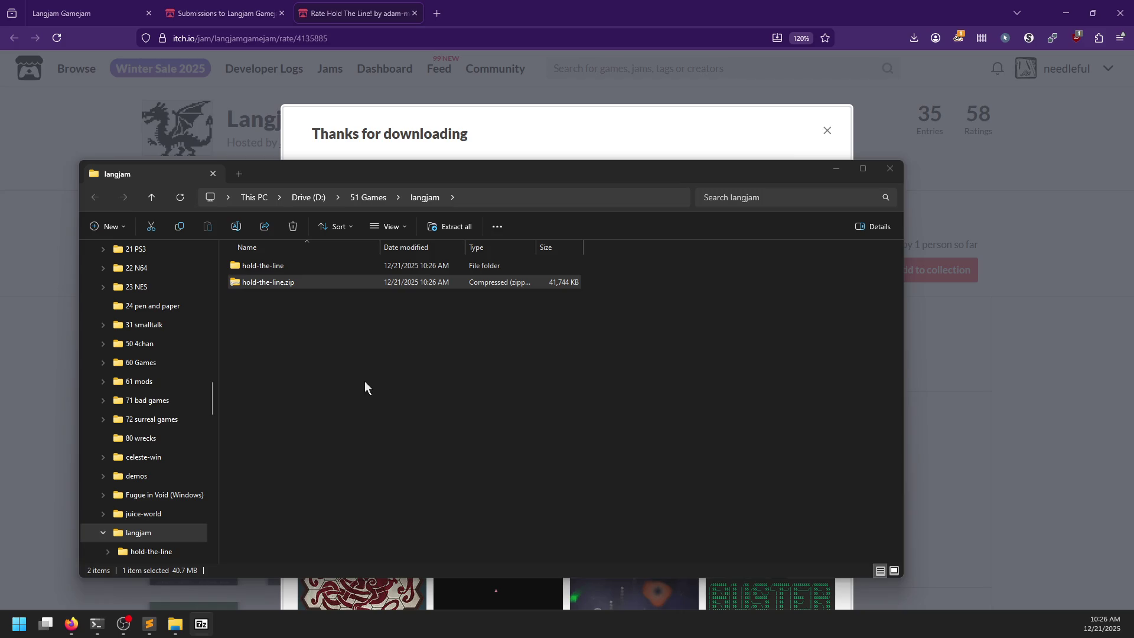
- Close Sublime Text and dismiss the 'Thanks for downloading' notice on the Hold The Line! page
click(149, 624)
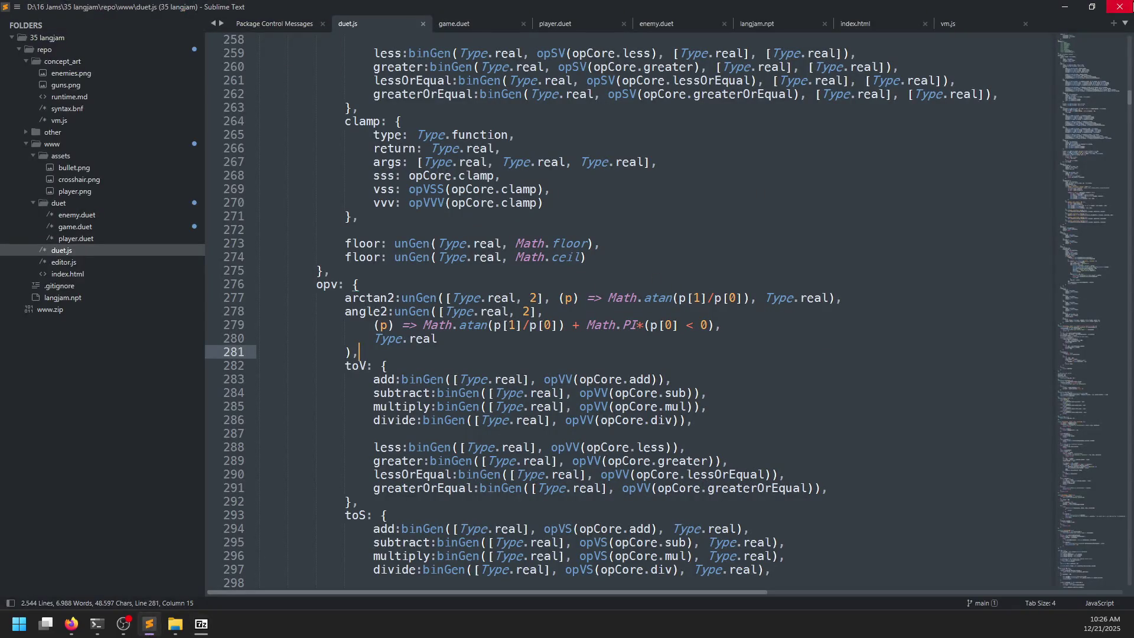
click(1128, 7)
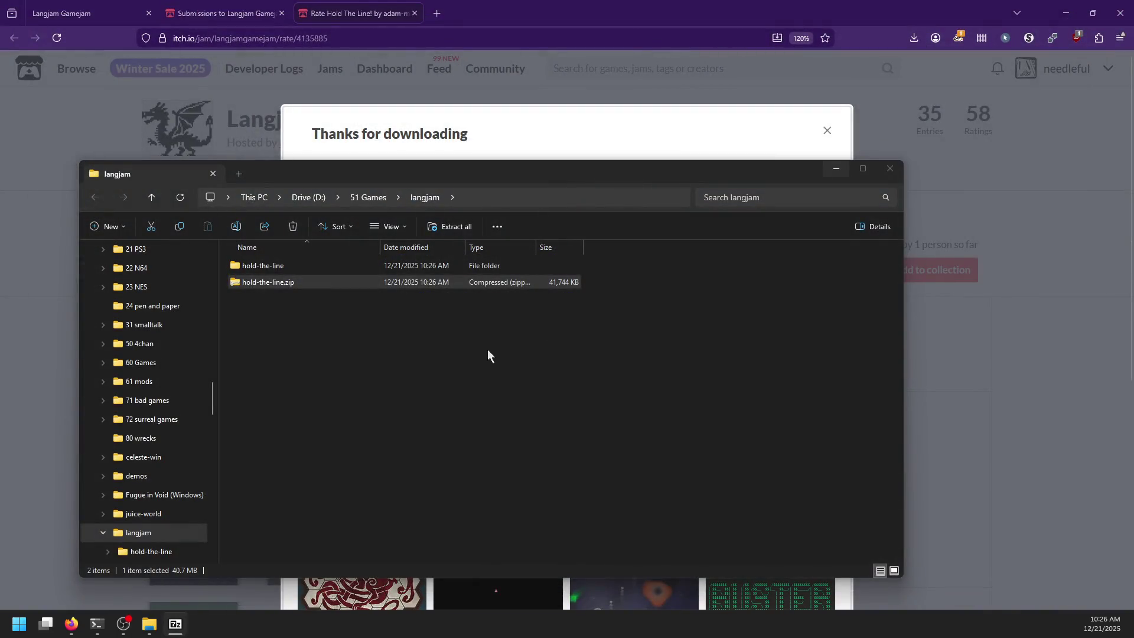
click(939, 193)
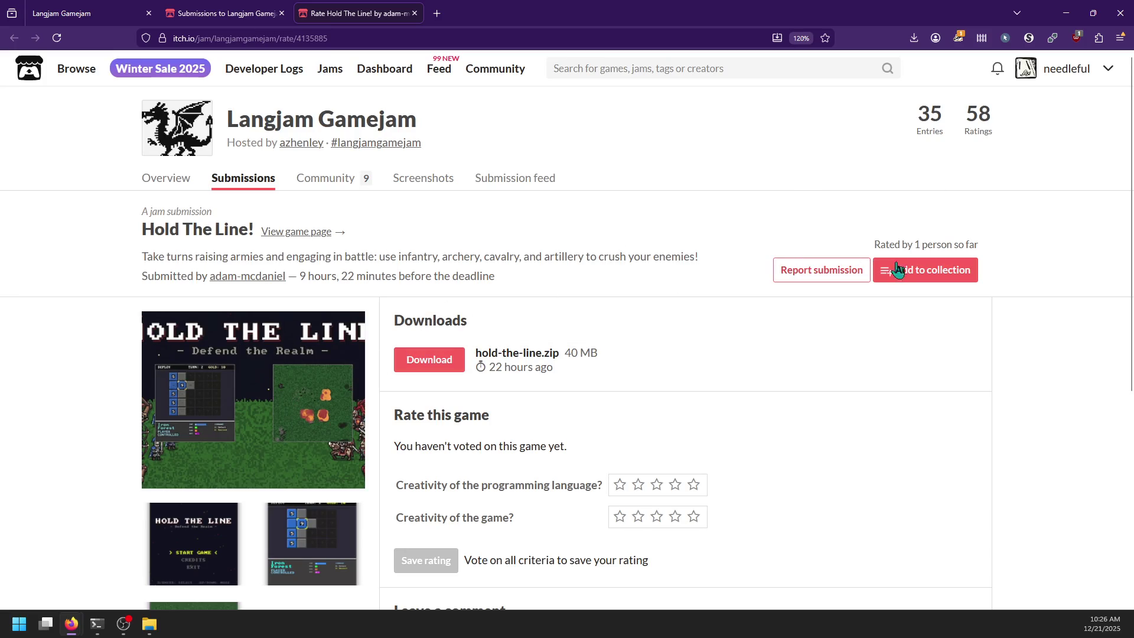
middle_click(310, 233)
- Open the Hold The Line! game page and its source-code link to the onion GitHub repository
click(493, 13)
scroll(234, 303, down, 3)
scroll(234, 303, up, 1)
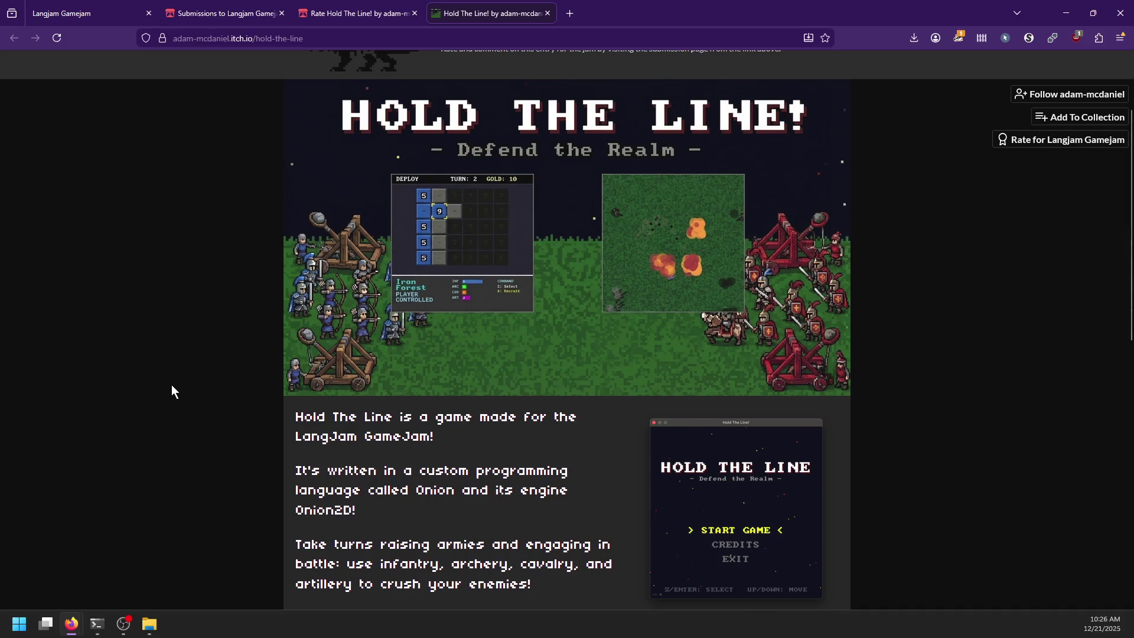
scroll(171, 386, down, 3)
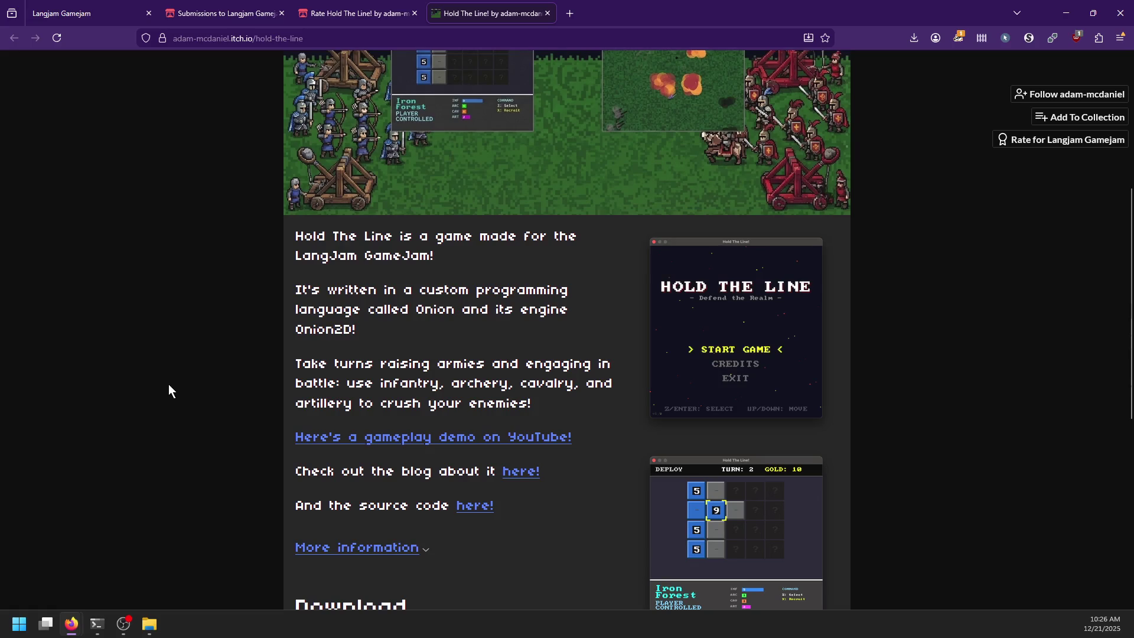
scroll(197, 417, down, 2)
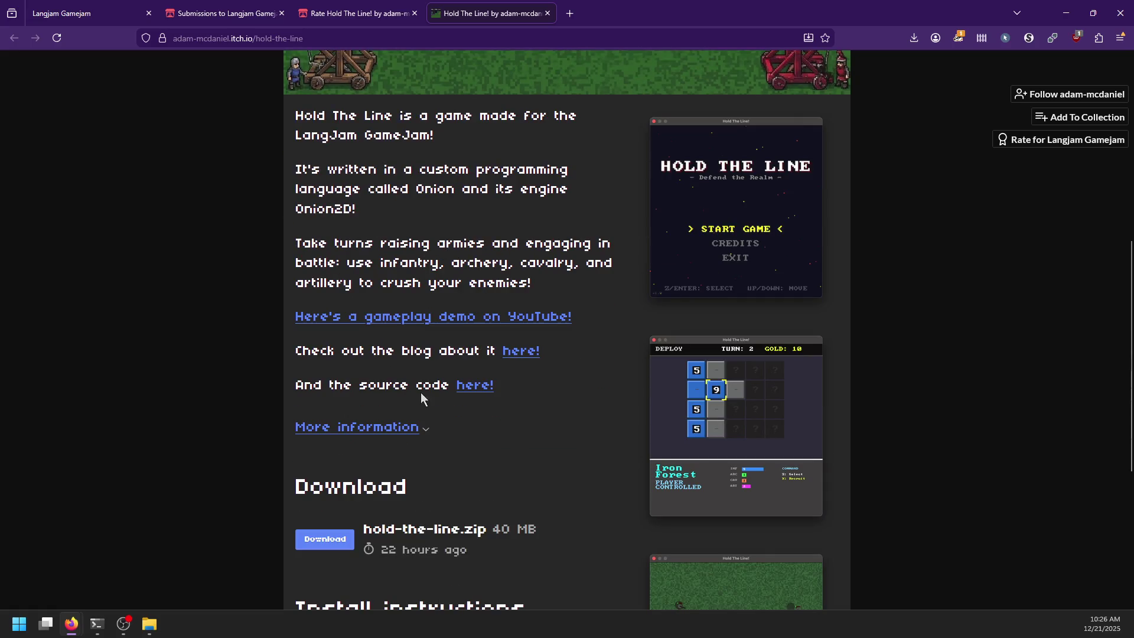
middle_click(474, 386)
scroll(146, 378, up, 3)
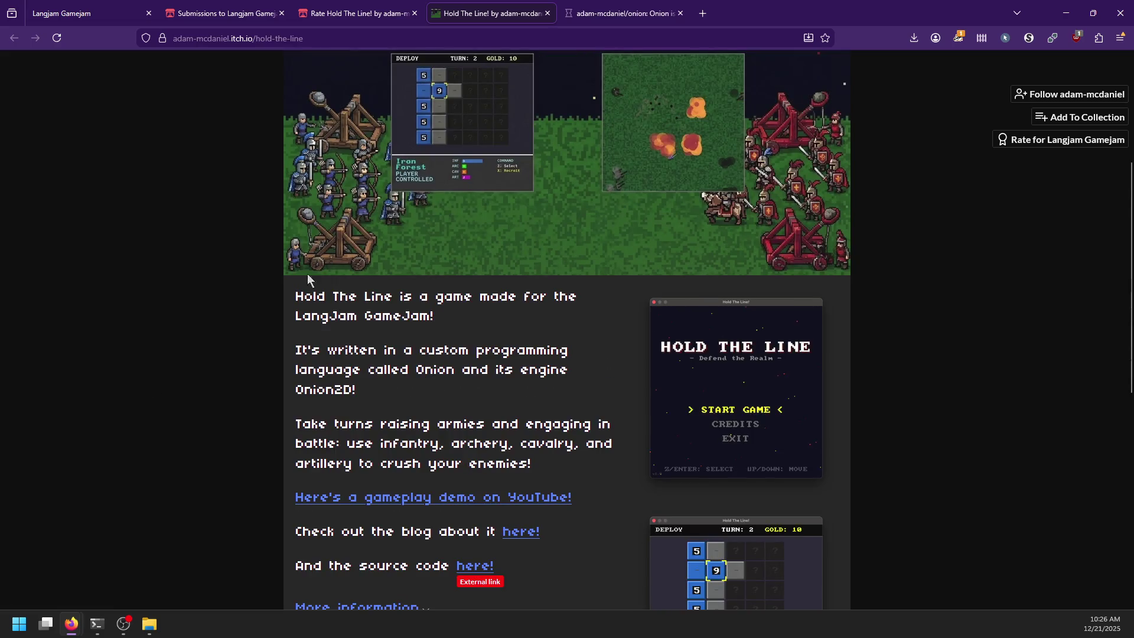
key(ctrl+Tab)
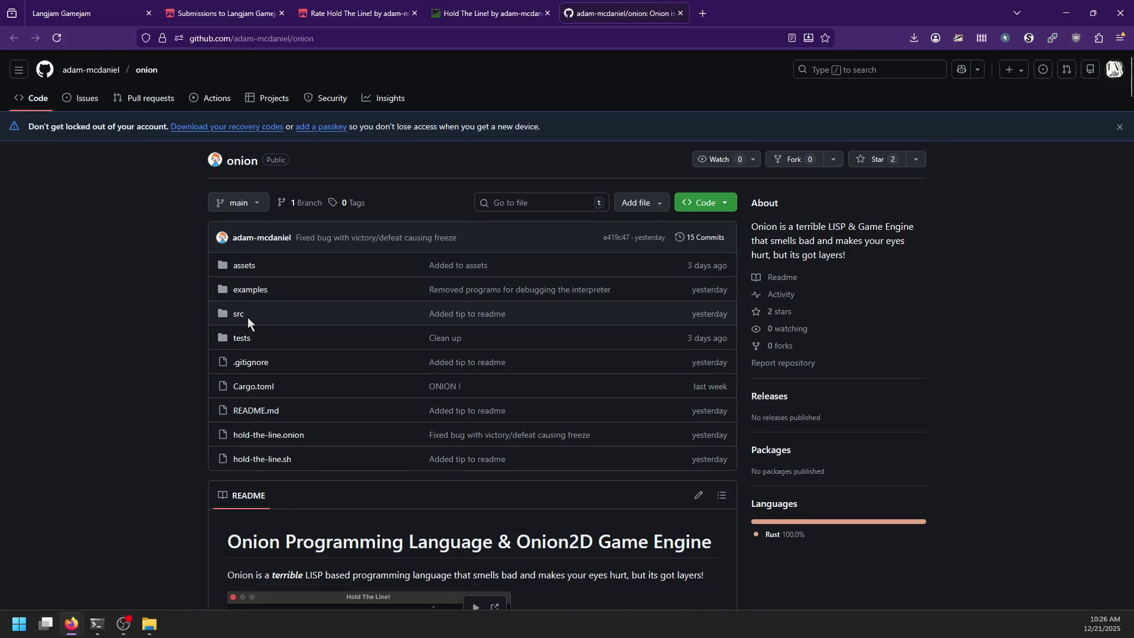
- Read the onion README's design goals, fib examples and infix operator syntax such as x = 10 + 5 * 2
scroll(203, 328, down, 3)
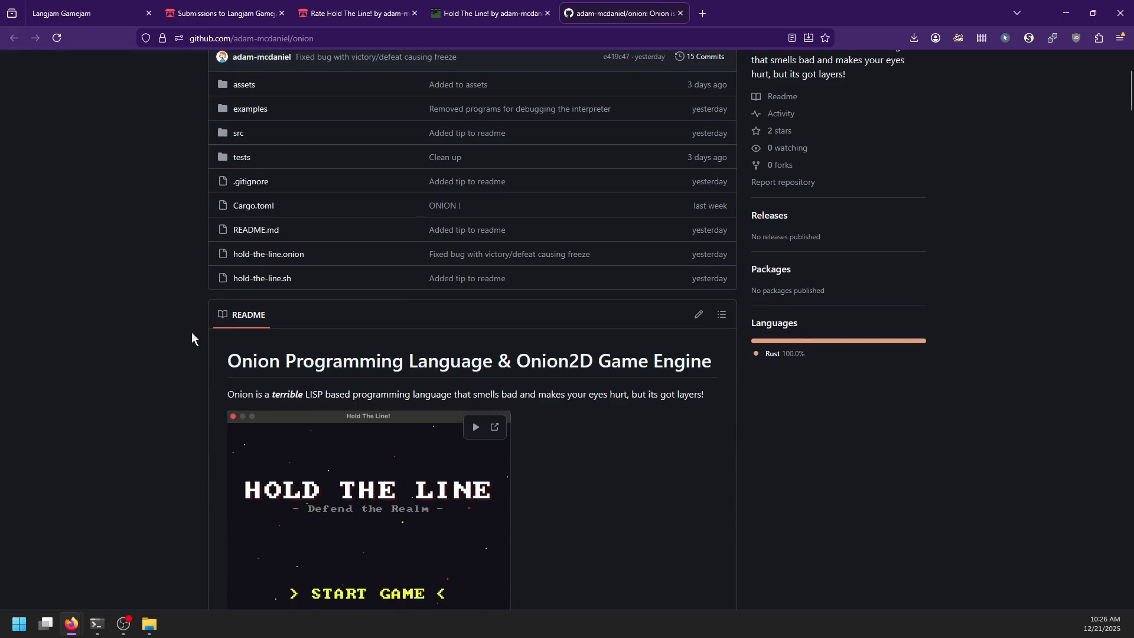
scroll(191, 332, down, 2)
scroll(172, 268, down, 6)
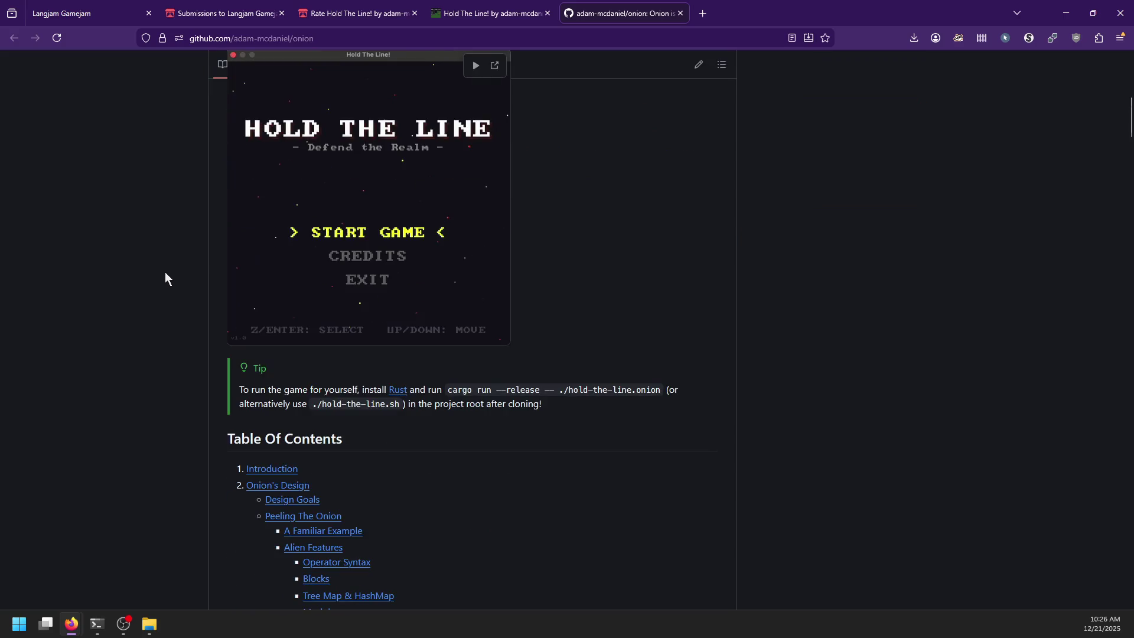
scroll(147, 269, up, 4)
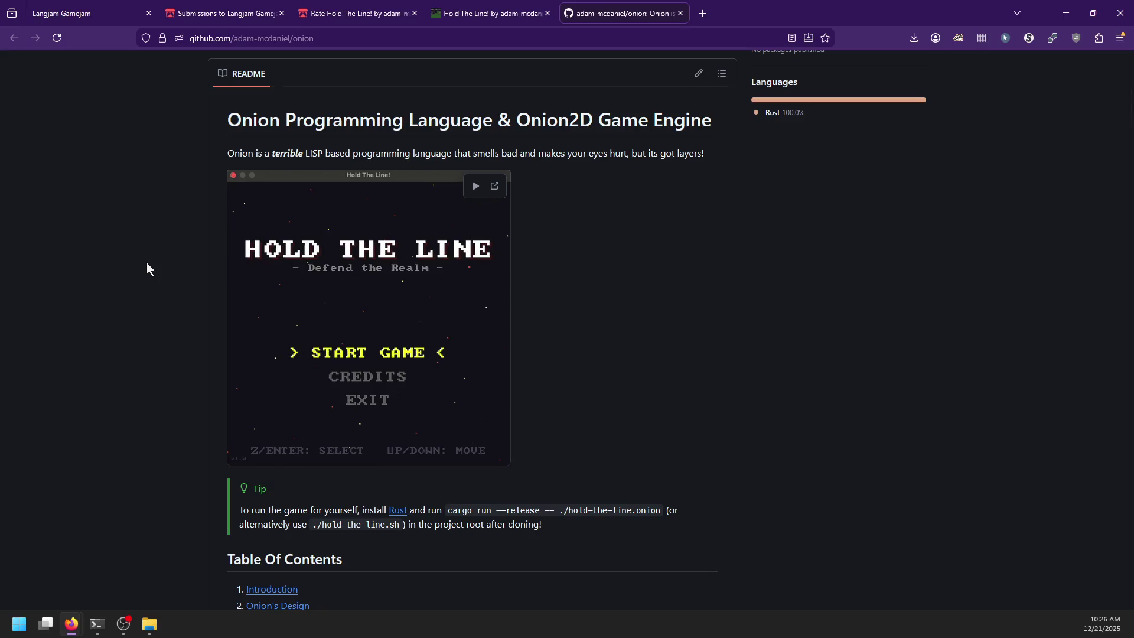
scroll(147, 264, down, 6)
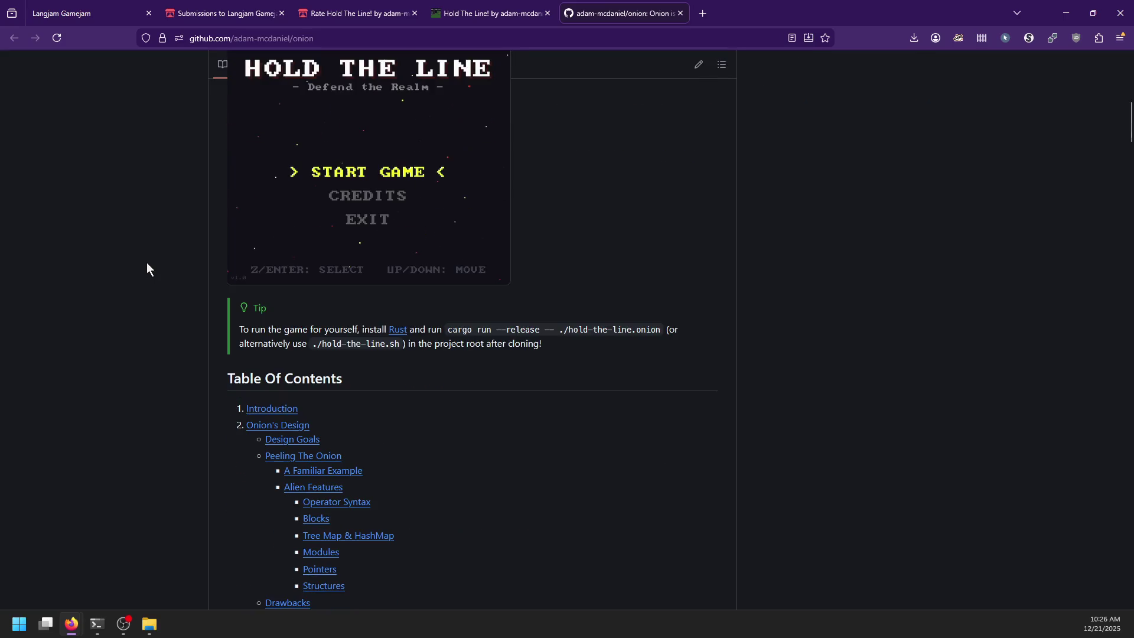
scroll(147, 269, down, 12)
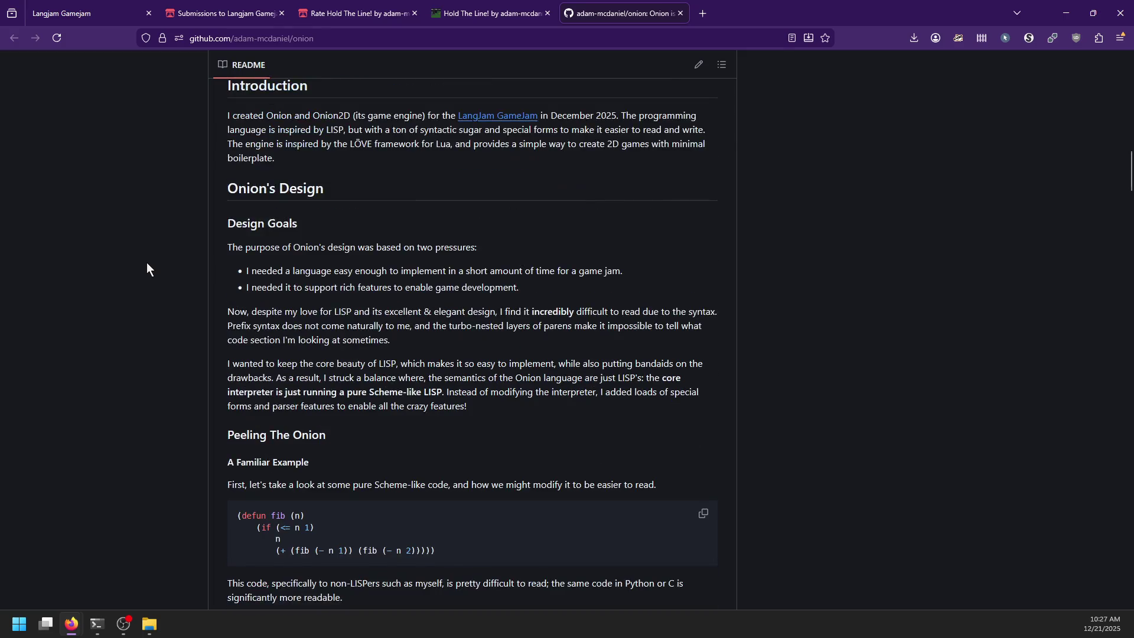
scroll(146, 269, down, 1)
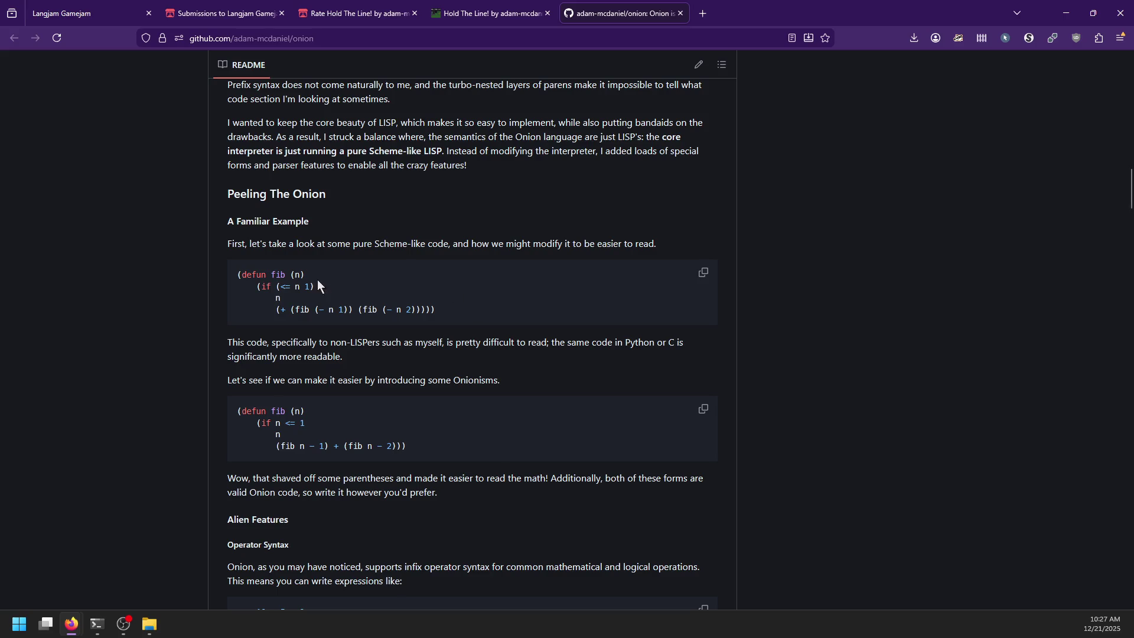
double_click(260, 275)
click(457, 311)
scroll(448, 314, down, 3)
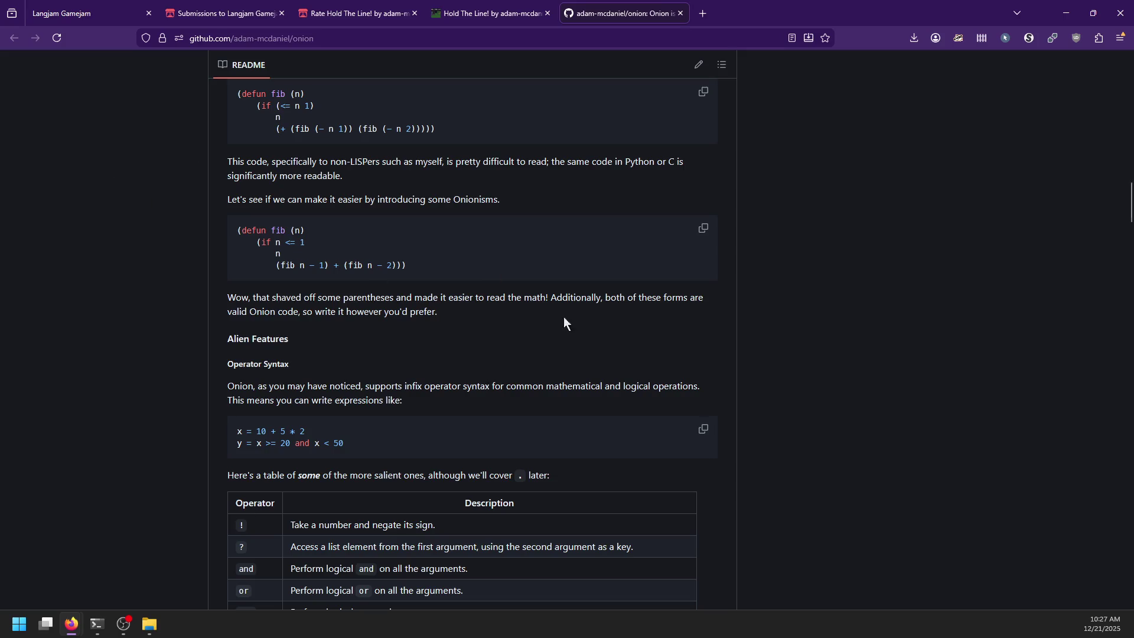
drag(371, 445, 222, 436)
- Select the do-block and recursive fib code samples in the onion README
scroll(374, 438, down, 8)
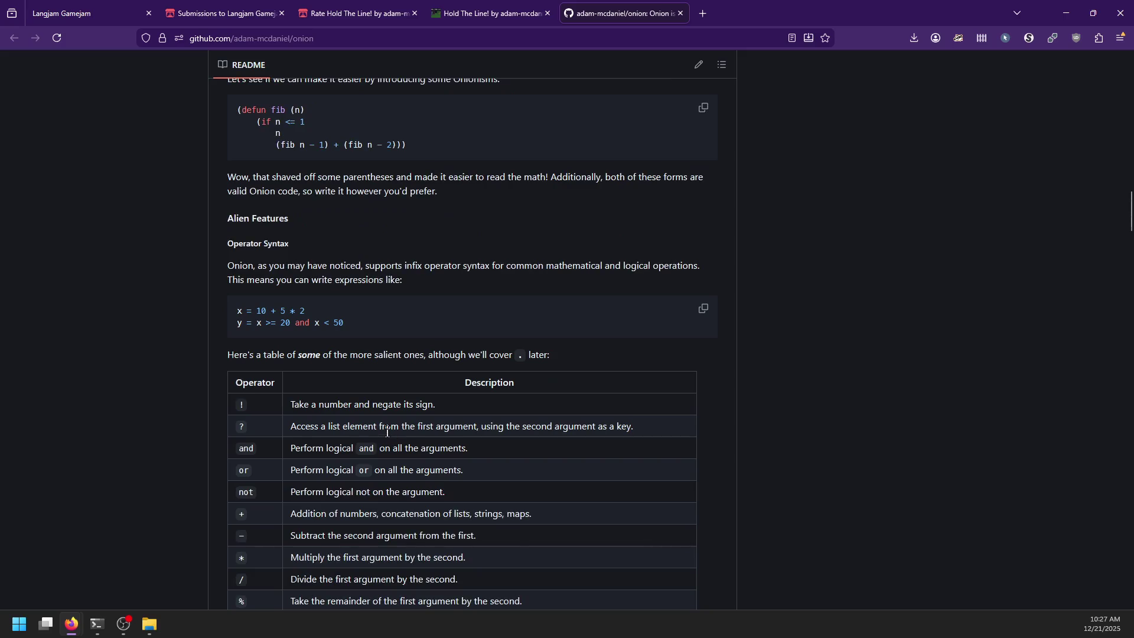
scroll(383, 437, down, 2)
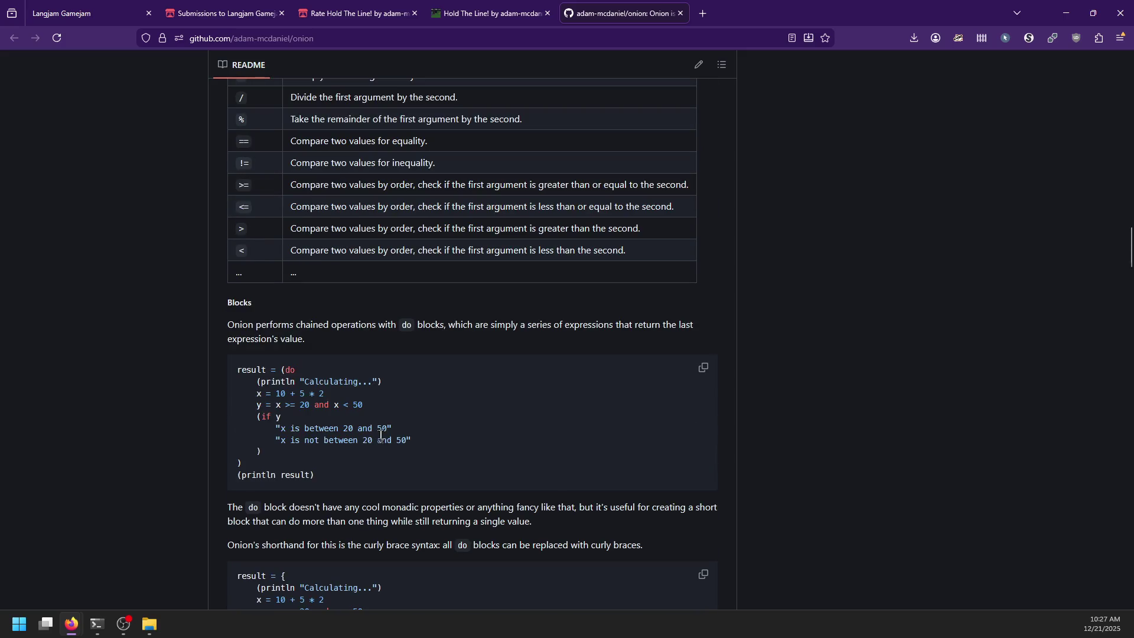
mouse_move(251, 456)
mouse_down()
mouse_move(276, 428)
mouse_move(282, 369)
mouse_up()
click(280, 381)
scroll(295, 434, up, 11)
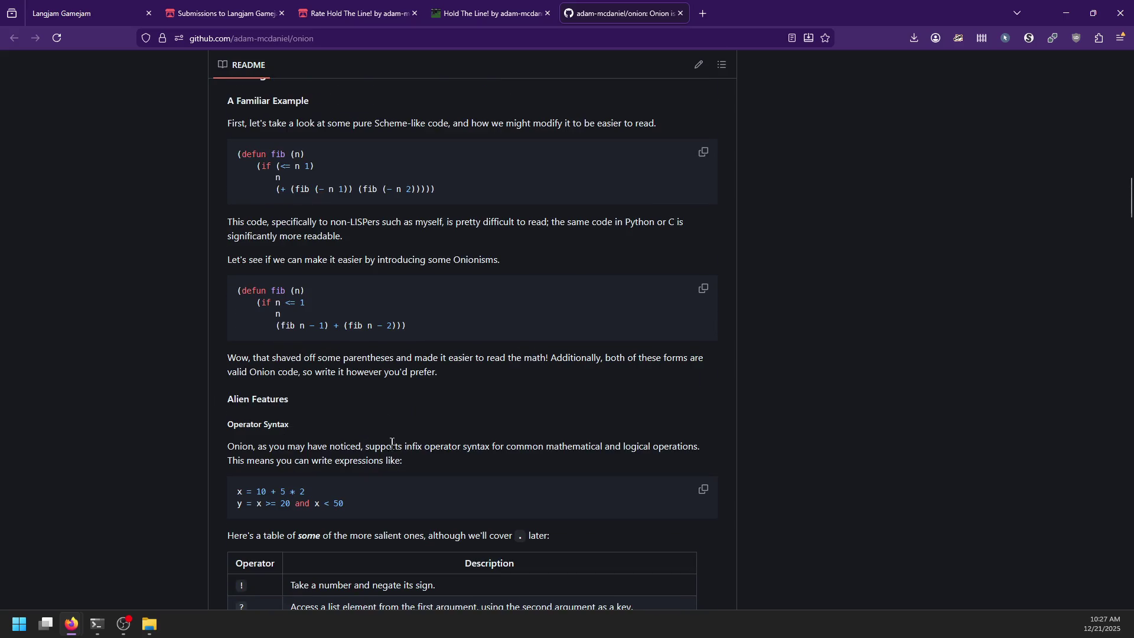
scroll(391, 438, down, 1)
drag(300, 265, 324, 265)
click(370, 275)
scroll(371, 275, up, 1)
drag(315, 189, 341, 191)
mouse_move(445, 190)
mouse_down()
mouse_move(286, 187)
mouse_move(228, 153)
mouse_up()
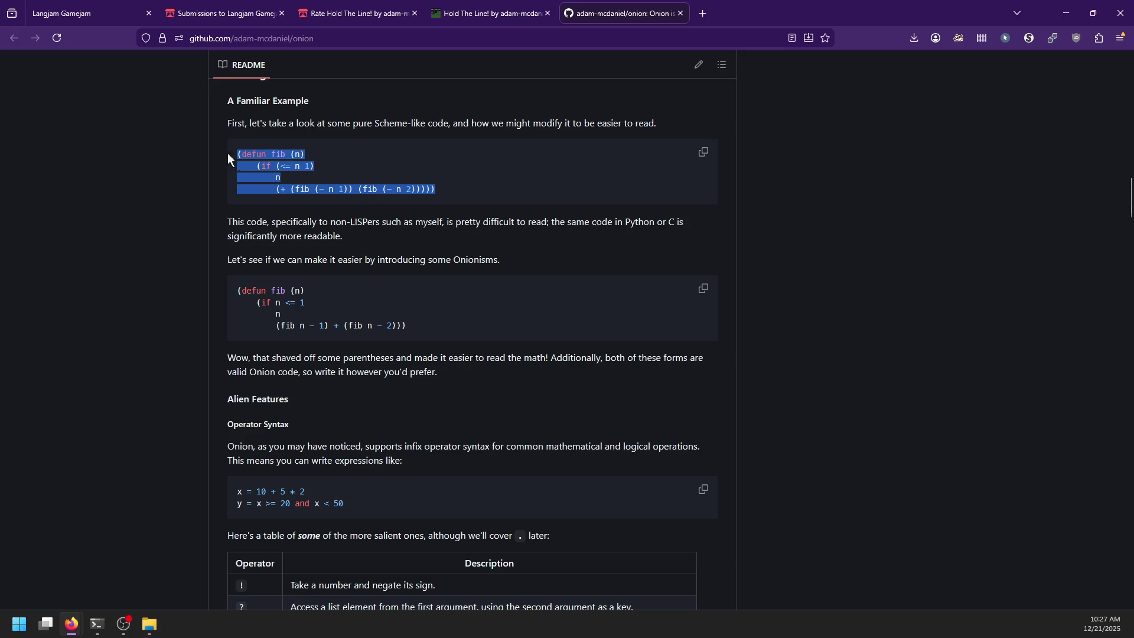
click(476, 182)
- Read down to the Onion2D counter example and Hold The Line! section, then relaunch Sublime Text
scroll(420, 324, down, 10)
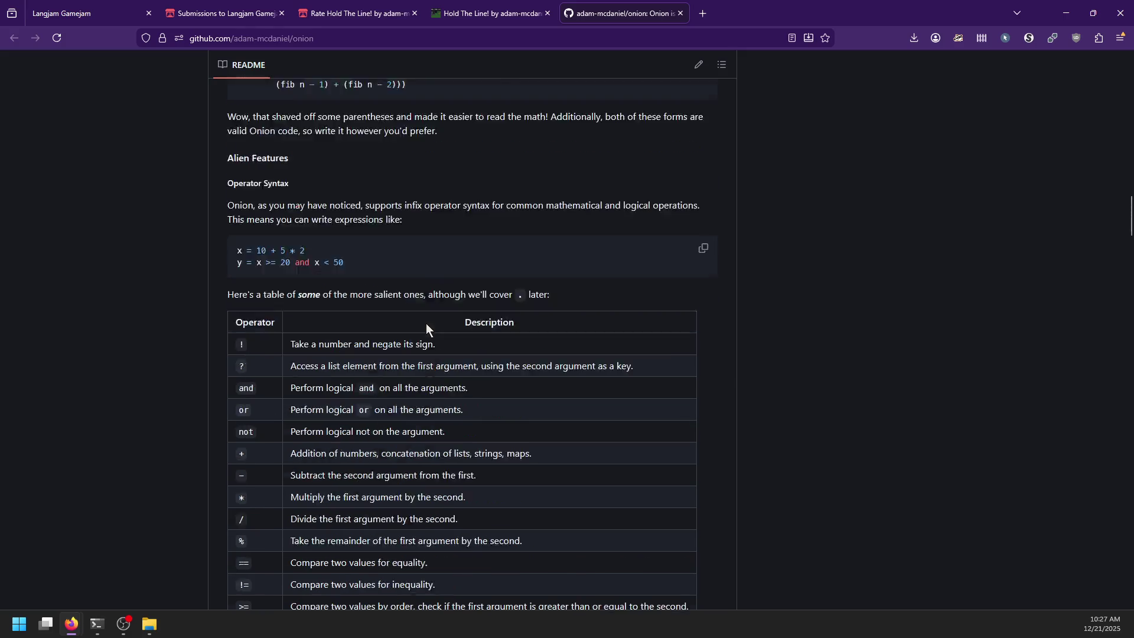
scroll(413, 342, down, 3)
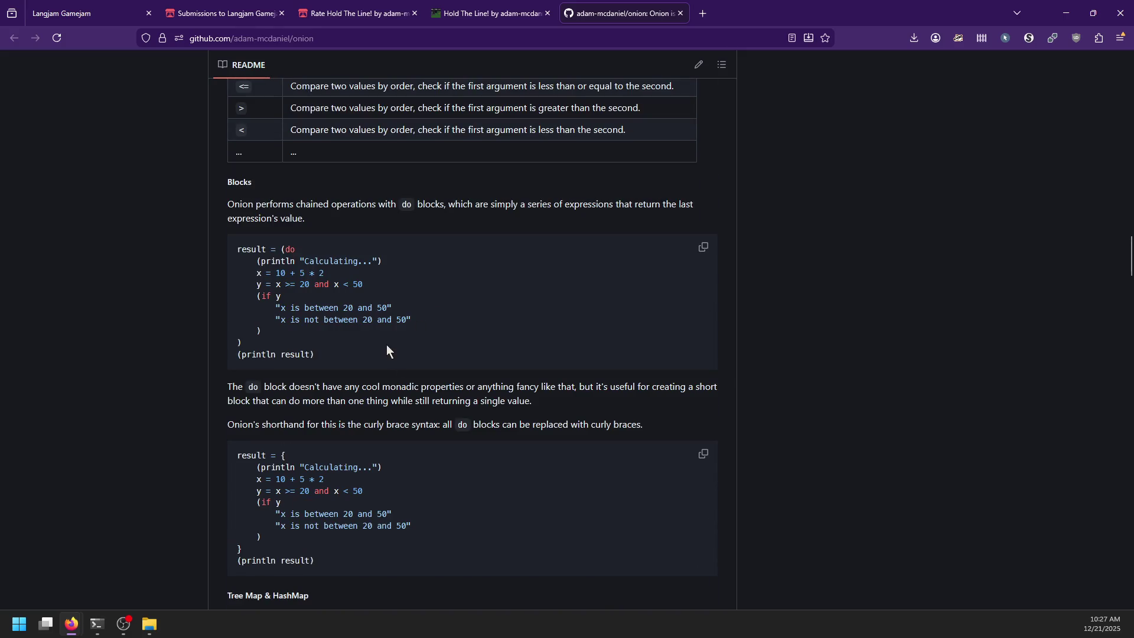
scroll(386, 345, down, 8)
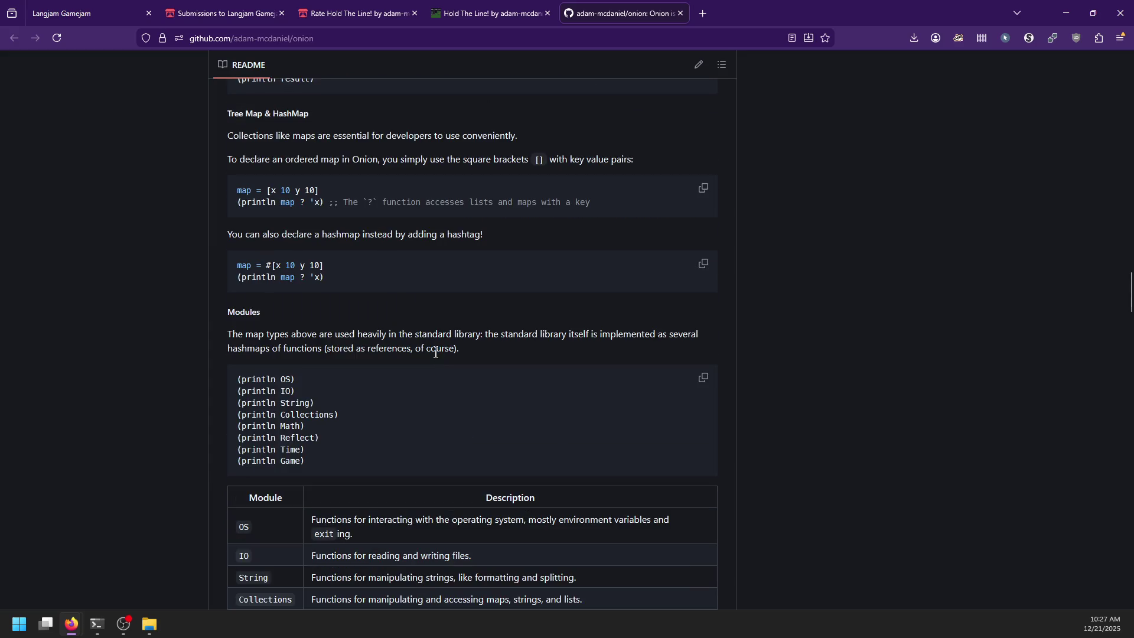
scroll(355, 221, up, 1)
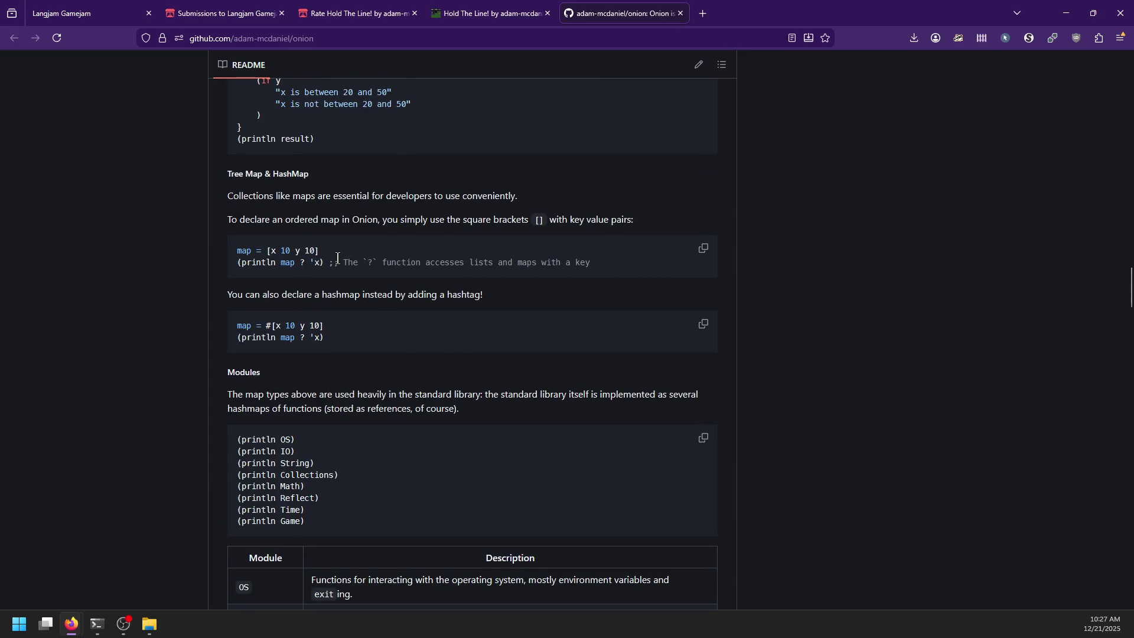
scroll(338, 258, down, 3)
scroll(338, 258, down, 4)
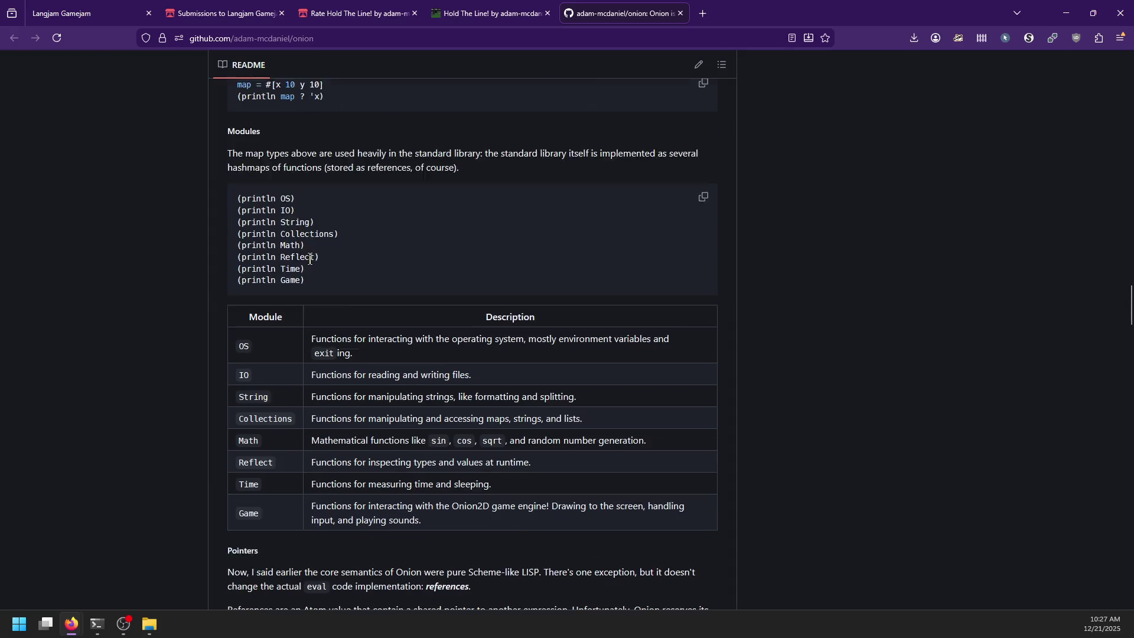
scroll(310, 258, down, 8)
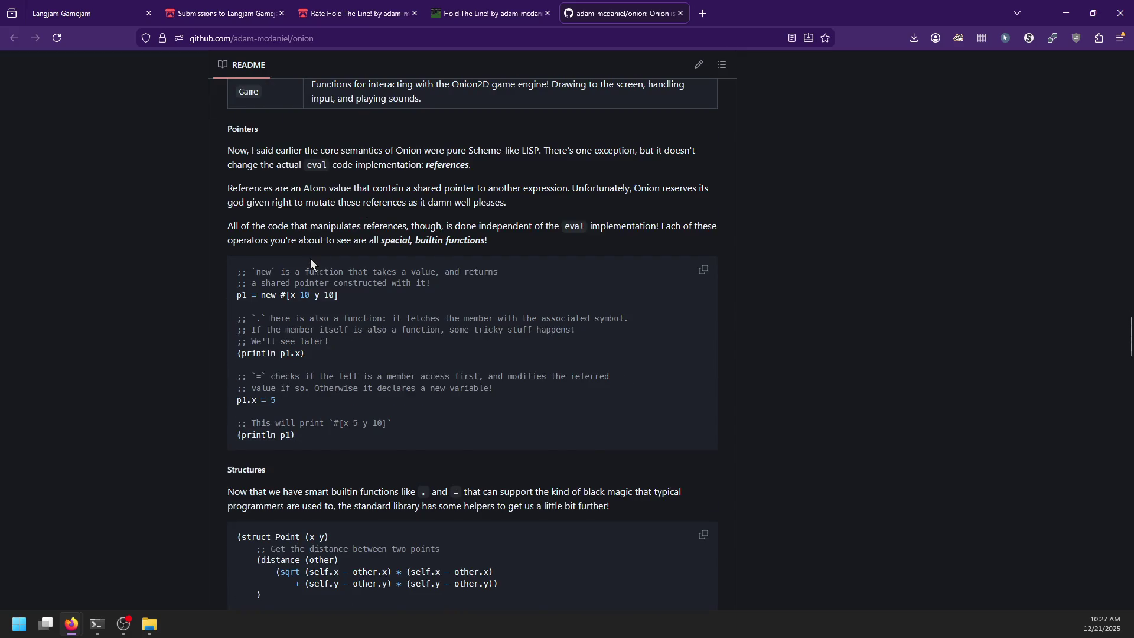
scroll(371, 275, down, 14)
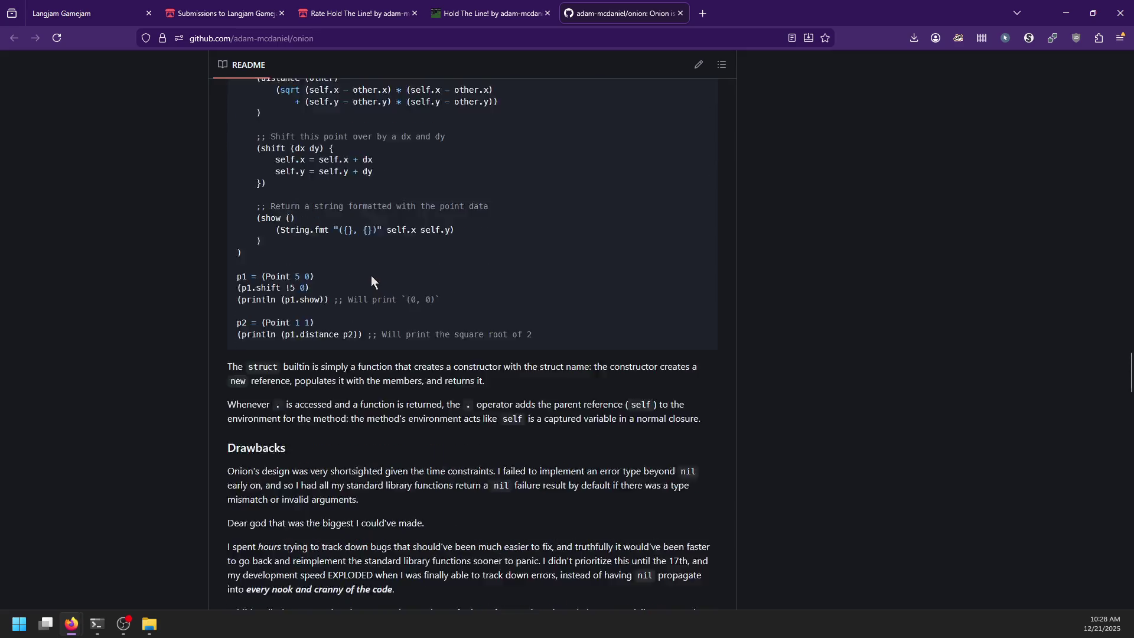
scroll(371, 275, down, 19)
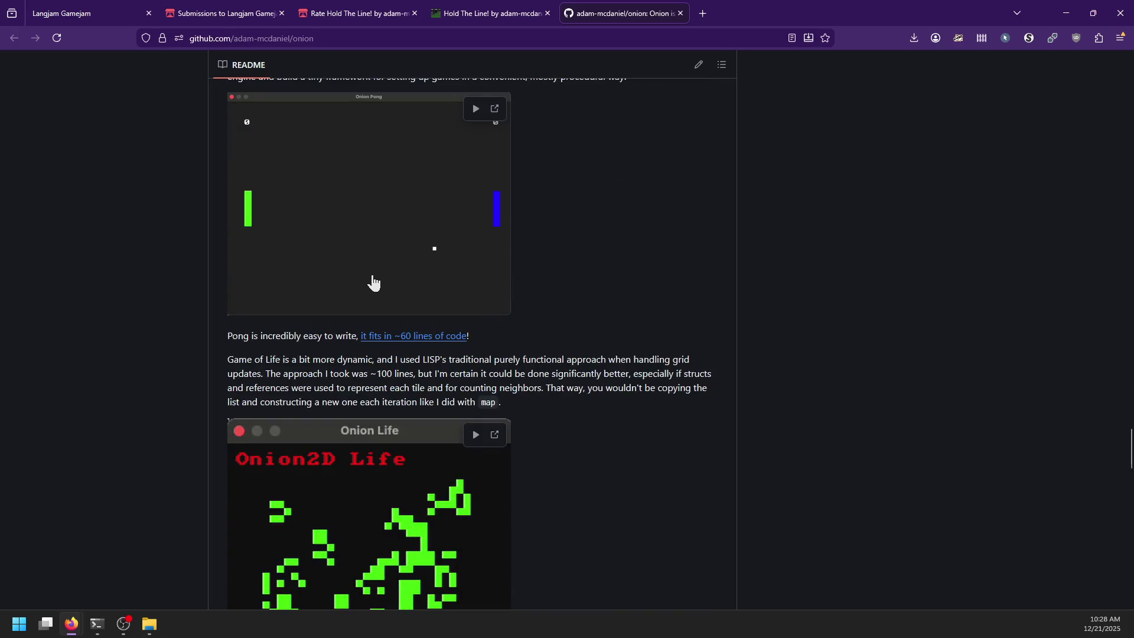
scroll(621, 289, down, 8)
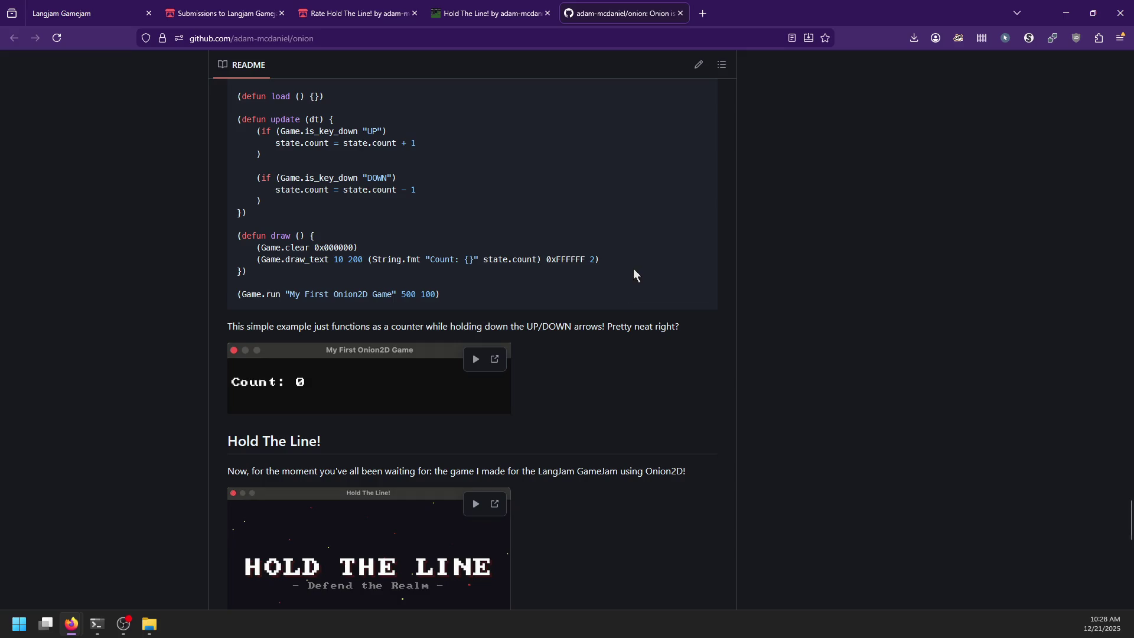
key(super)
key(Return)
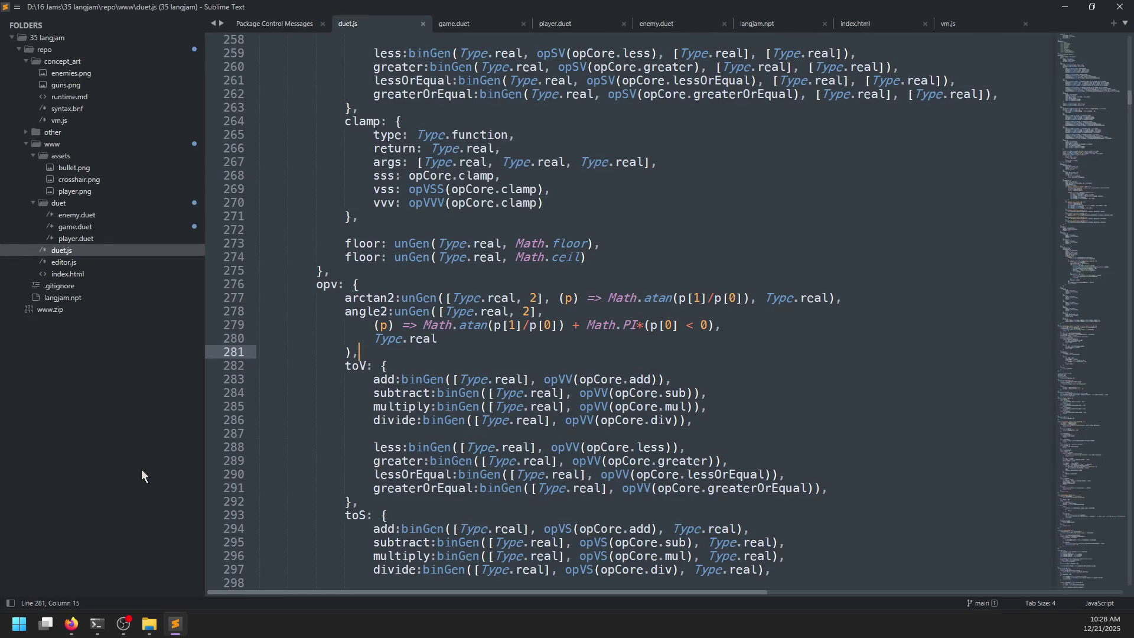
- Scroll through duet.js in Sublime Text, then minimize the editor
scroll(659, 316, up, 6)
scroll(671, 378, up, 1)
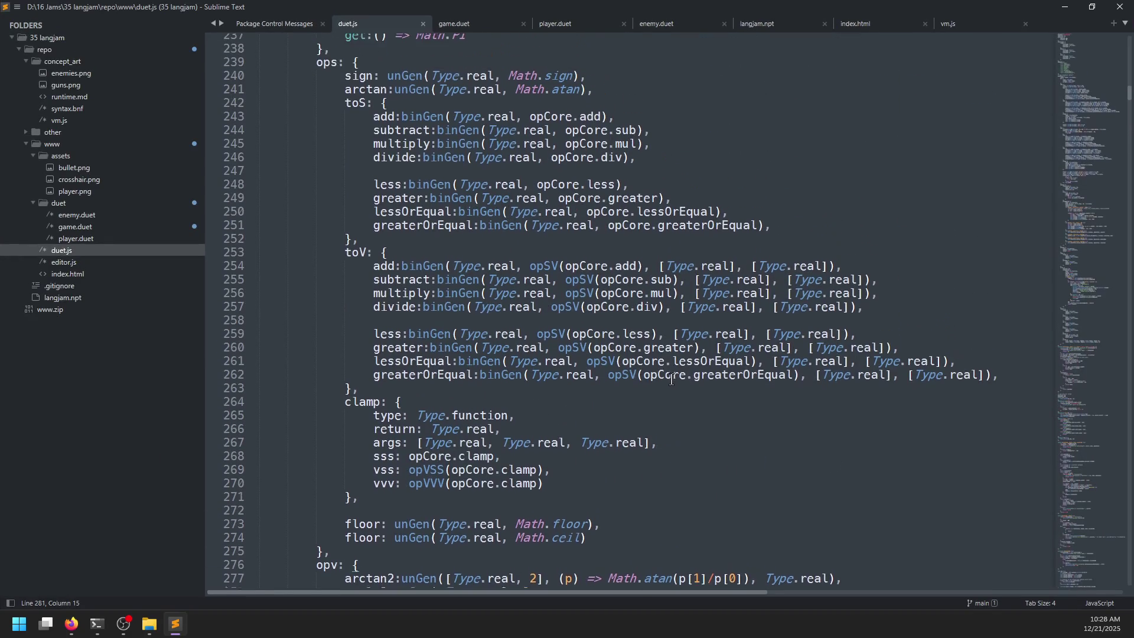
scroll(671, 379, up, 6)
scroll(672, 366, down, 4)
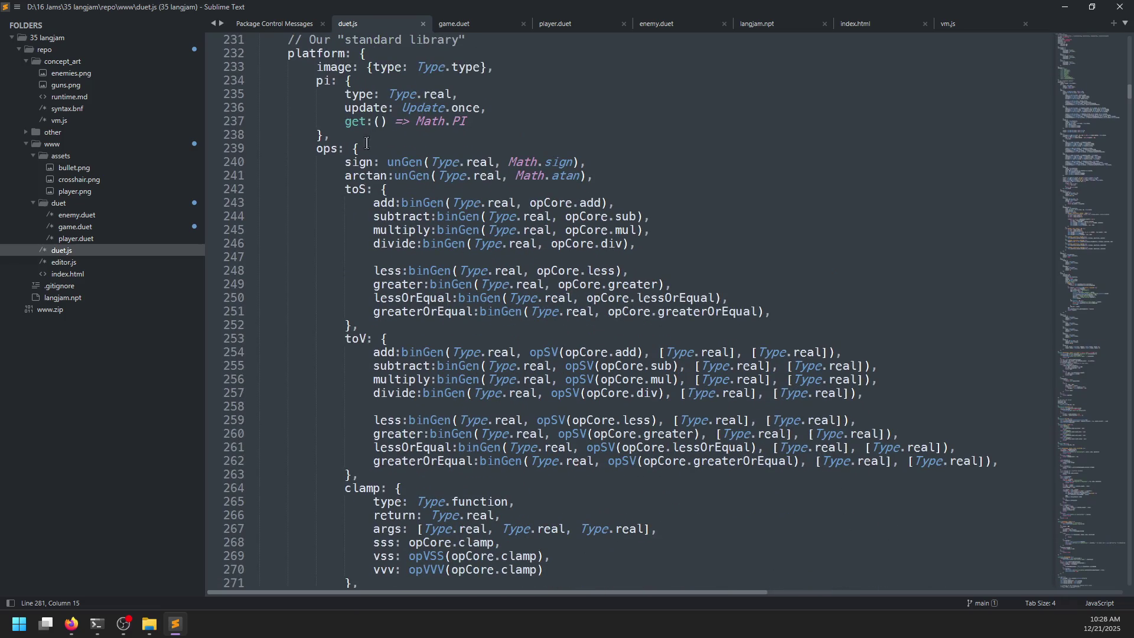
scroll(701, 370, down, 9)
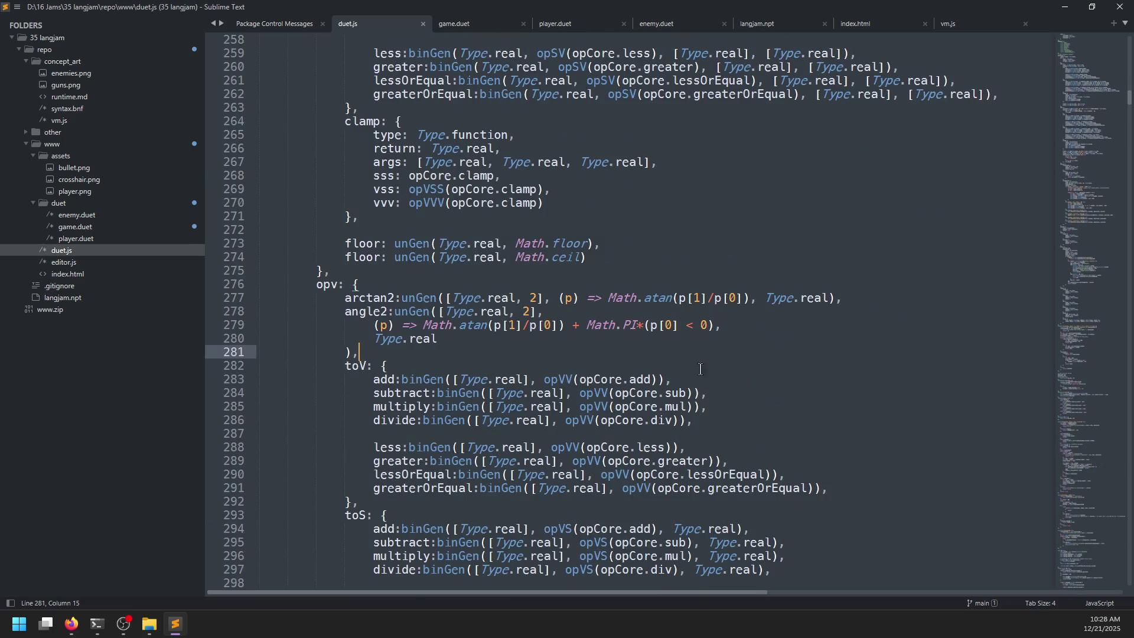
click(1065, 6)
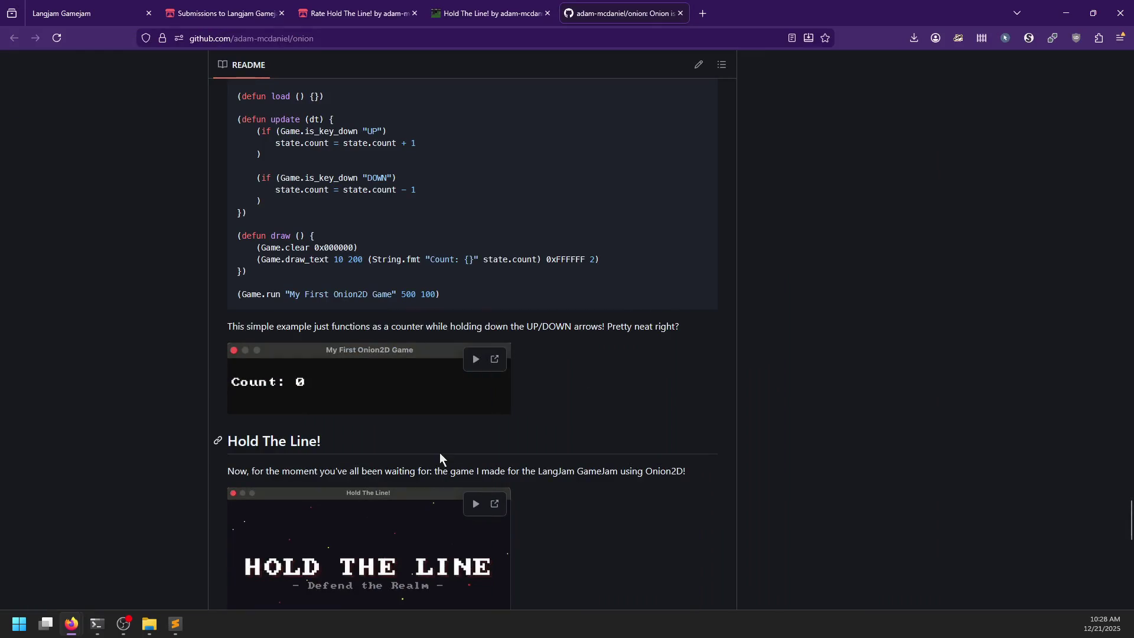
- Return the onion README to its 'Onion Programming Language & Onion2D Game Engine' title
scroll(160, 411, down, 5)
scroll(162, 399, up, 15)
scroll(164, 401, up, 20)
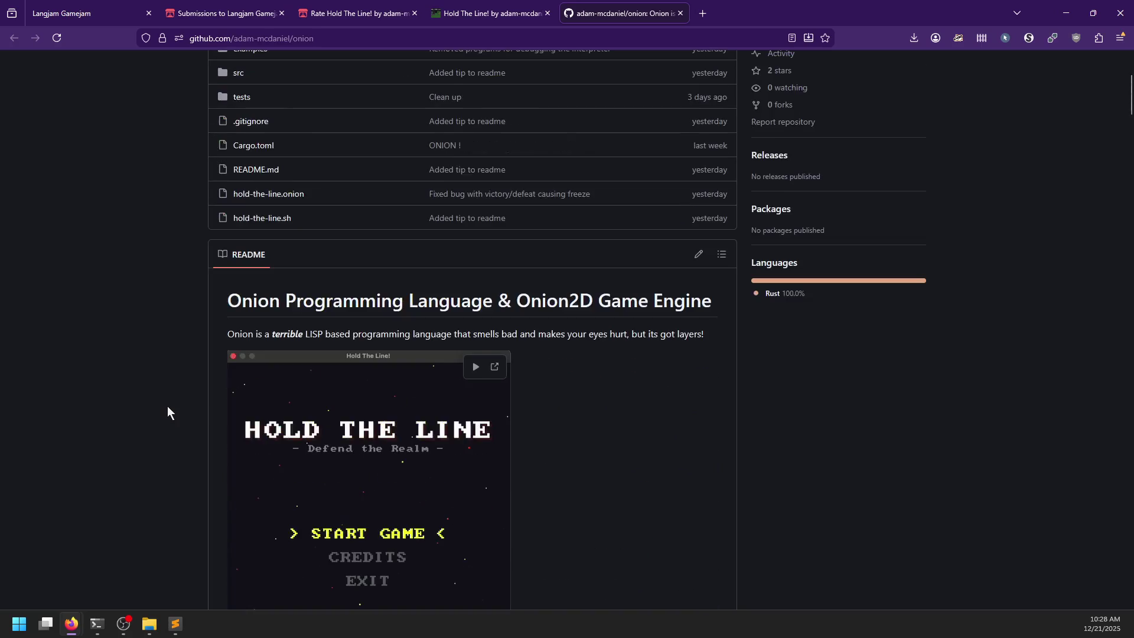
mouse_move(183, 611)
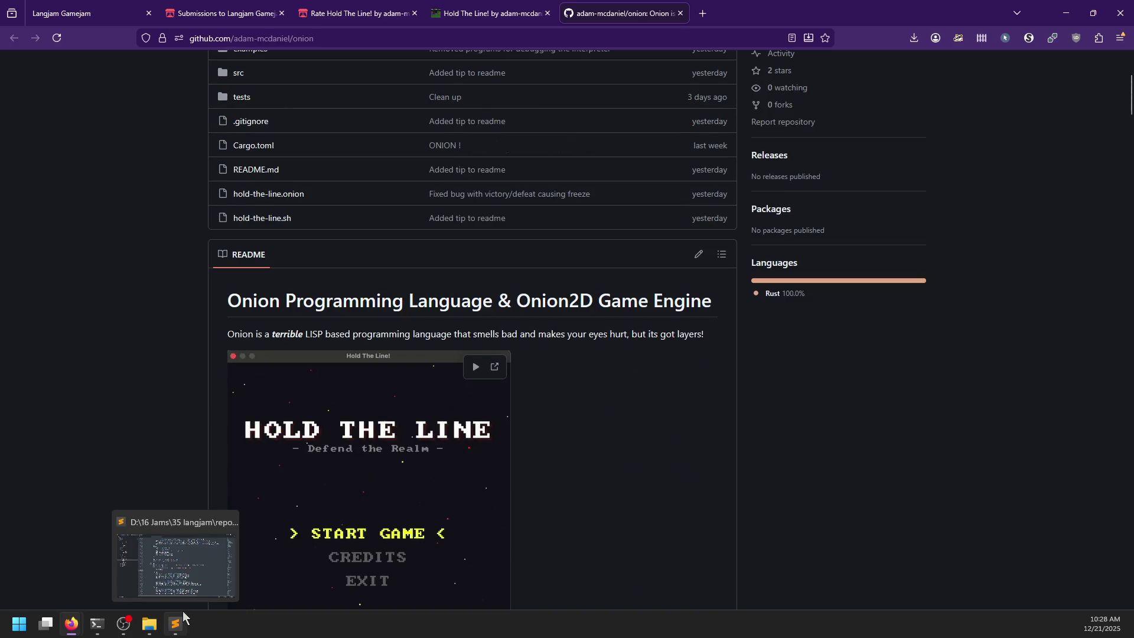
click(149, 624)
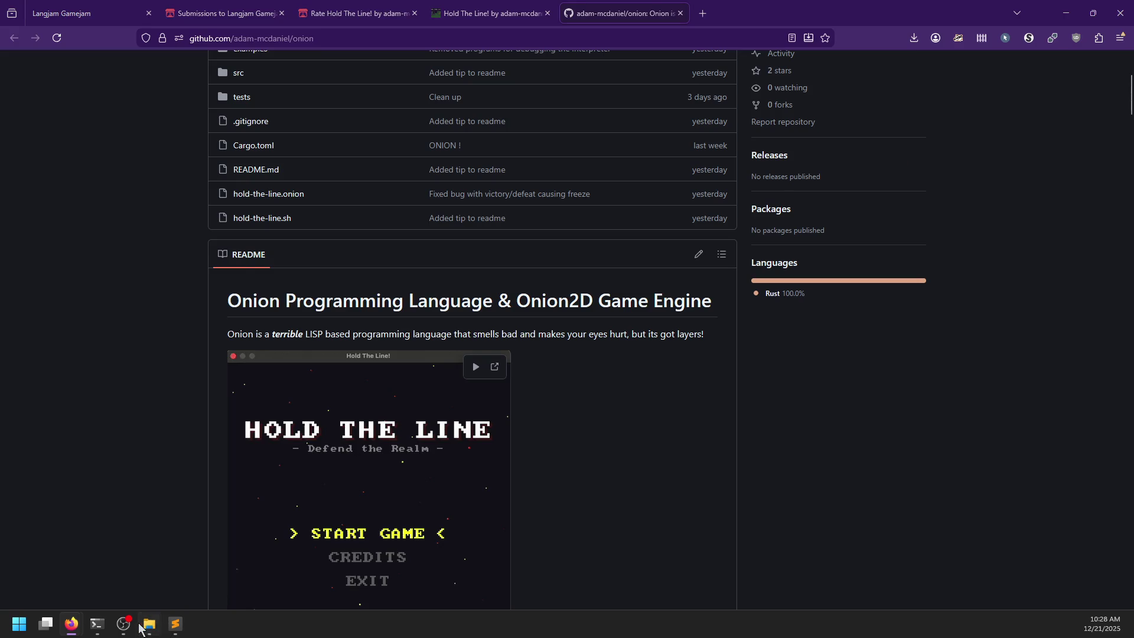
- Open README.md from the inner hold-the-line folder in Sublime Text and read through it
double_click(278, 283)
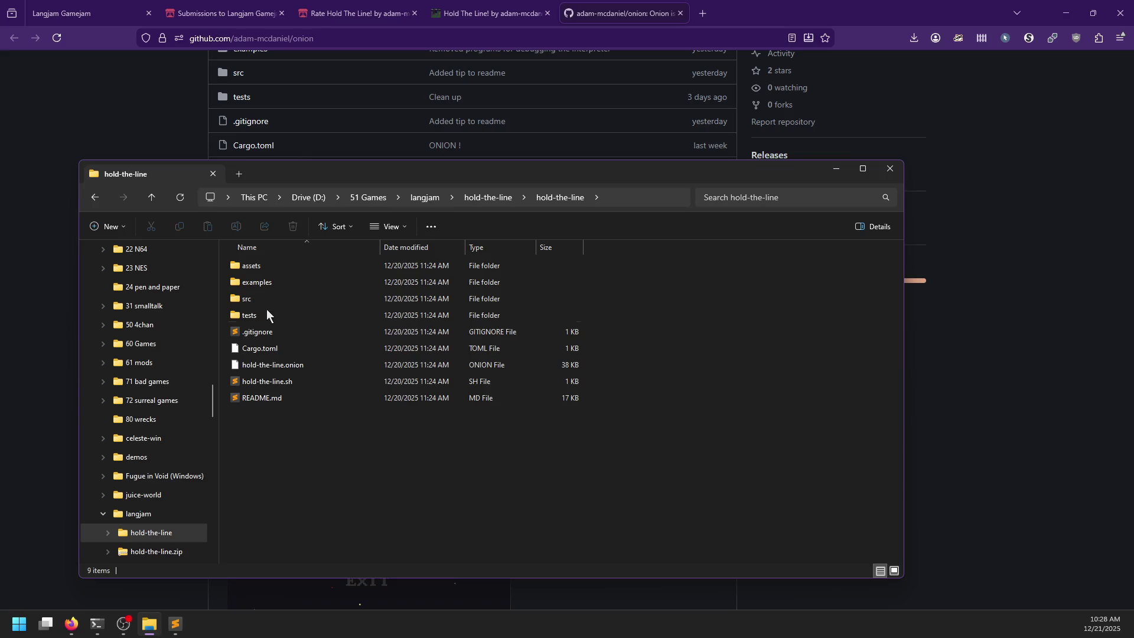
double_click(270, 399)
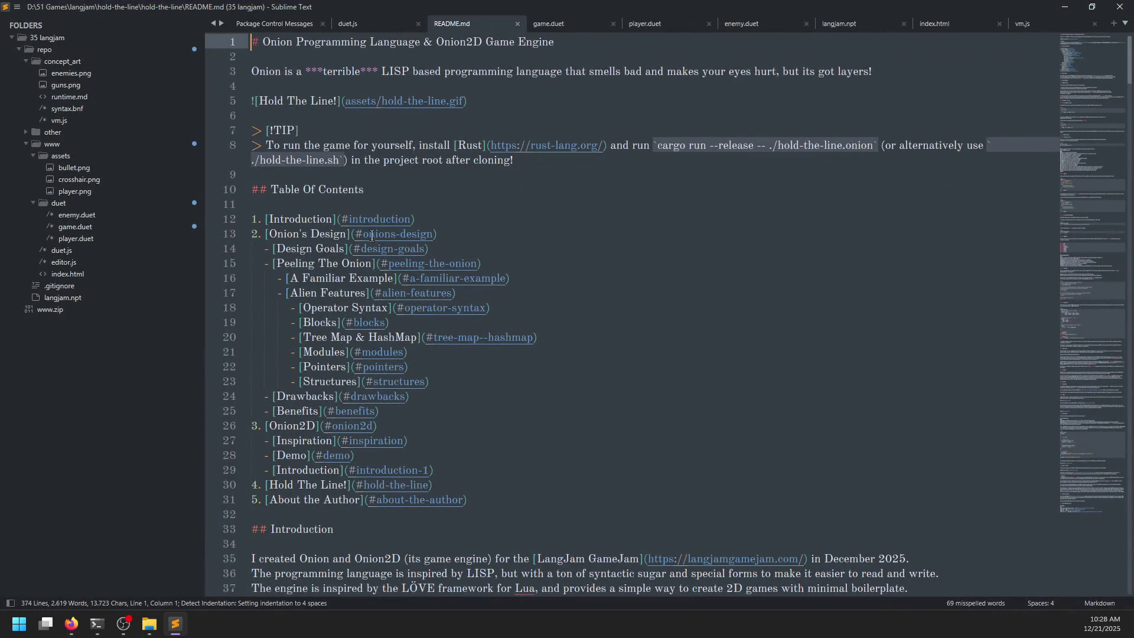
scroll(525, 272, down, 1)
scroll(524, 272, down, 2)
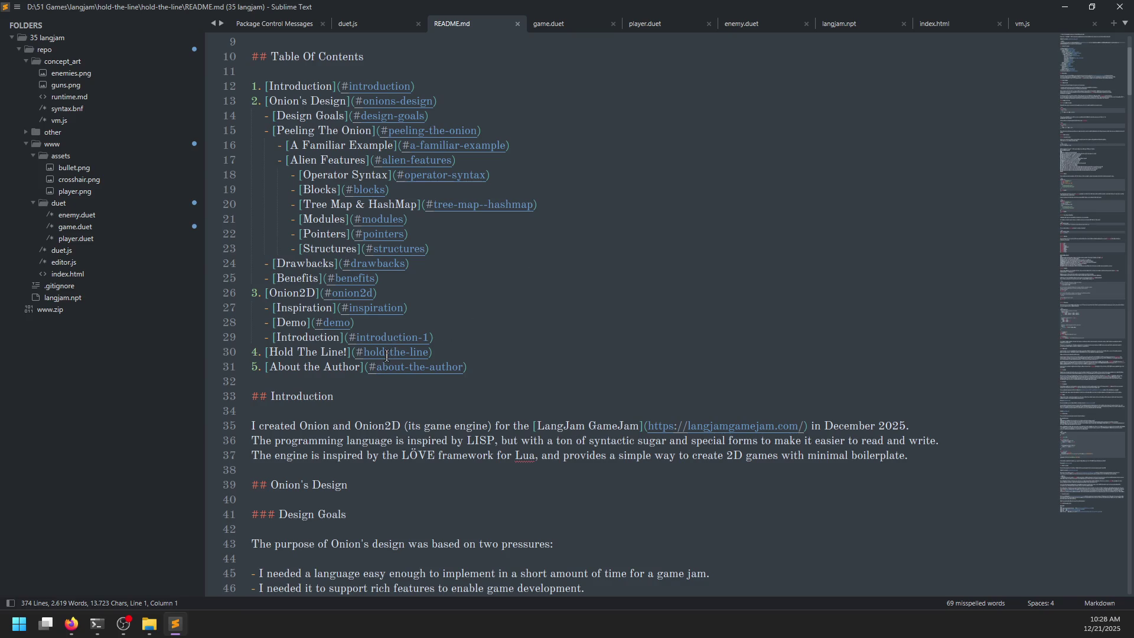
scroll(554, 291, down, 1)
scroll(554, 292, down, 12)
key(ctrl+f)
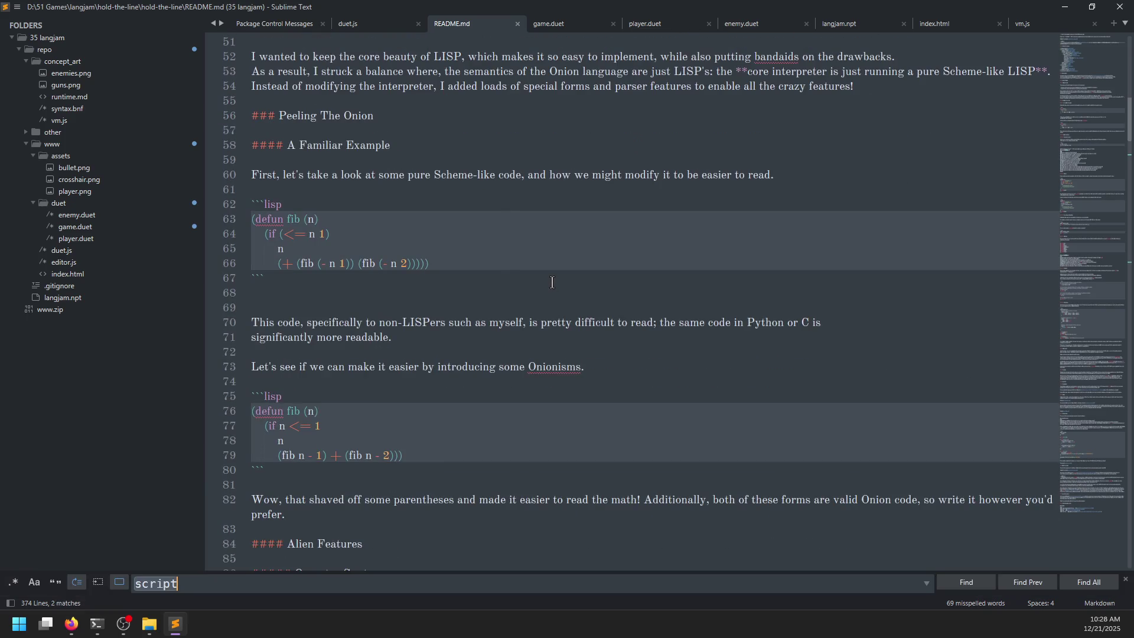
- Browse the project's src folder, then go back up and into the inner hold-the-line folder
key(Escape)
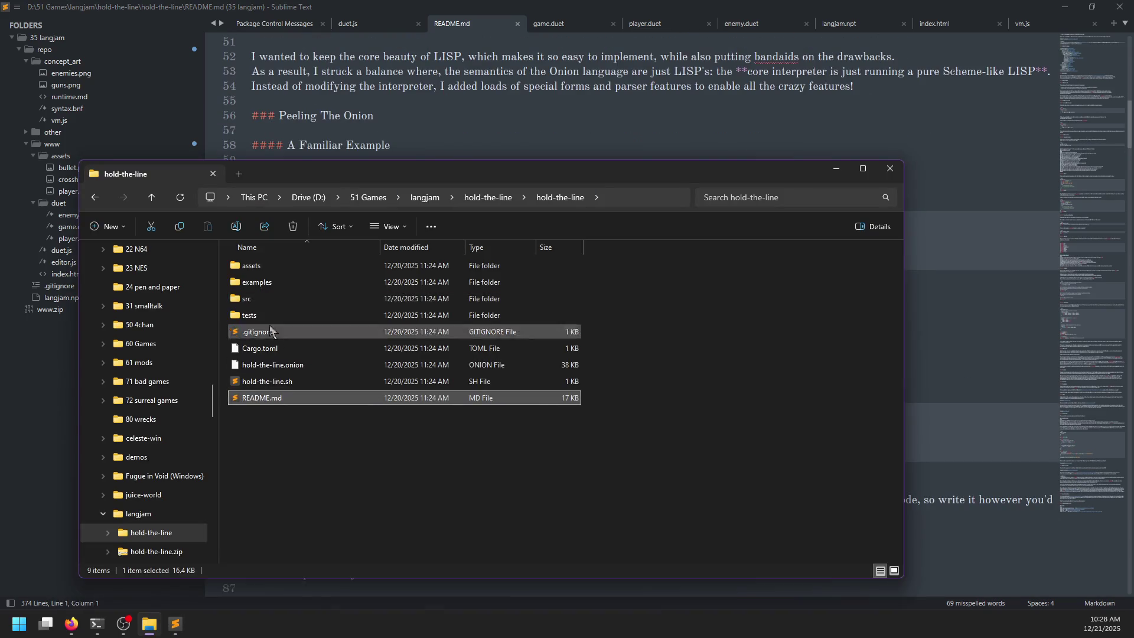
double_click(263, 299)
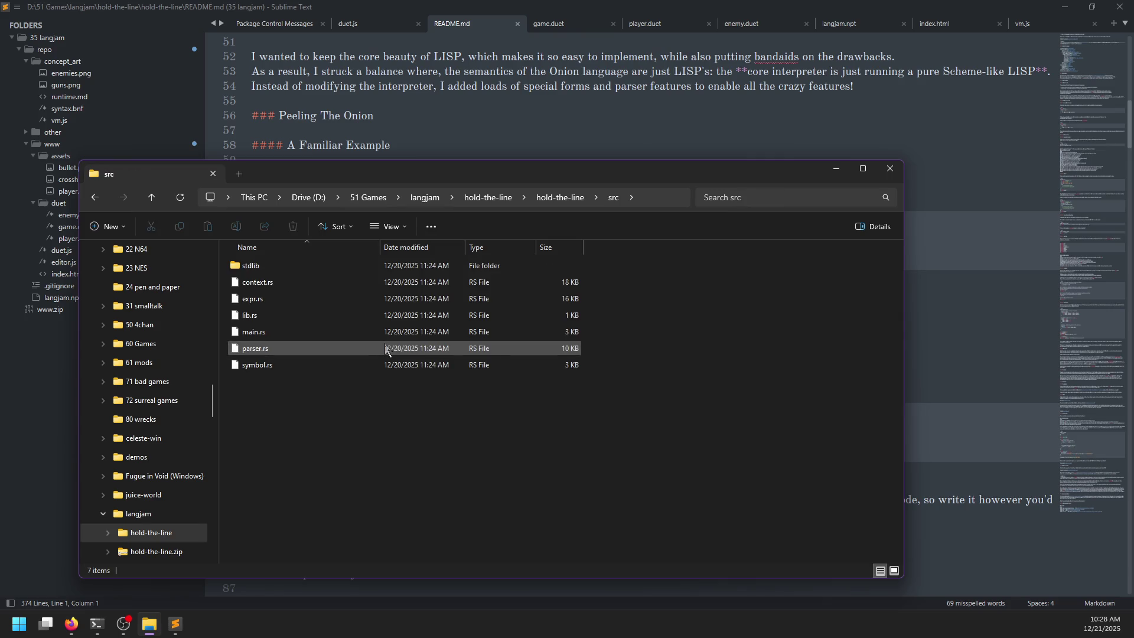
click(558, 198)
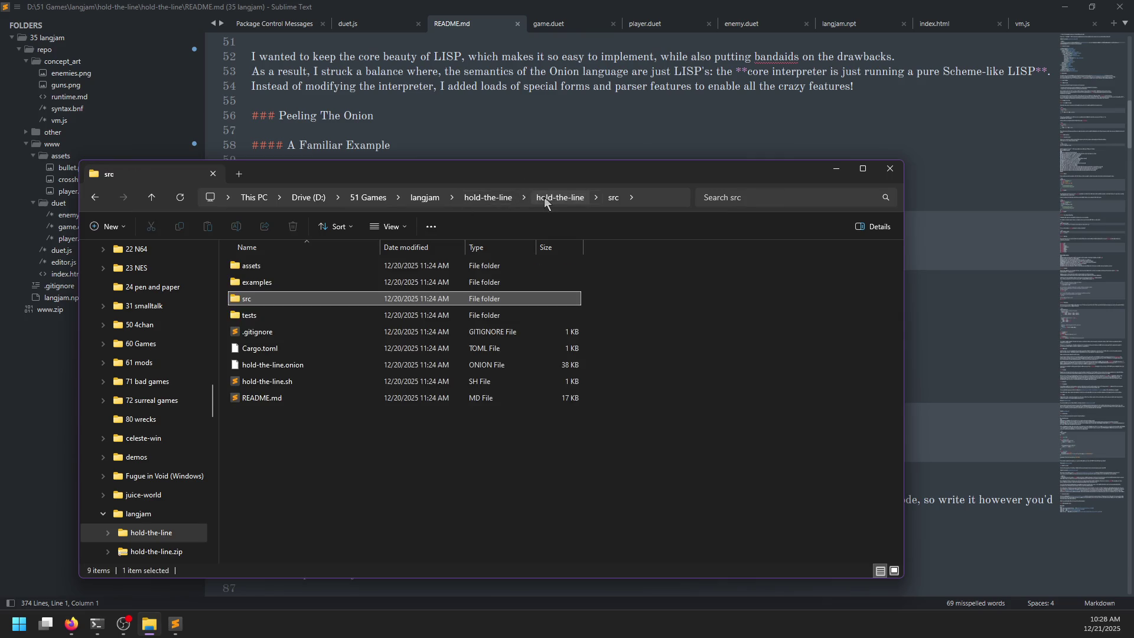
click(505, 199)
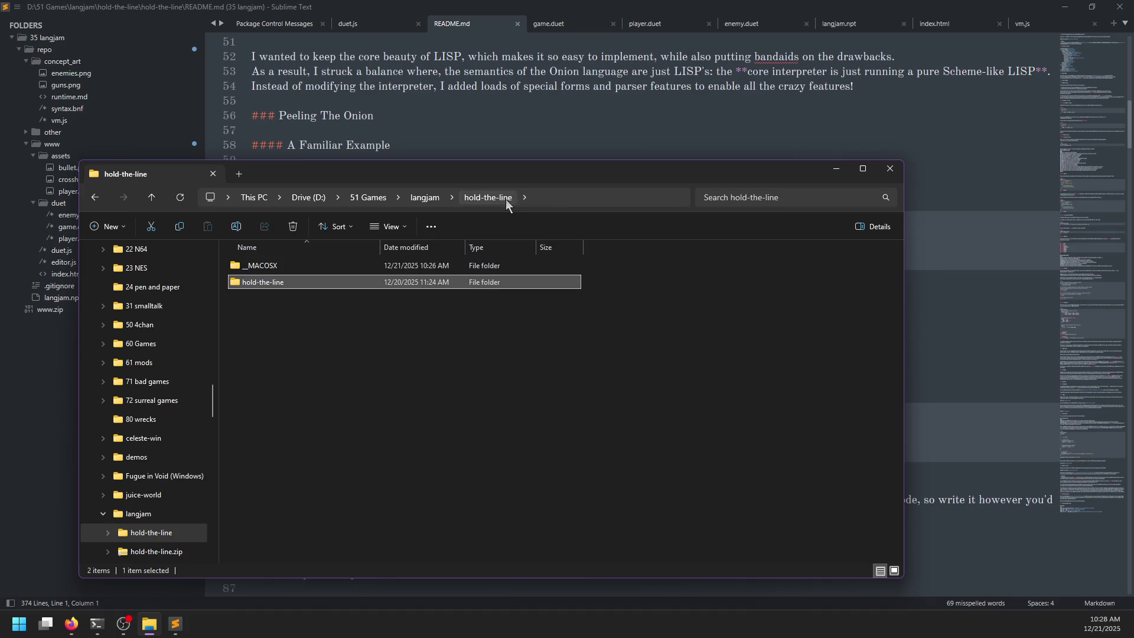
double_click(342, 282)
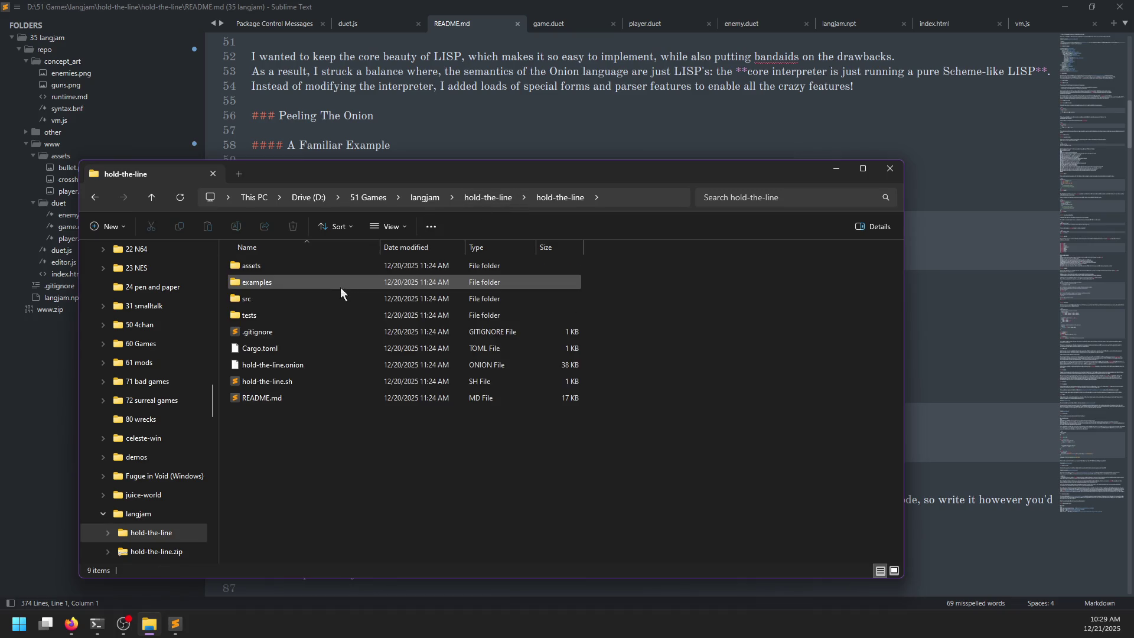
- Open PowerShell in the hold-the-line folder and run cargo build, which fails requiring edition2024
right_click(280, 443)
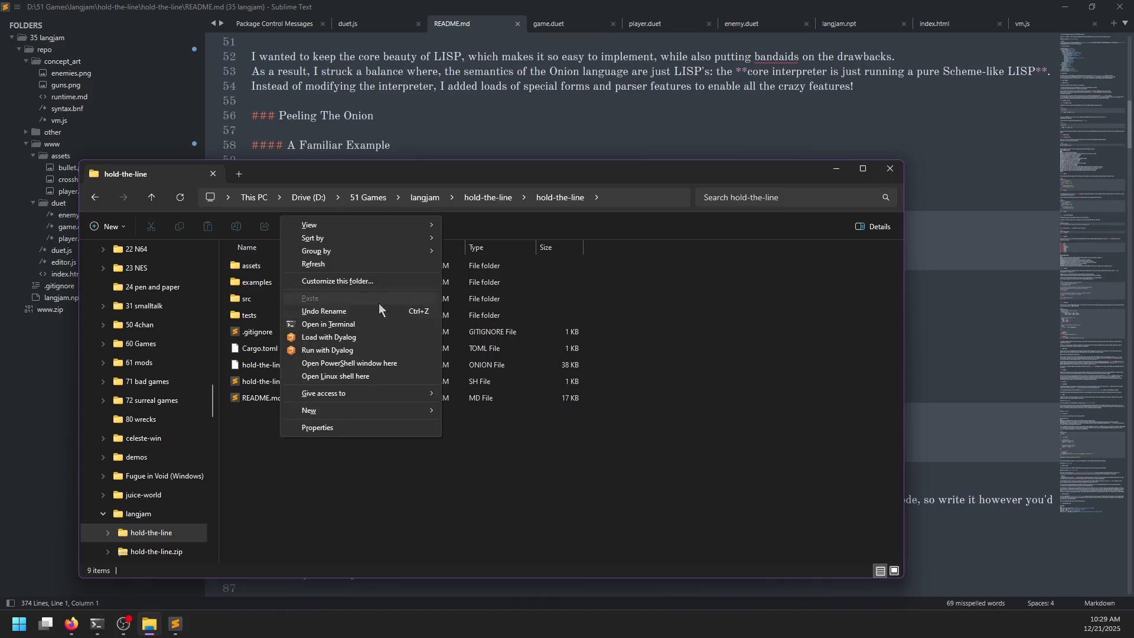
click(371, 323)
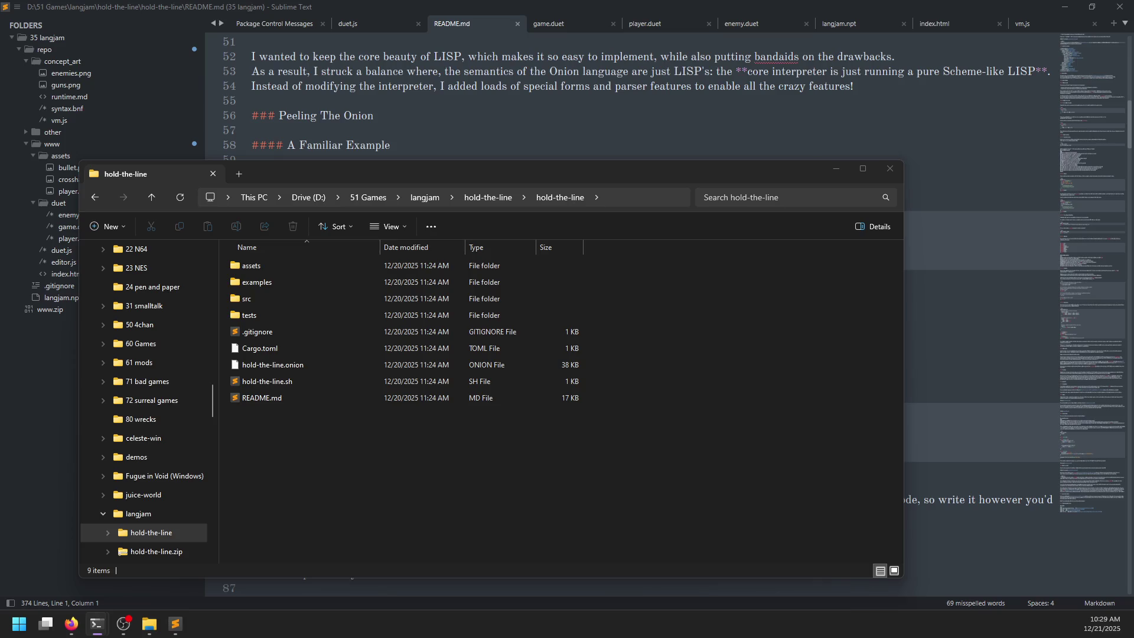
text(cargo )
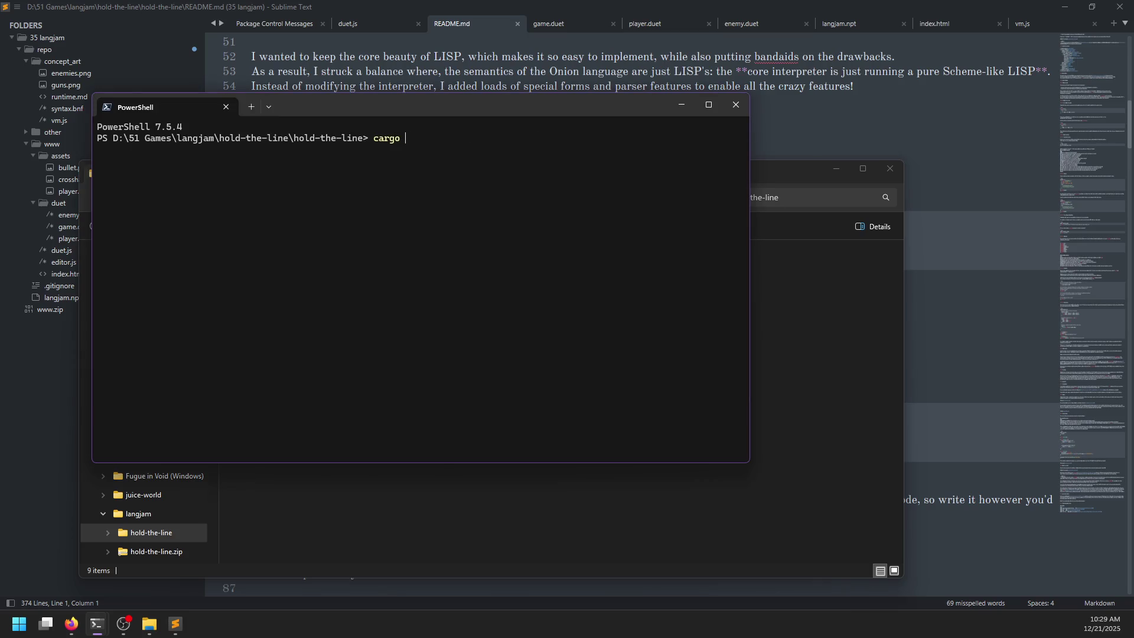
text(build)
key(Return)
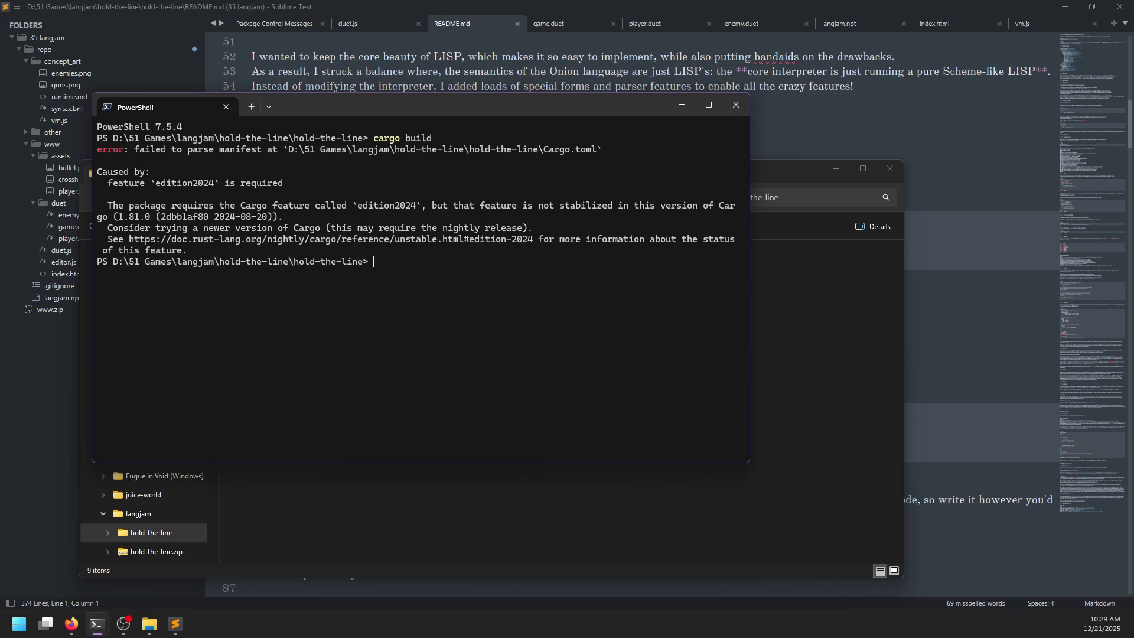
- Move the terminal window to the right and bring Firefox to the front
mouse_move(390, 108)
mouse_down()
mouse_move(743, 122)
mouse_move(734, 113)
mouse_up()
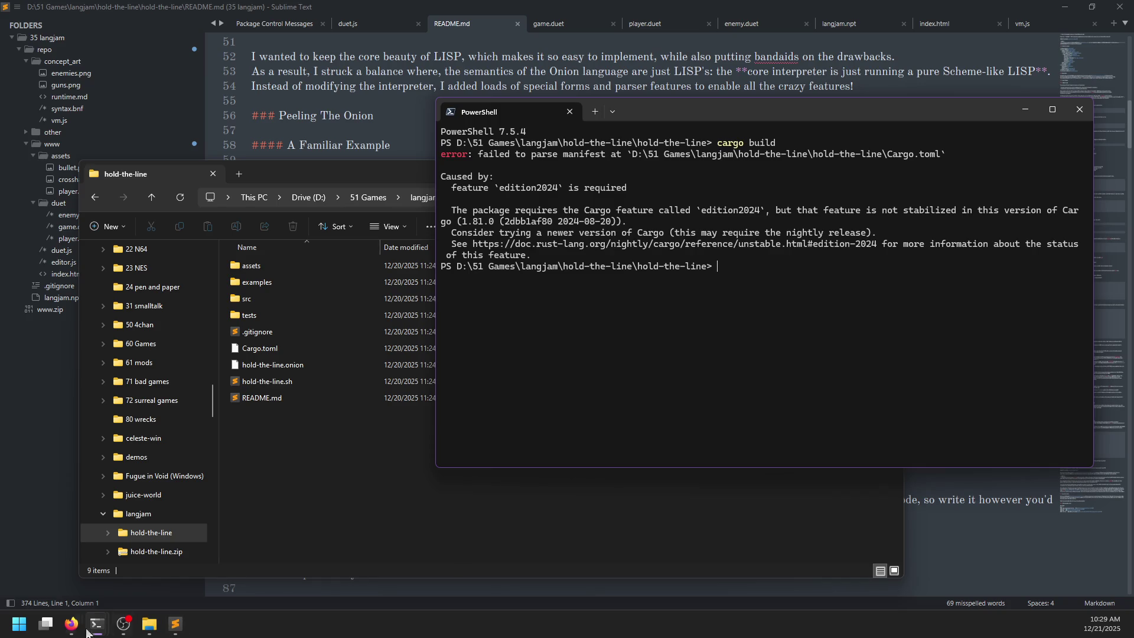
mouse_move(71, 624)
click(229, 551)
- Search the web for 'cargo update' and run cargo update in the project's PowerShell
click(702, 13)
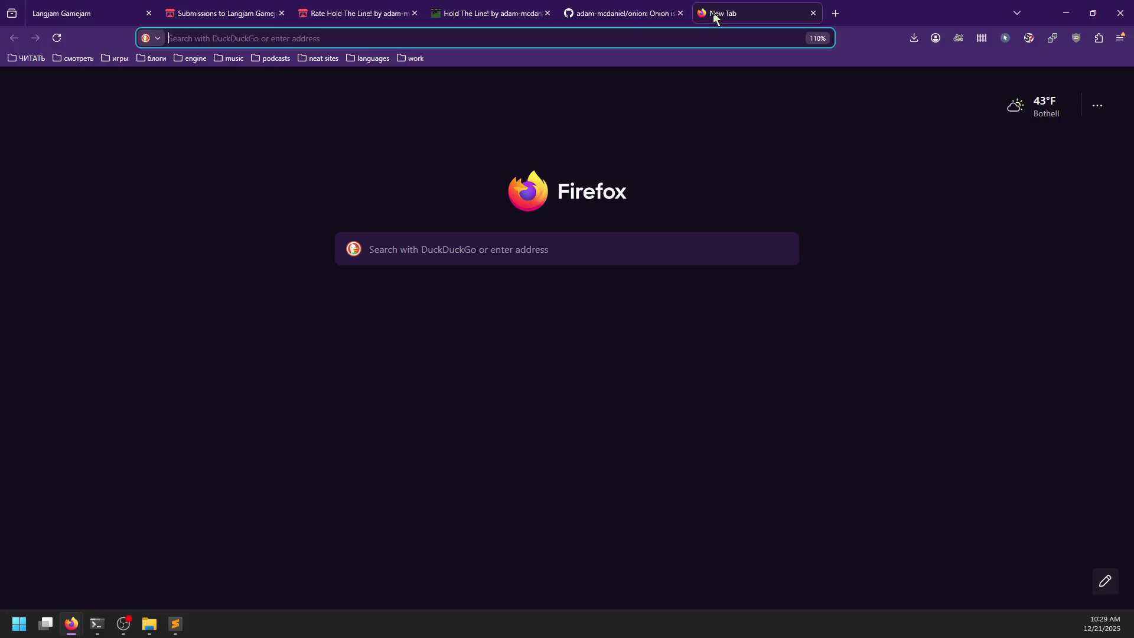
text(cargo update)
key(Return)
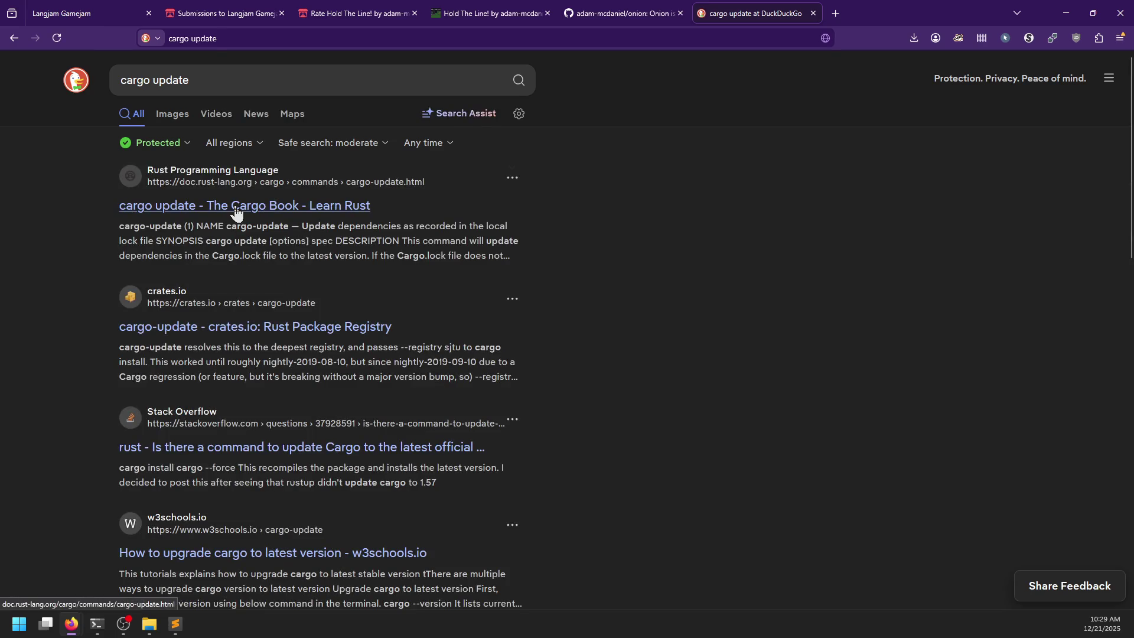
key(alt+Tab)
text(cargo update)
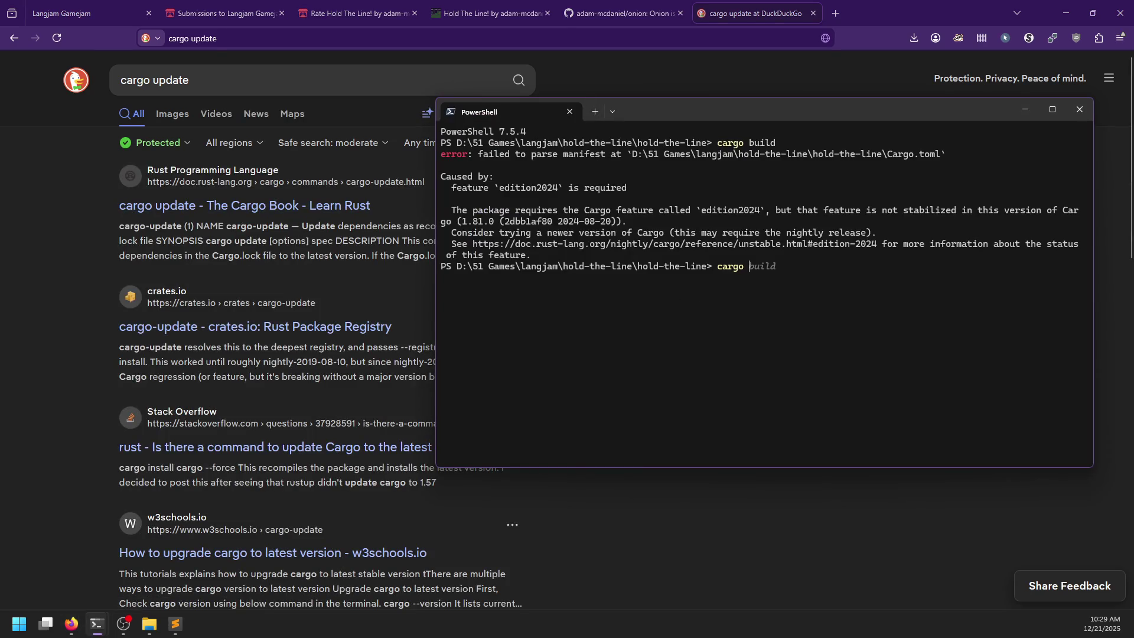
key(Return)
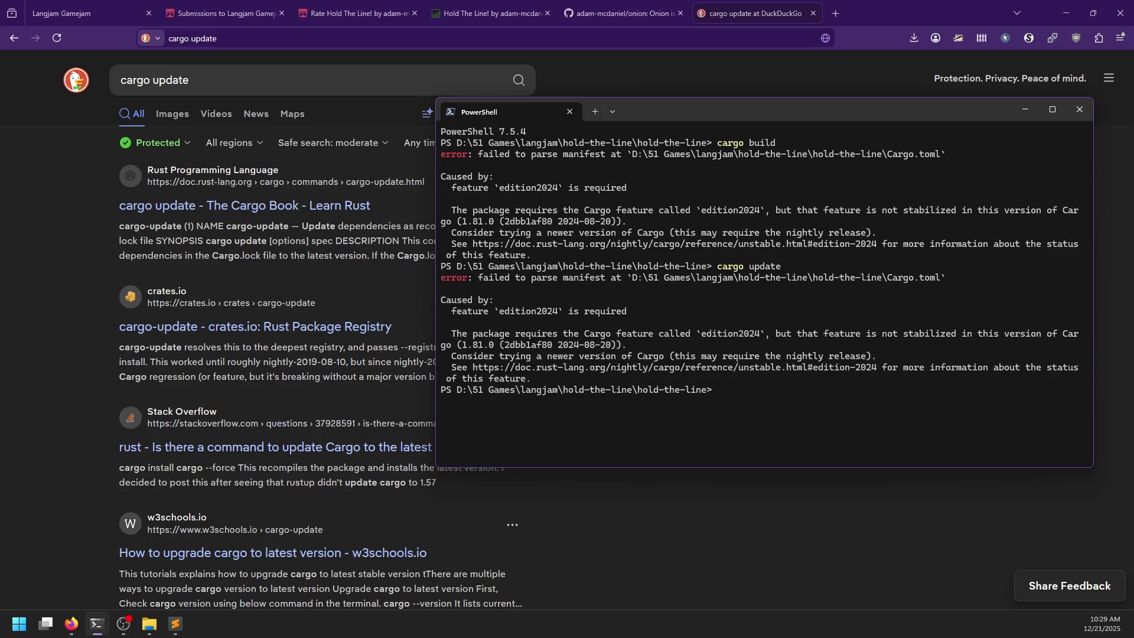
- Open the Stack Overflow question on updating Cargo and try cargo install cargo
double_click(272, 93)
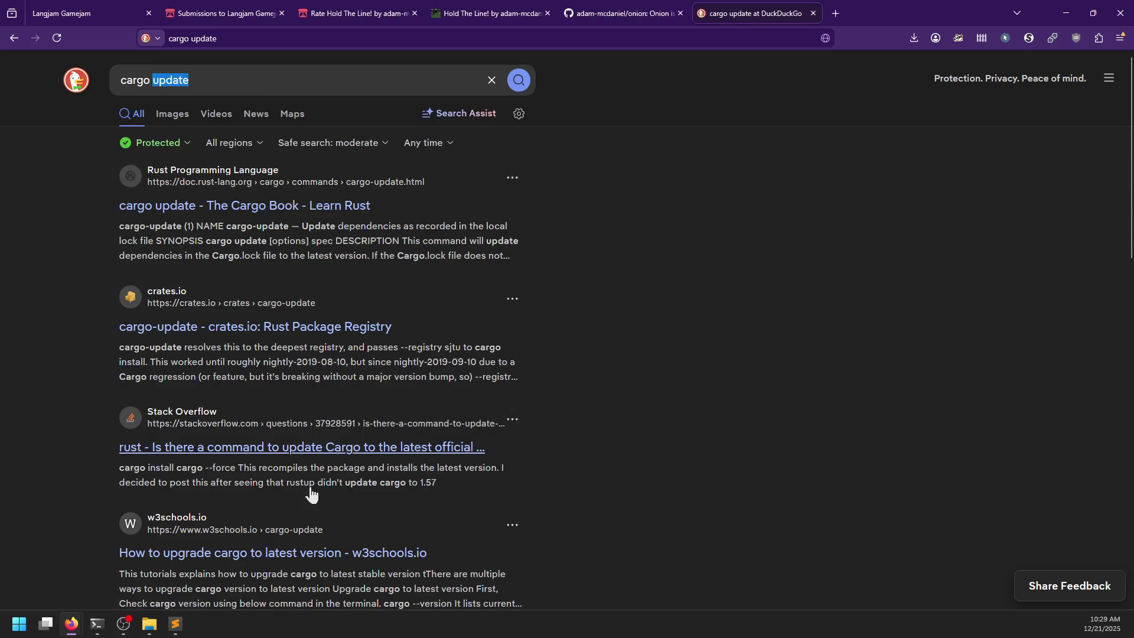
click(423, 448)
key(alt+Tab)
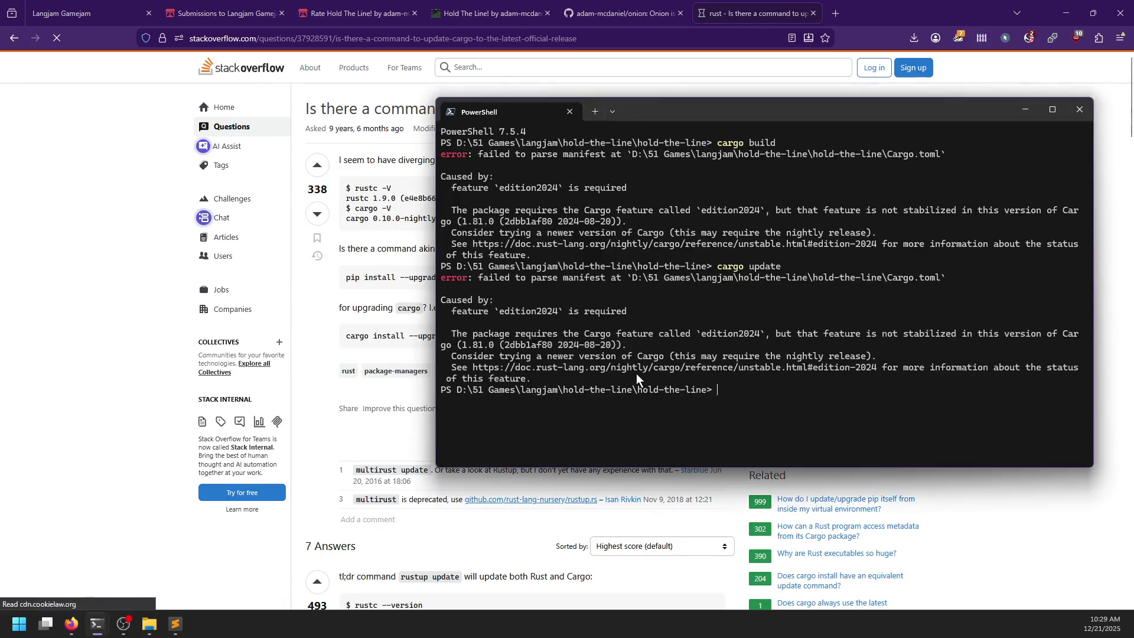
text(cargo install cargo)
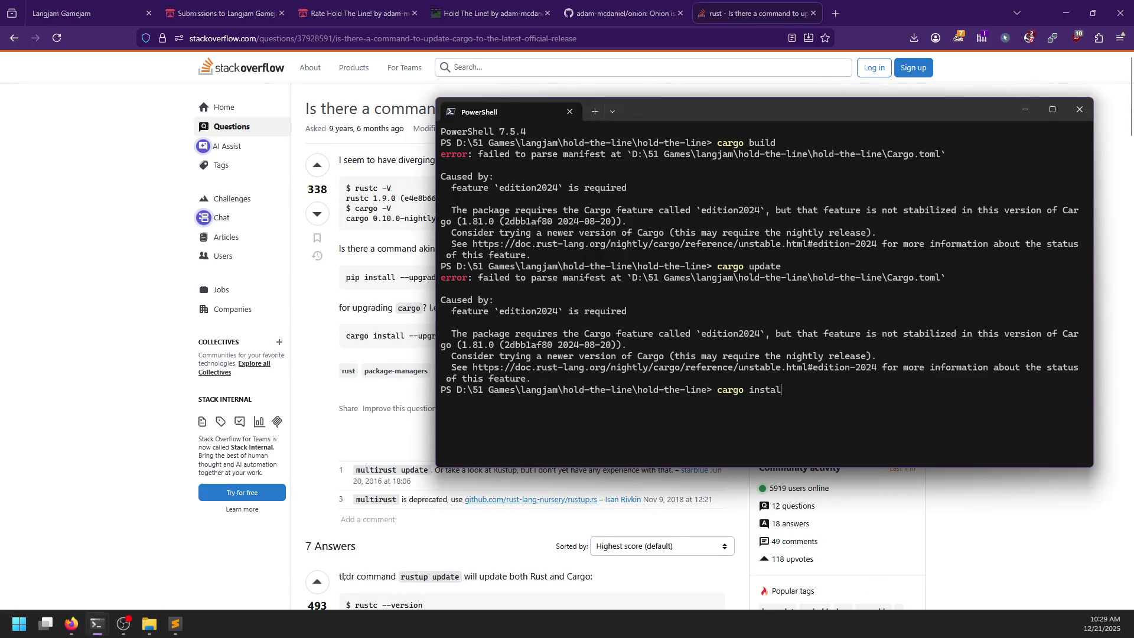
key(Return)
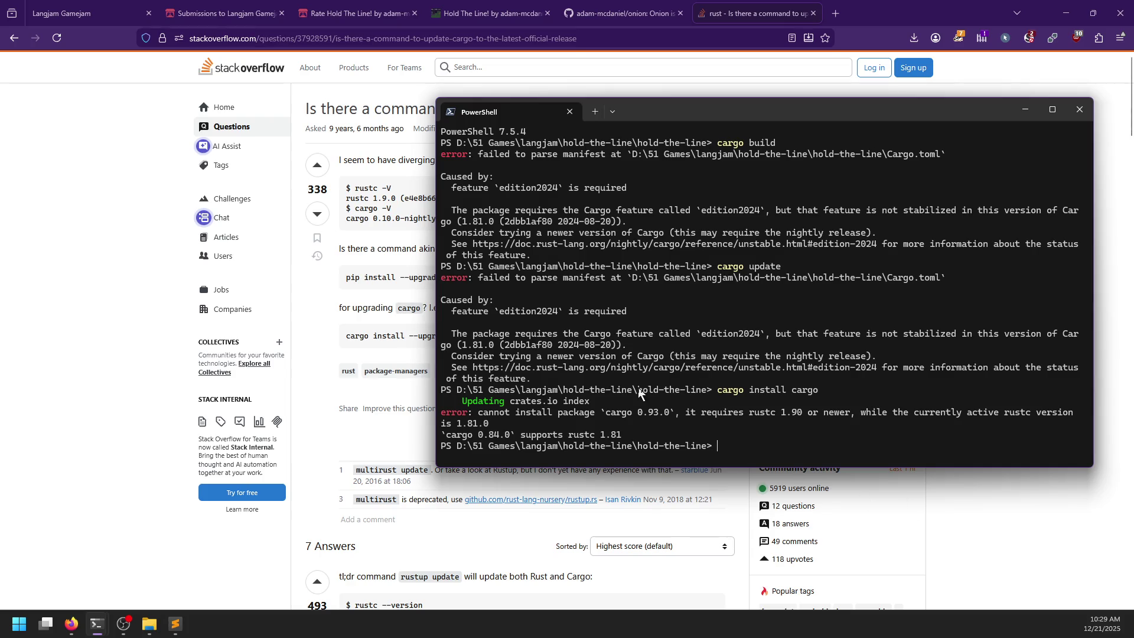
- Try installing rustc with cargo install rustc, then return to the browser
text(cargo install rust)
text(c)
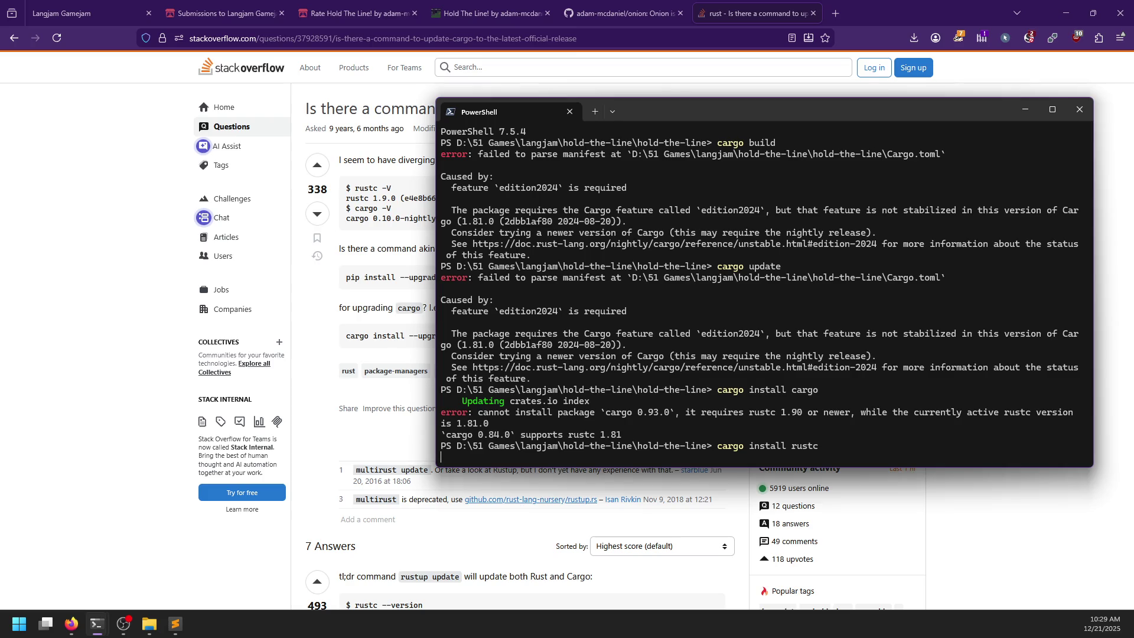
key(Return)
key(alt+Tab)
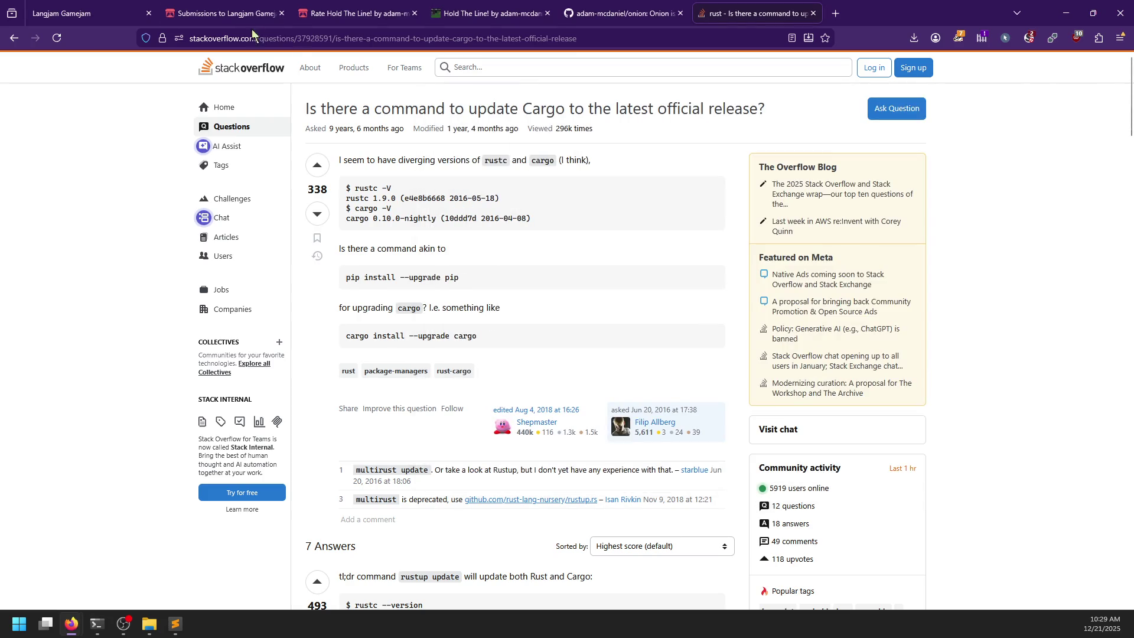
click(278, 43)
- Search for 'update rustc' and open the official Install Rust page
text(update rust)
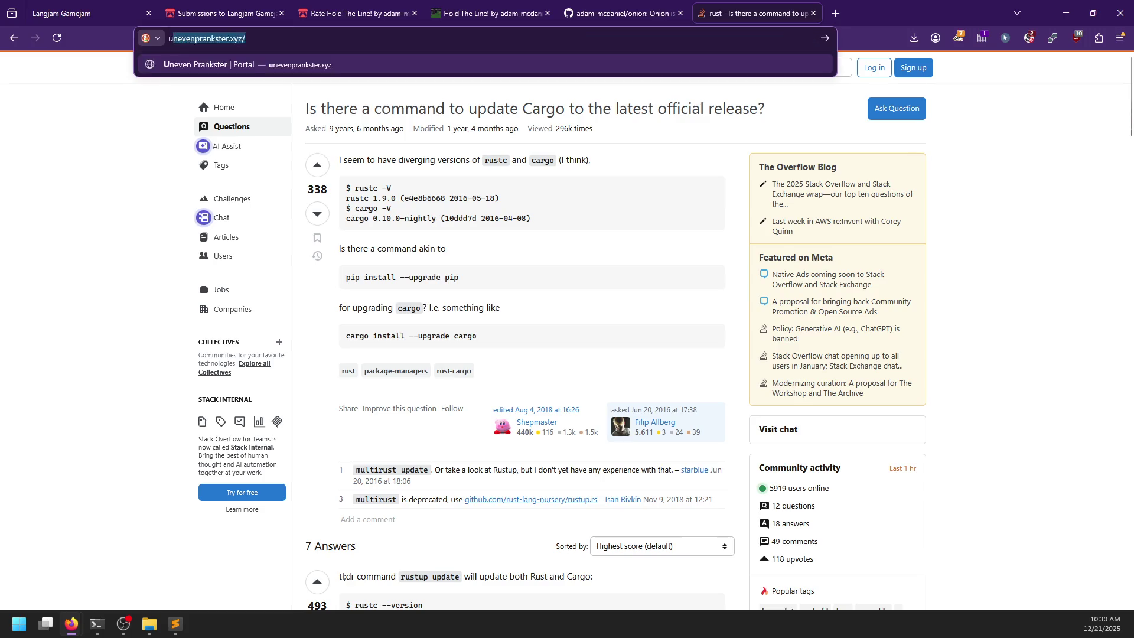
key(Return)
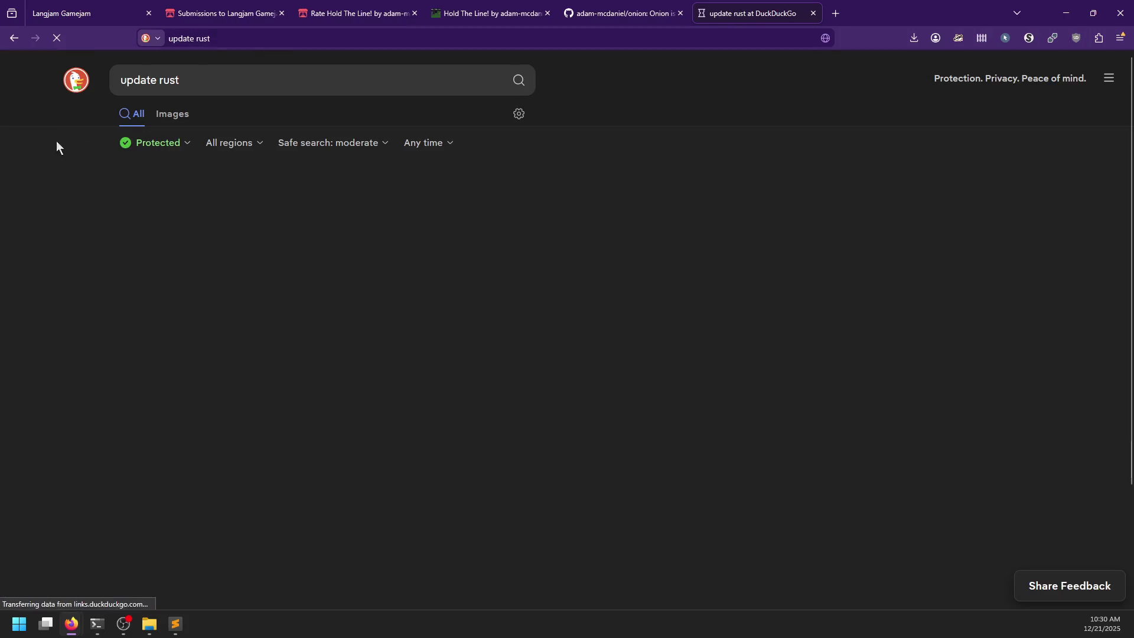
click(229, 78)
text(c)
key(Return)
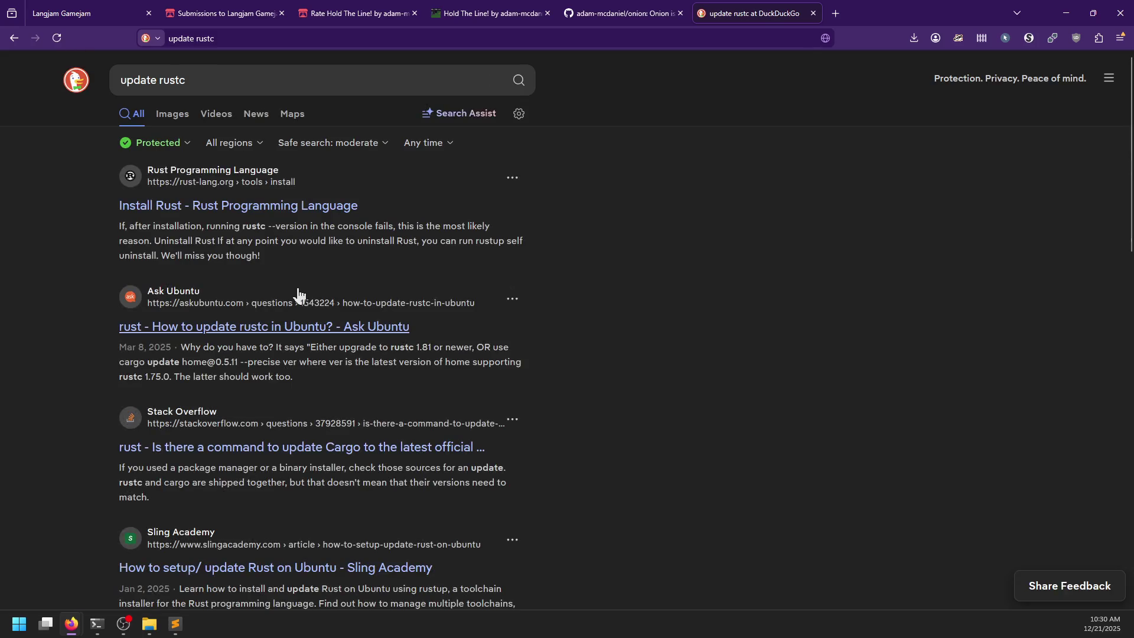
click(230, 207)
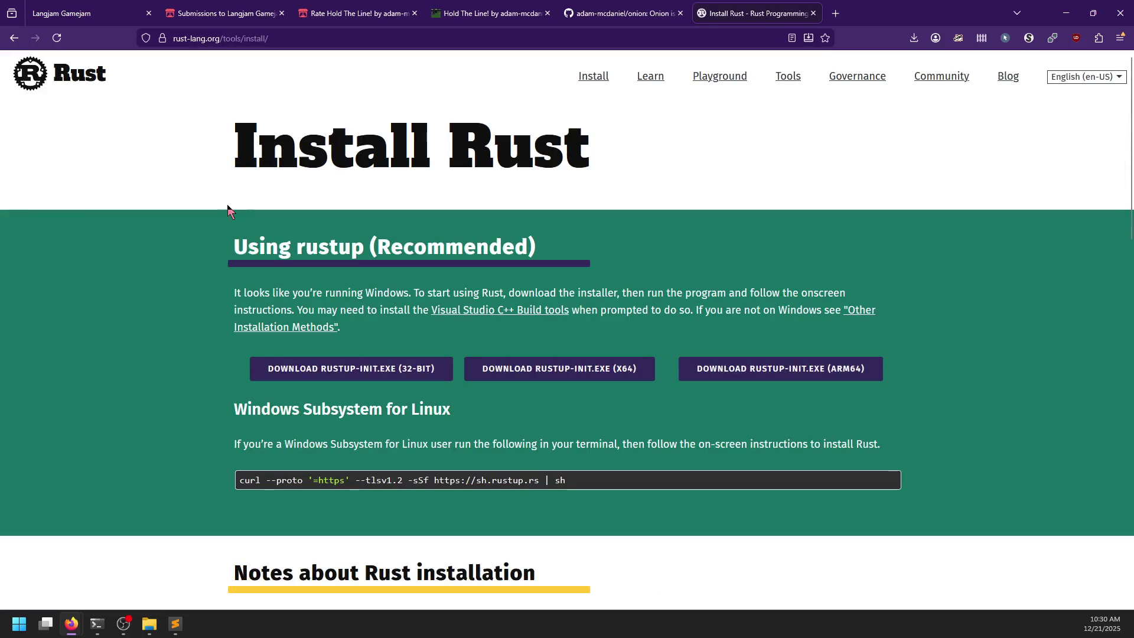
- Download the 64-bit rustup-init.exe installer, picking a save location, and view recent downloads
scroll(175, 324, down, 1)
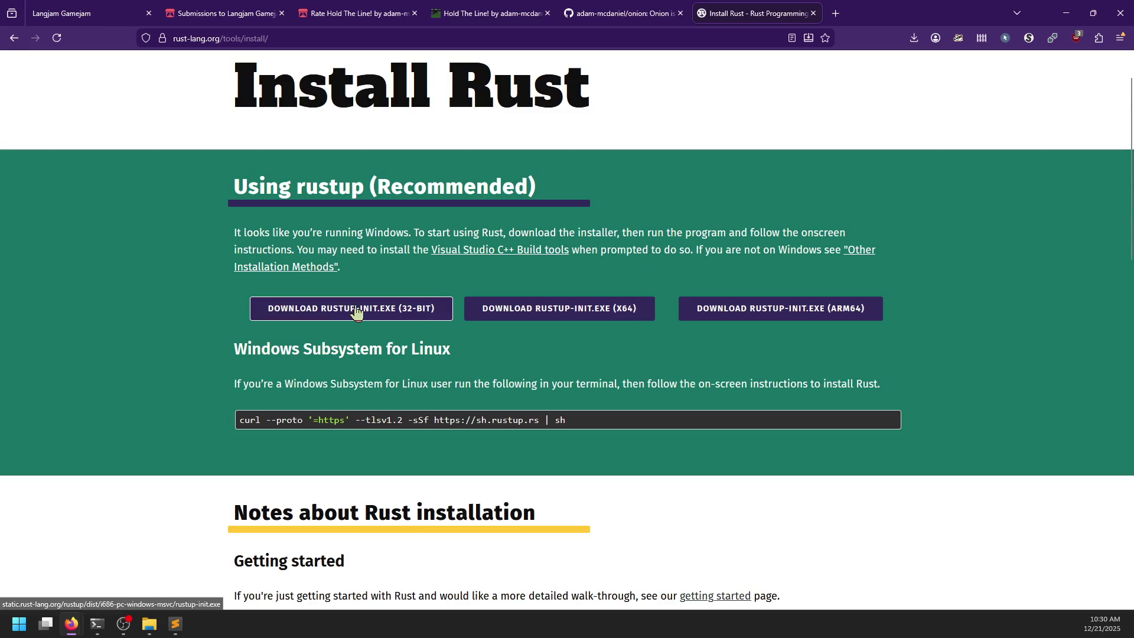
click(544, 314)
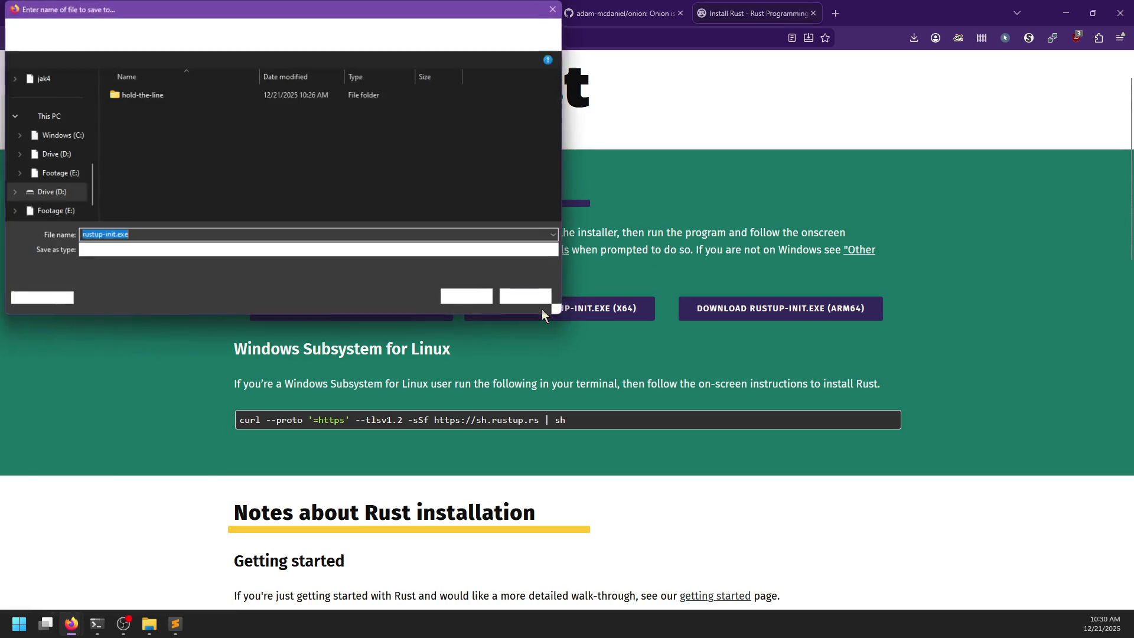
click(65, 158)
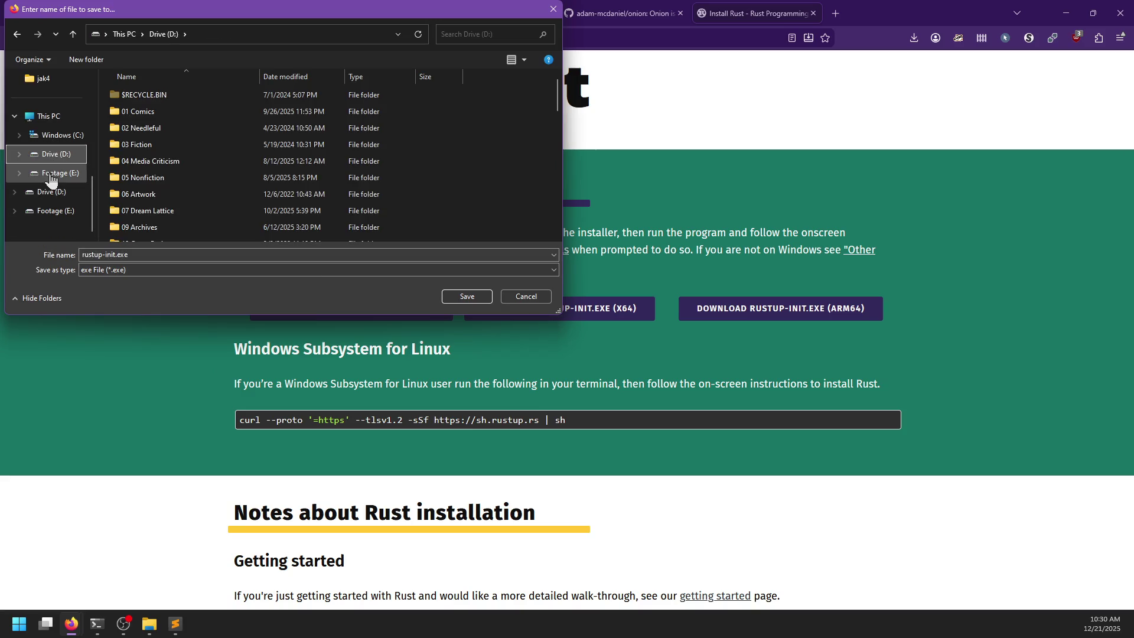
click(51, 174)
scroll(50, 198, up, 3)
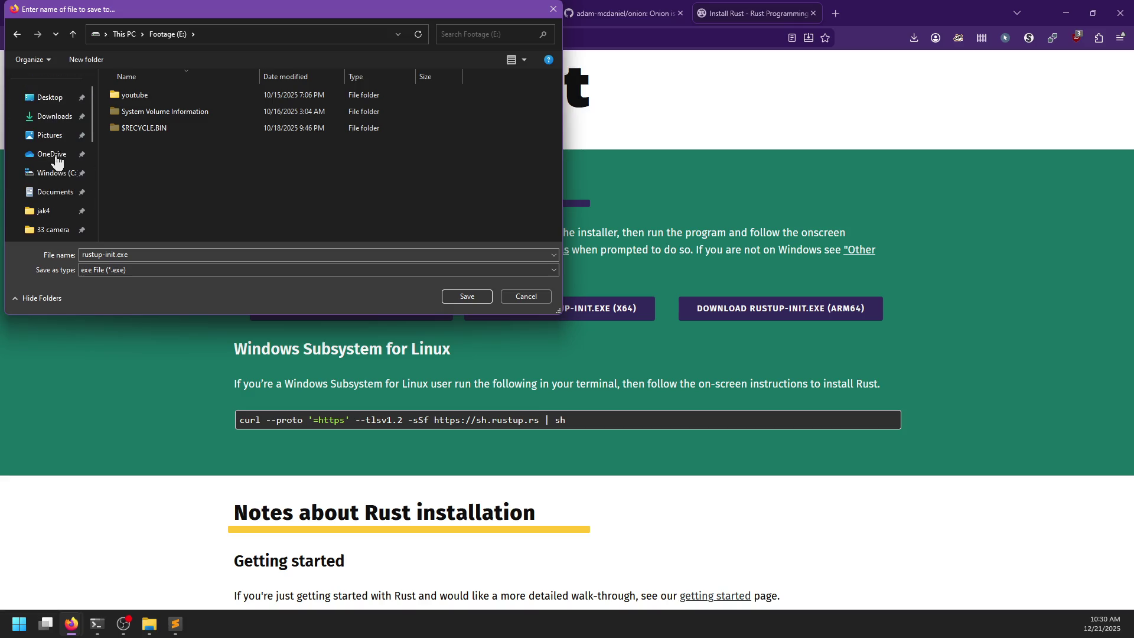
mouse_move(177, 9)
mouse_down()
mouse_move(94, 74)
mouse_move(0, 194)
mouse_up()
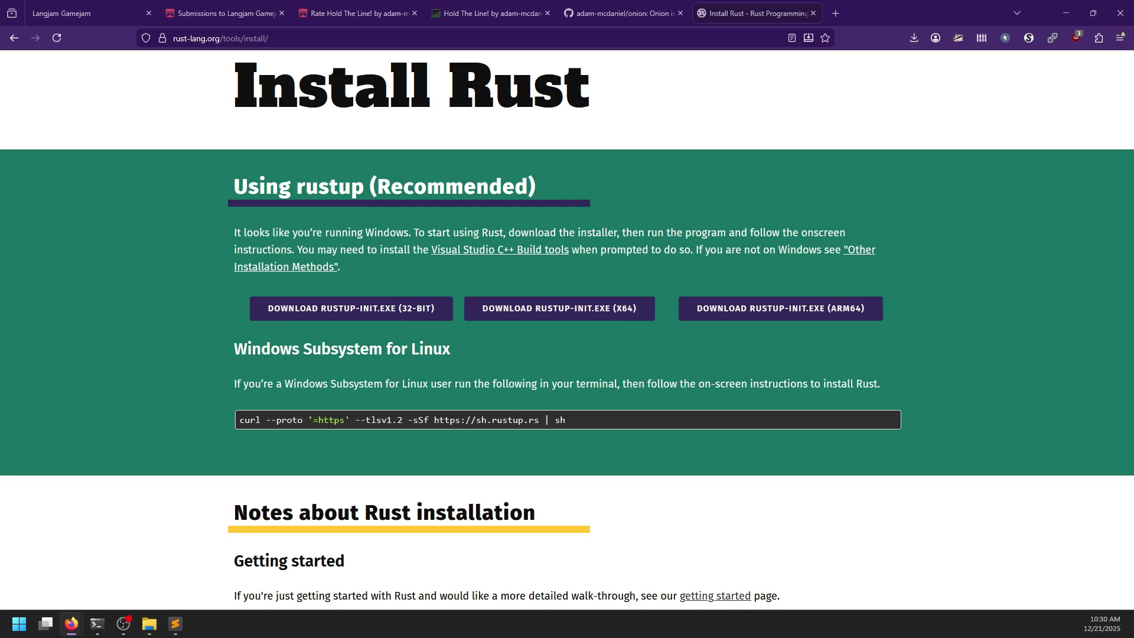
click(909, 48)
- Launch rustup-init.exe and enter option 1 to proceed with the standard installation
click(785, 68)
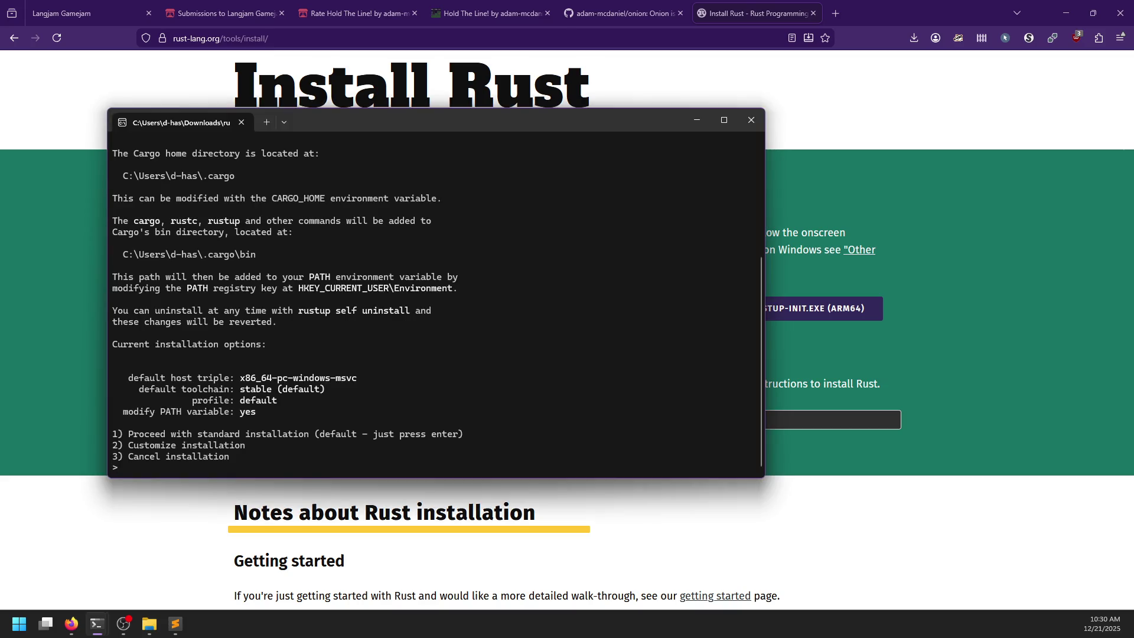
text(1)
key(Return)
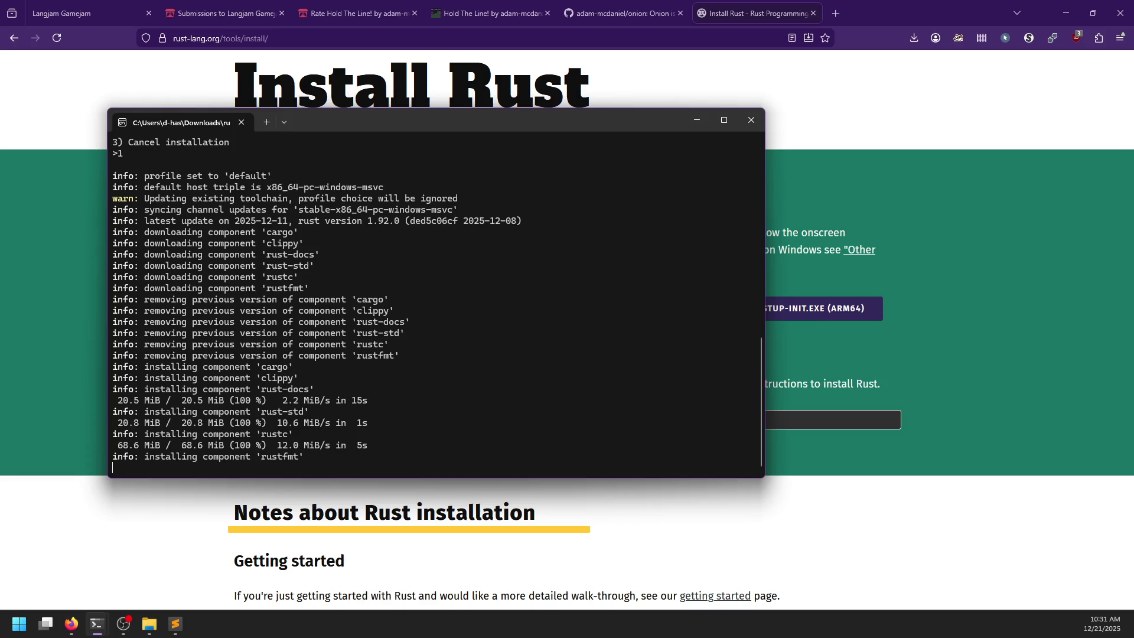
click(626, 13)
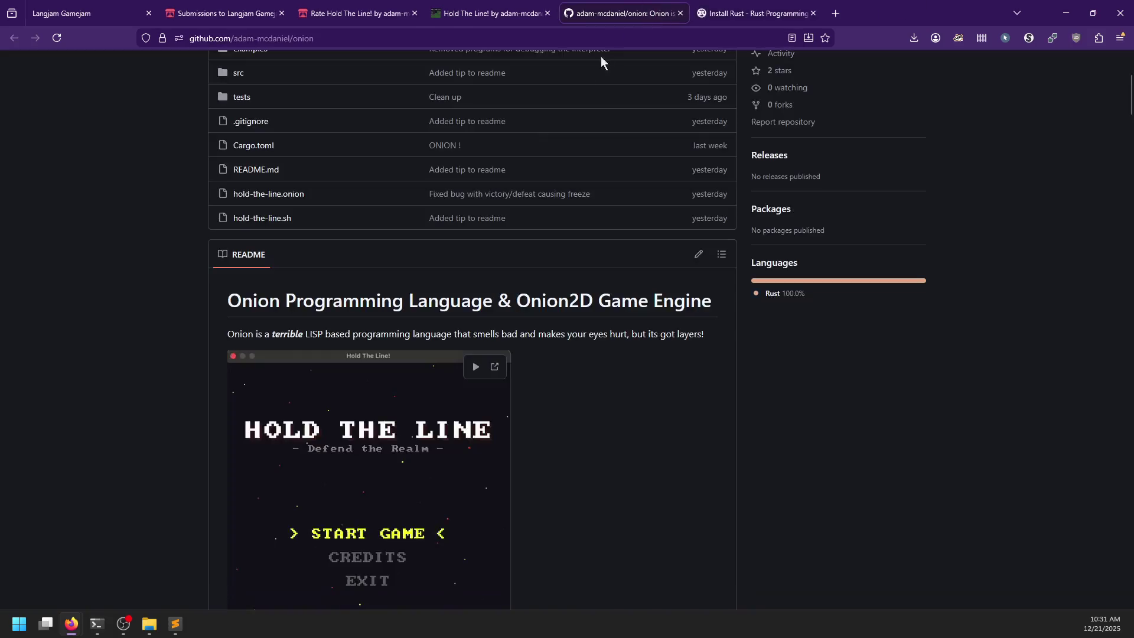
- Scroll the onion README, highlighting the hashmap line and x = 10 + 5 * 2
scroll(163, 356, down, 20)
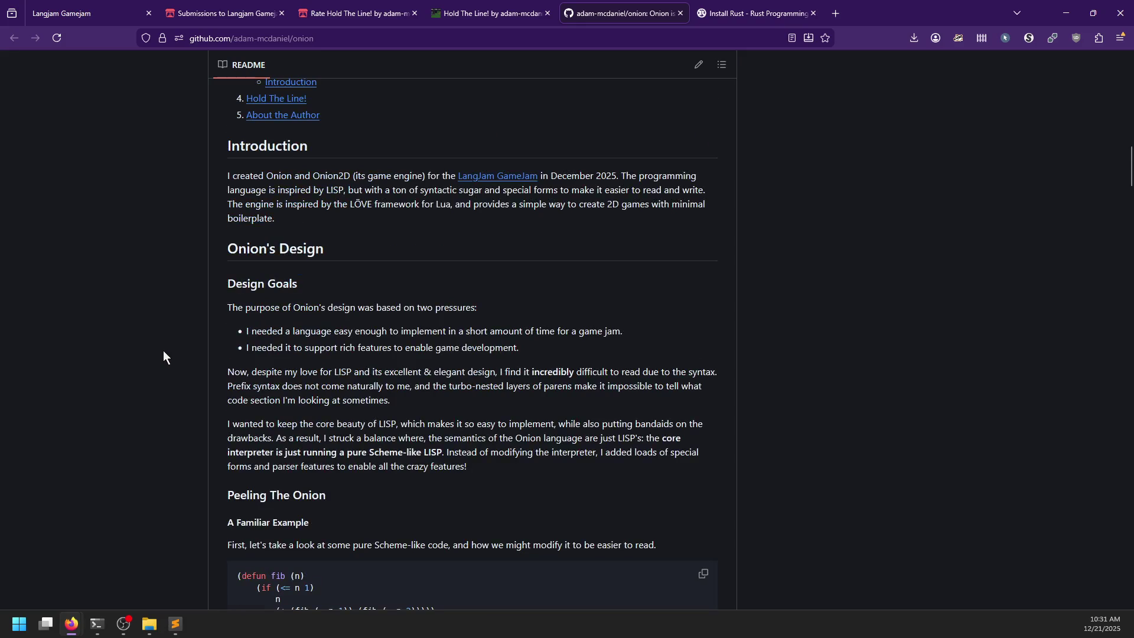
scroll(164, 352, down, 15)
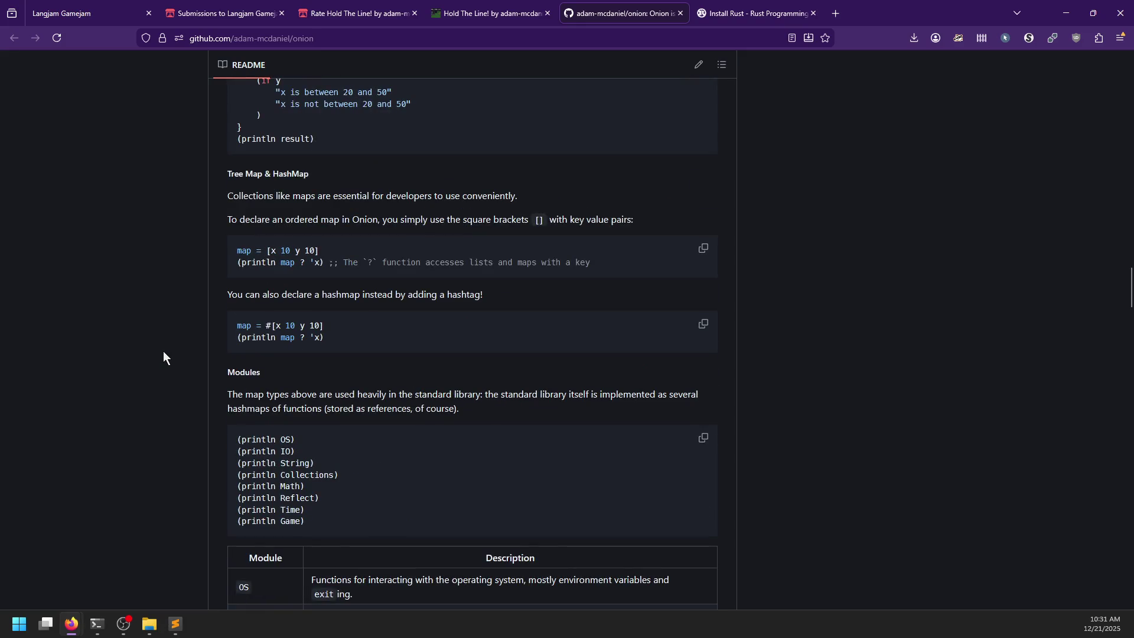
drag(328, 340, 238, 339)
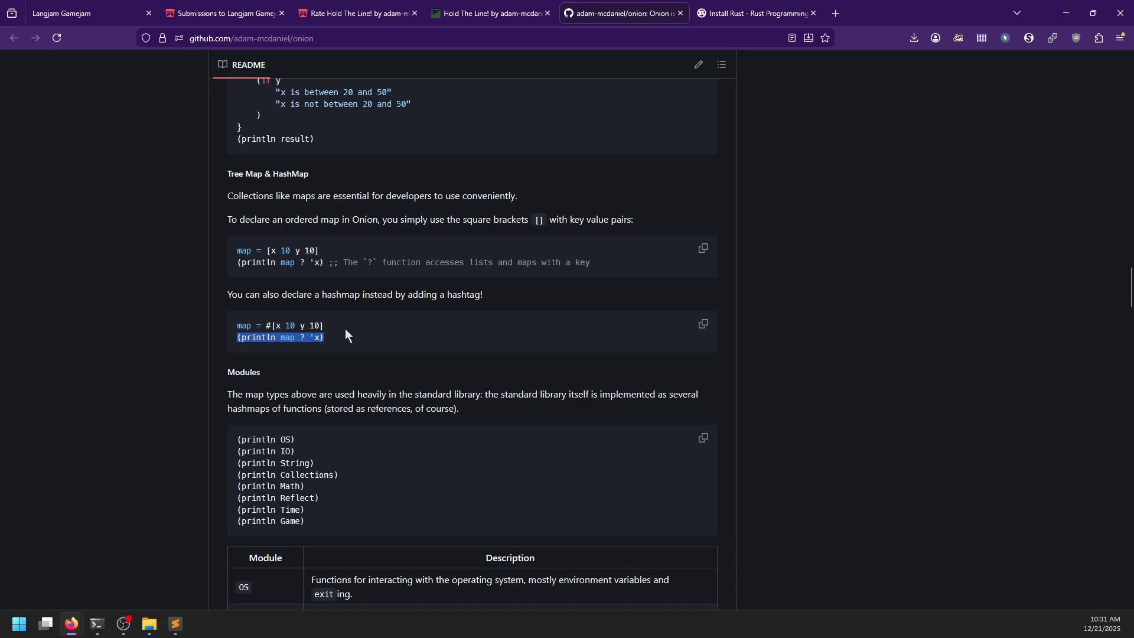
click(346, 328)
scroll(347, 327, up, 4)
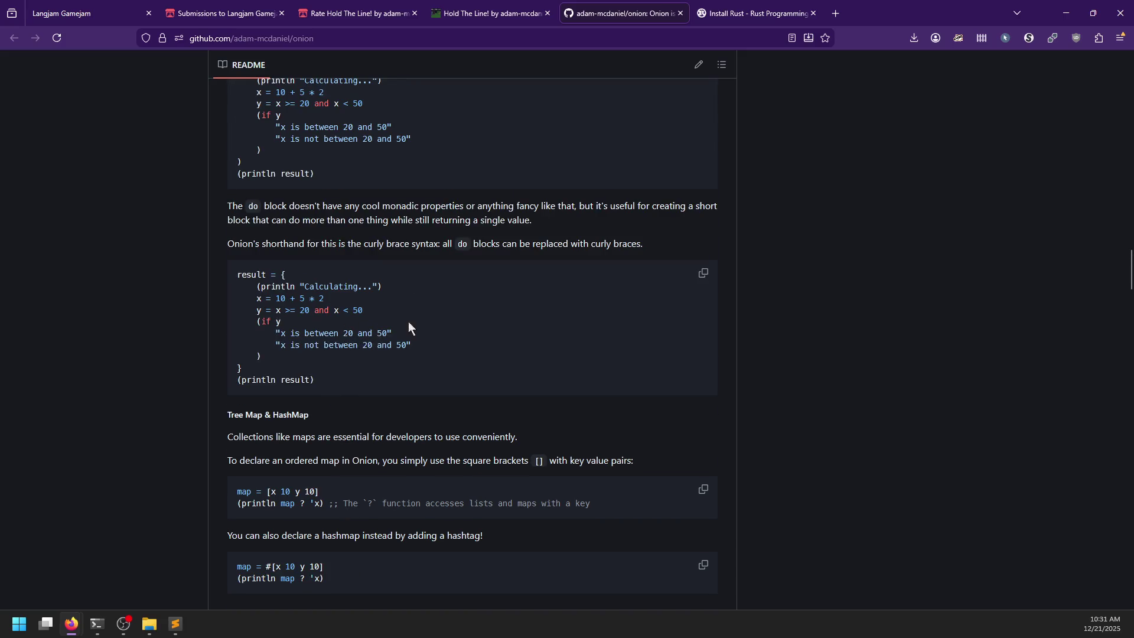
drag(261, 298, 355, 307)
click(364, 301)
- Scroll to the fib example, highlight a line of it, and return to the installer
scroll(426, 338, up, 15)
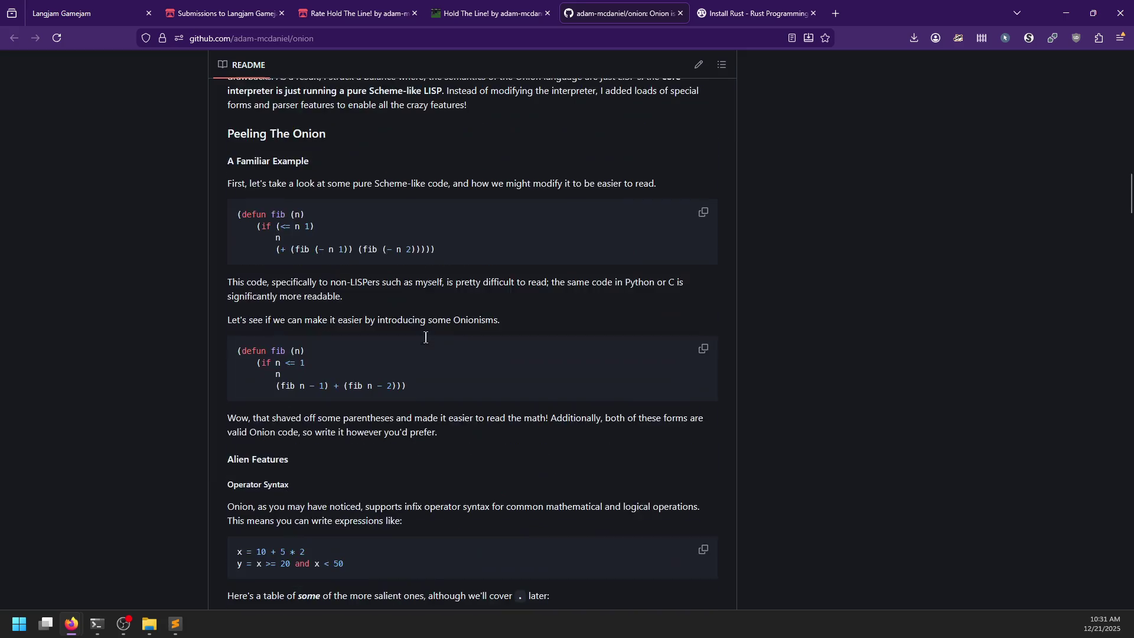
scroll(426, 340, up, 2)
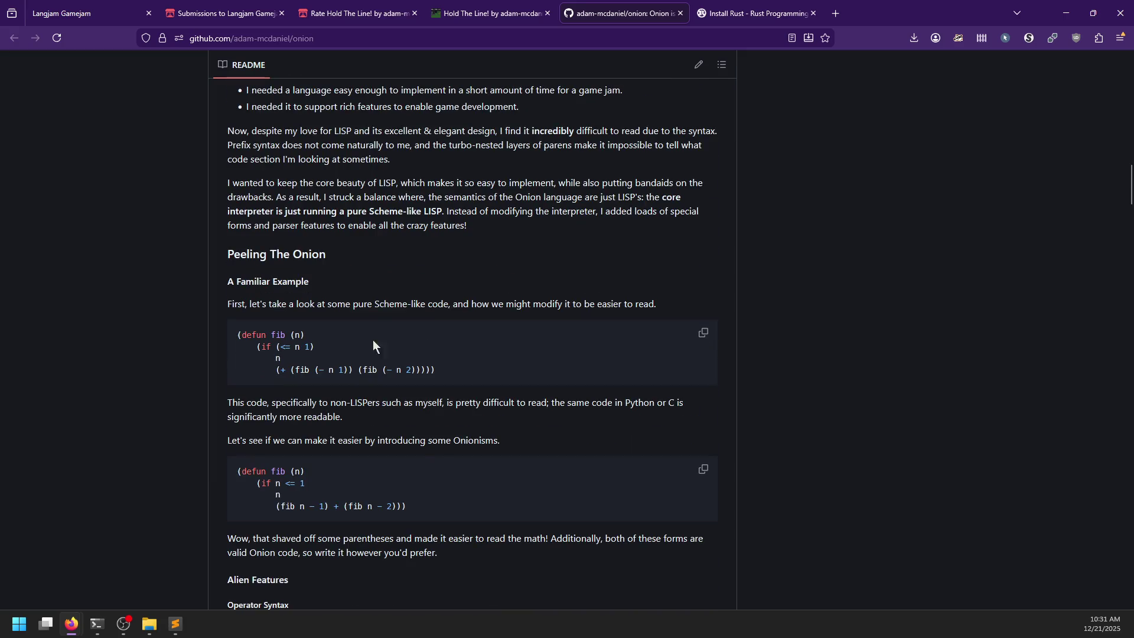
scroll(341, 346, down, 2)
drag(271, 363, 336, 359)
click(334, 359)
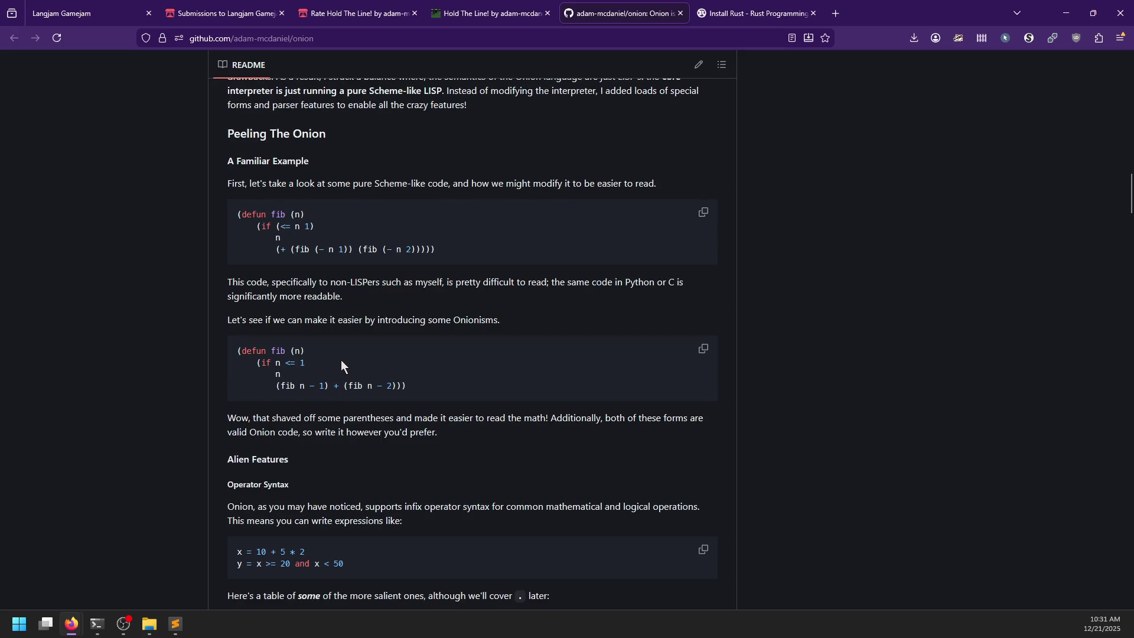
key(alt+Tab)
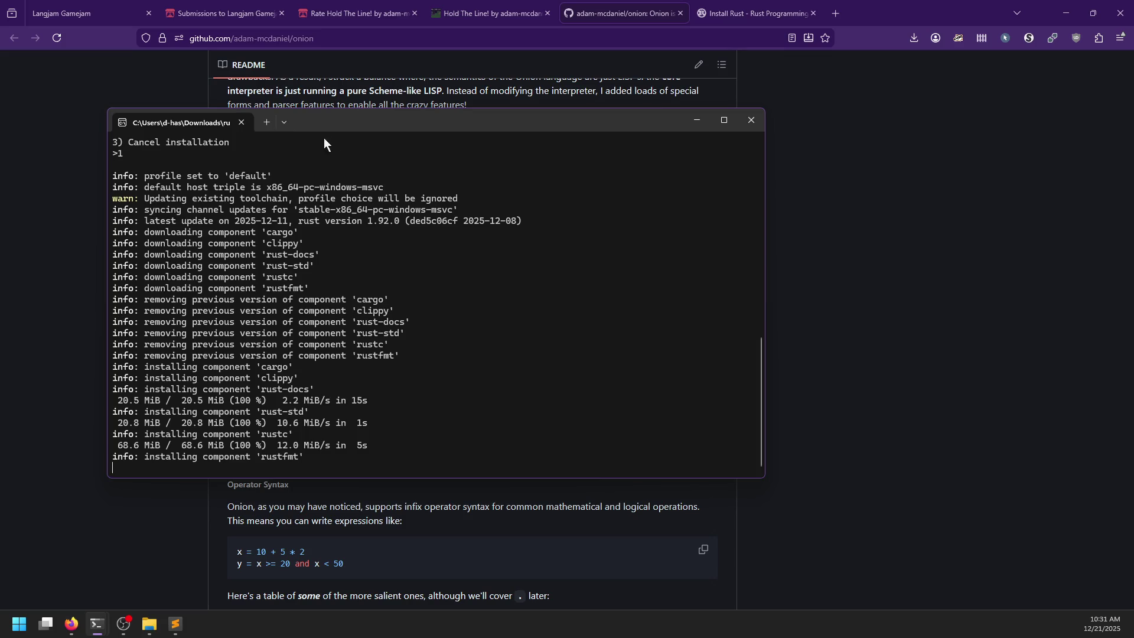
- Drag the rustup-init window to the right and bring the onion README back in Firefox
mouse_move(332, 129)
mouse_down()
mouse_move(514, 139)
mouse_move(532, 155)
mouse_up()
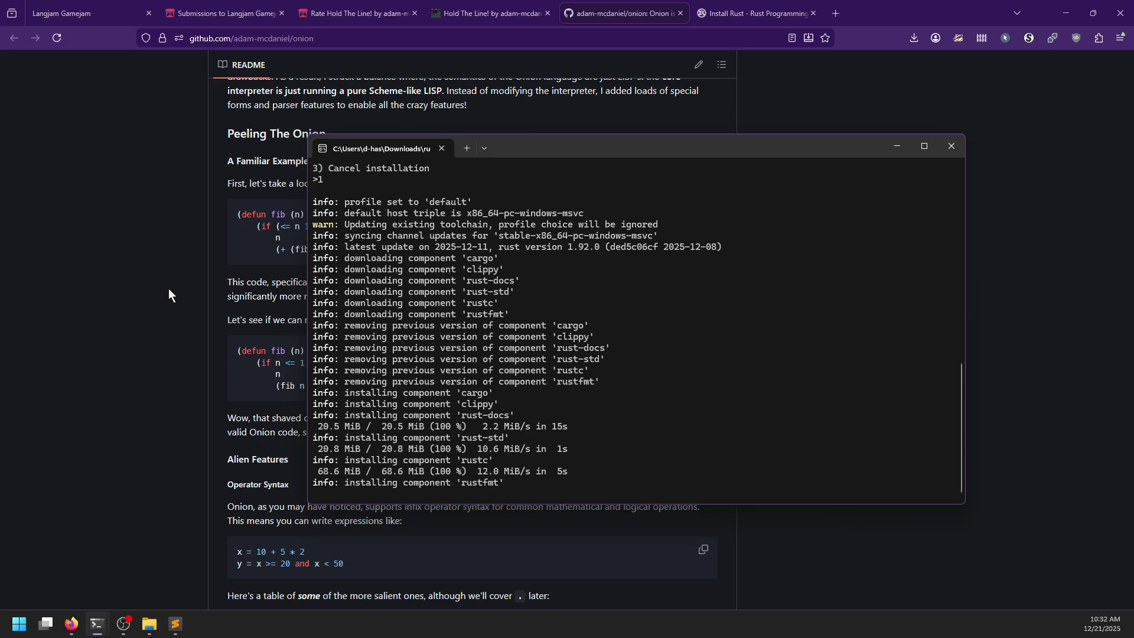
click(116, 297)
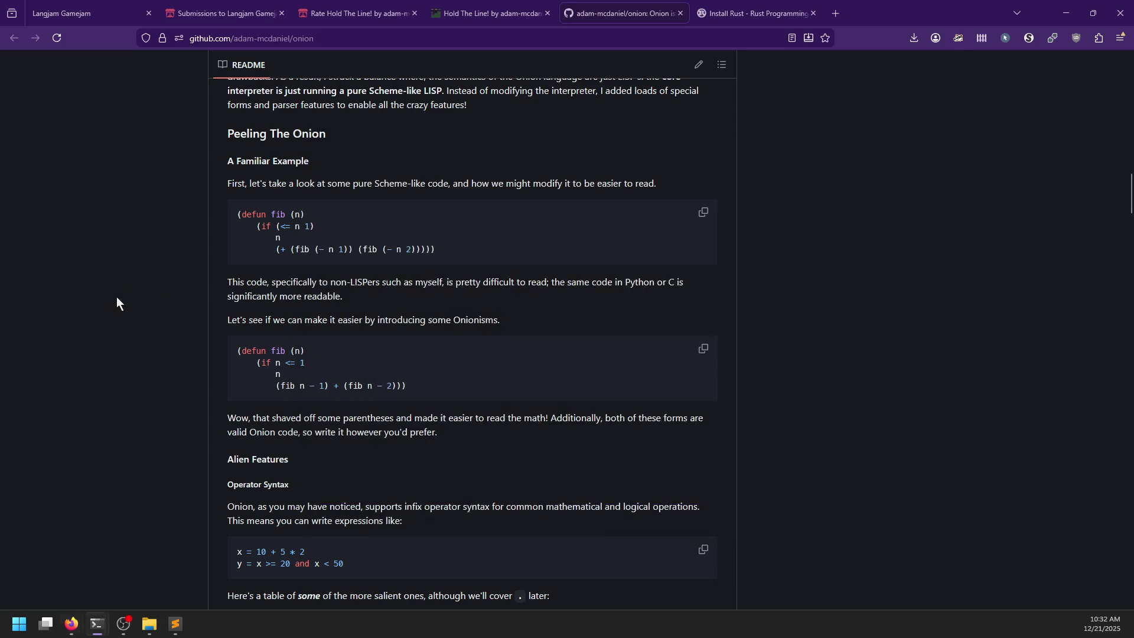
- Scroll through the onion README code examples and select p1 in the shift example
scroll(119, 299, down, 9)
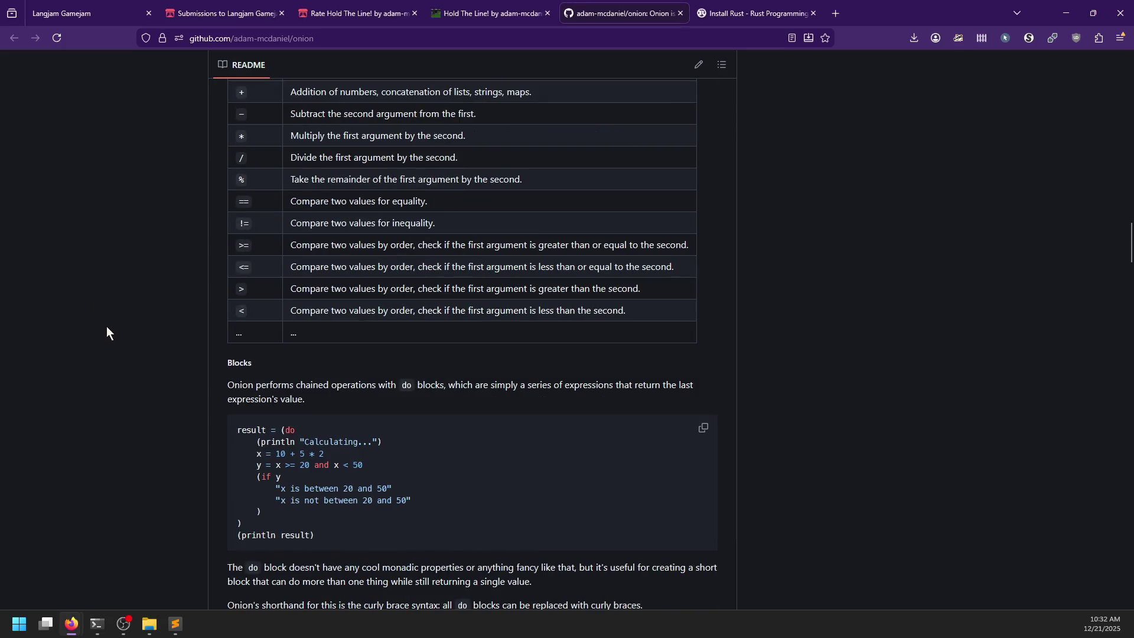
scroll(105, 326, down, 10)
scroll(105, 324, down, 5)
scroll(104, 324, up, 4)
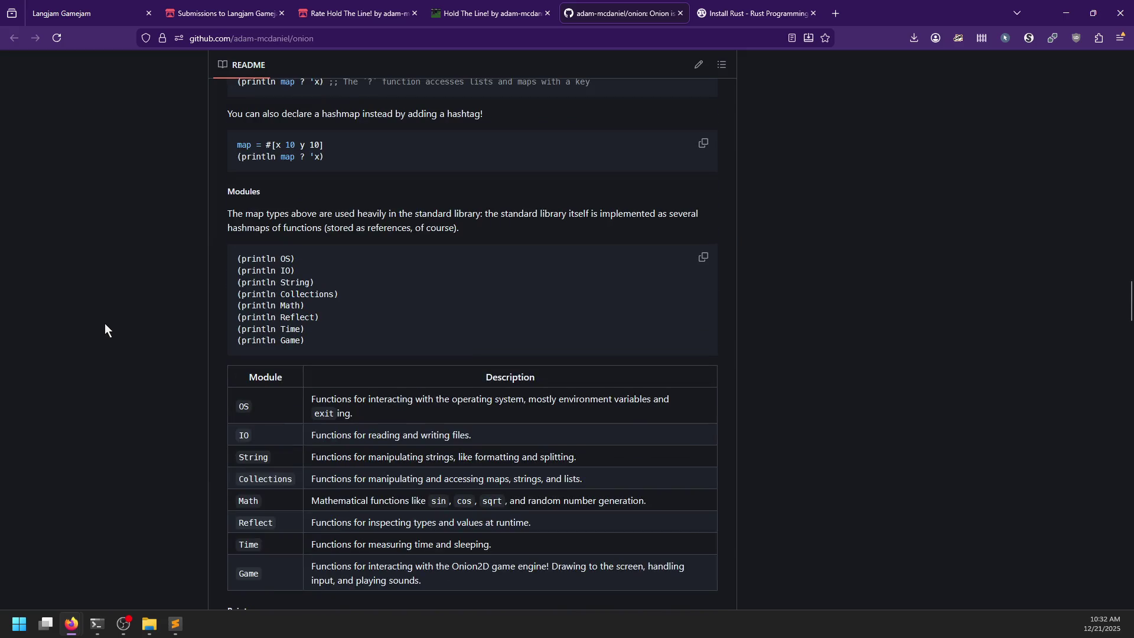
scroll(105, 325, down, 8)
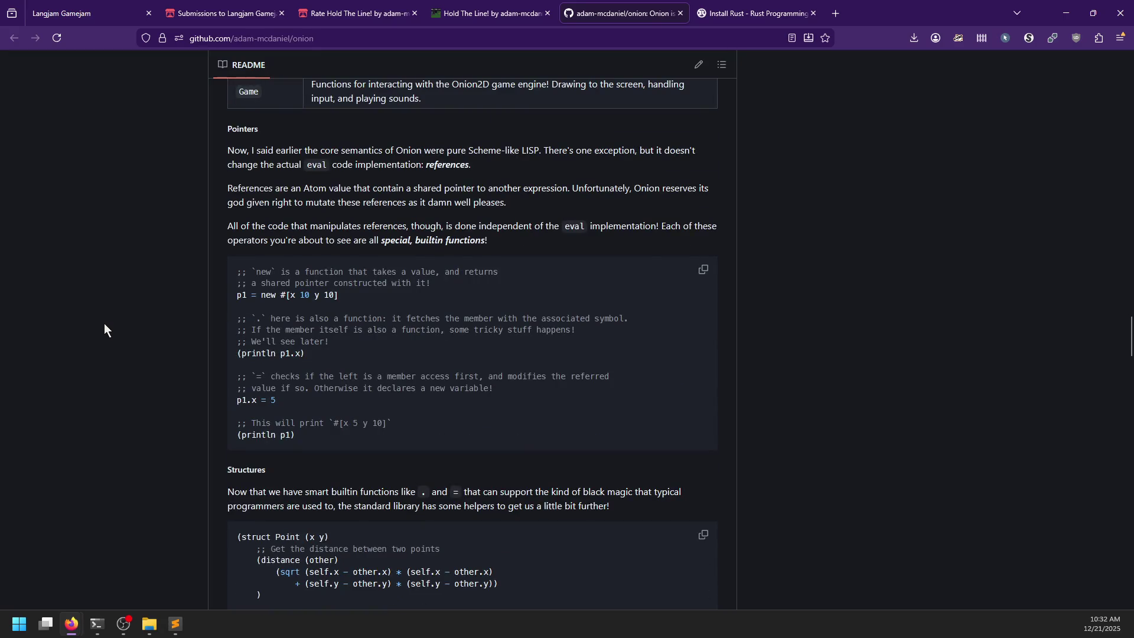
scroll(167, 499, down, 7)
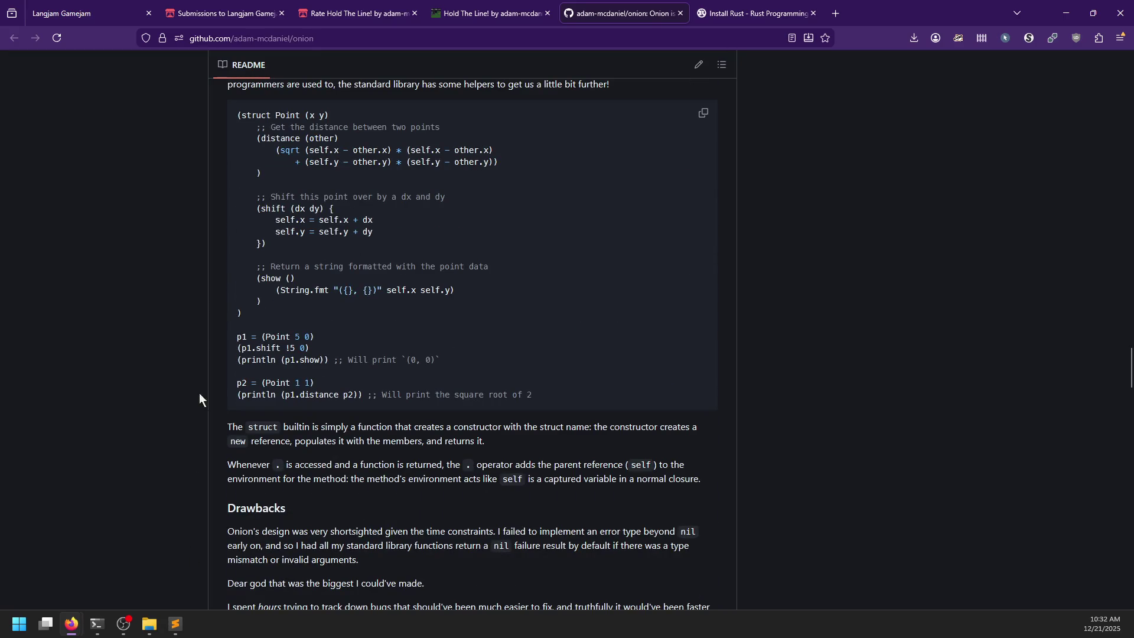
scroll(168, 359, up, 4)
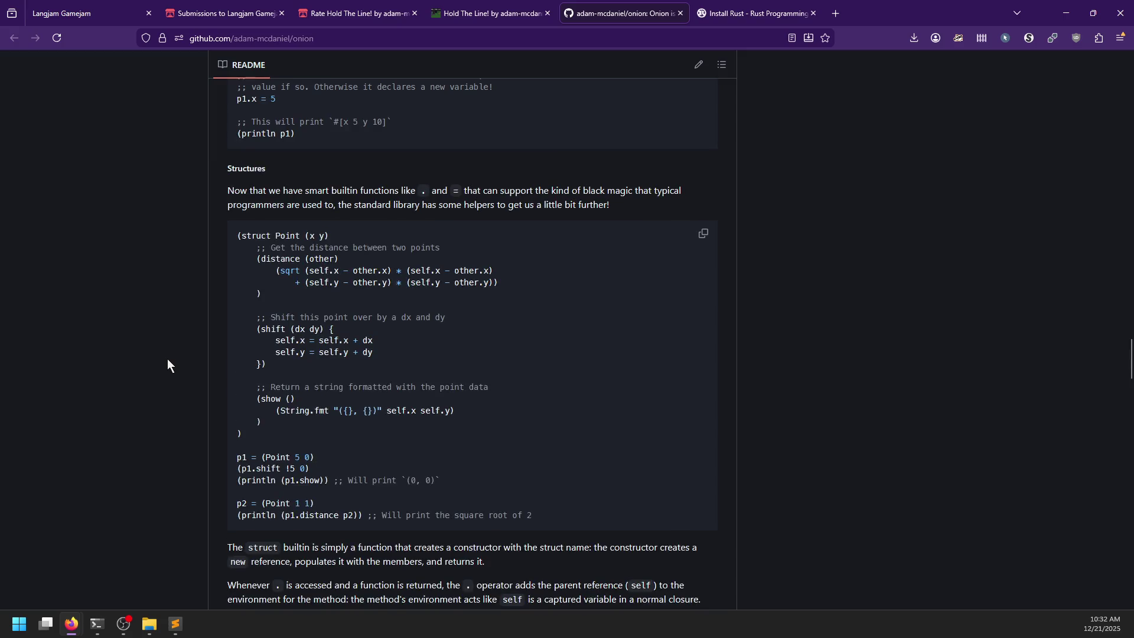
scroll(167, 359, down, 2)
double_click(253, 470)
drag(254, 470, 278, 471)
click(272, 473)
- Scroll further down the README through the do-block and map examples
scroll(231, 421, down, 2)
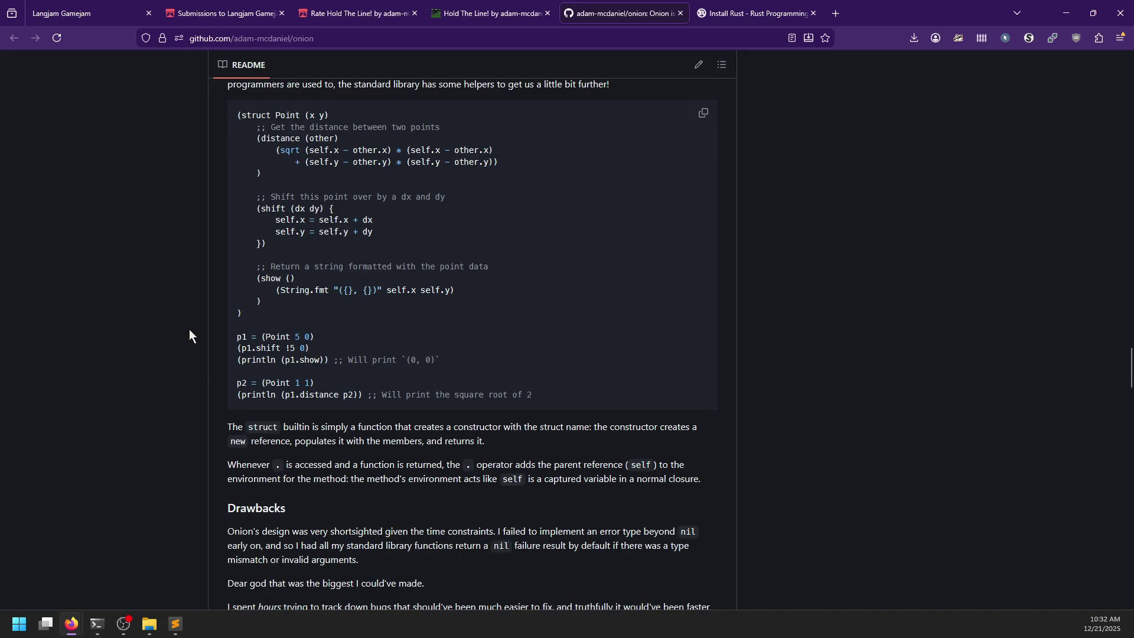
scroll(189, 328, down, 4)
scroll(189, 325, down, 7)
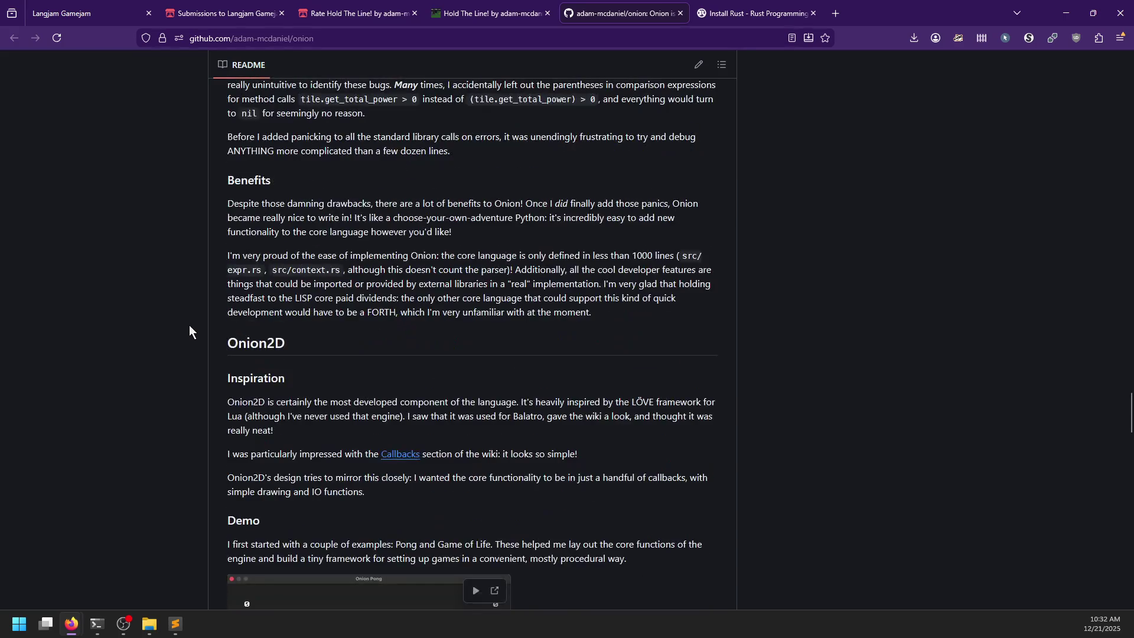
scroll(189, 328, down, 11)
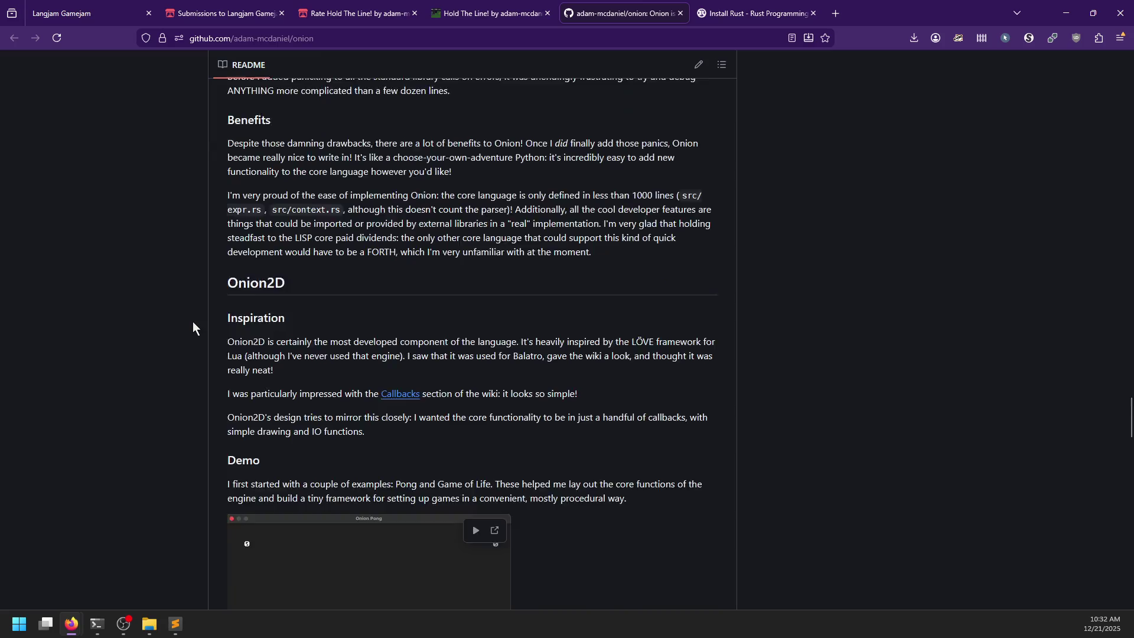
scroll(180, 301, down, 5)
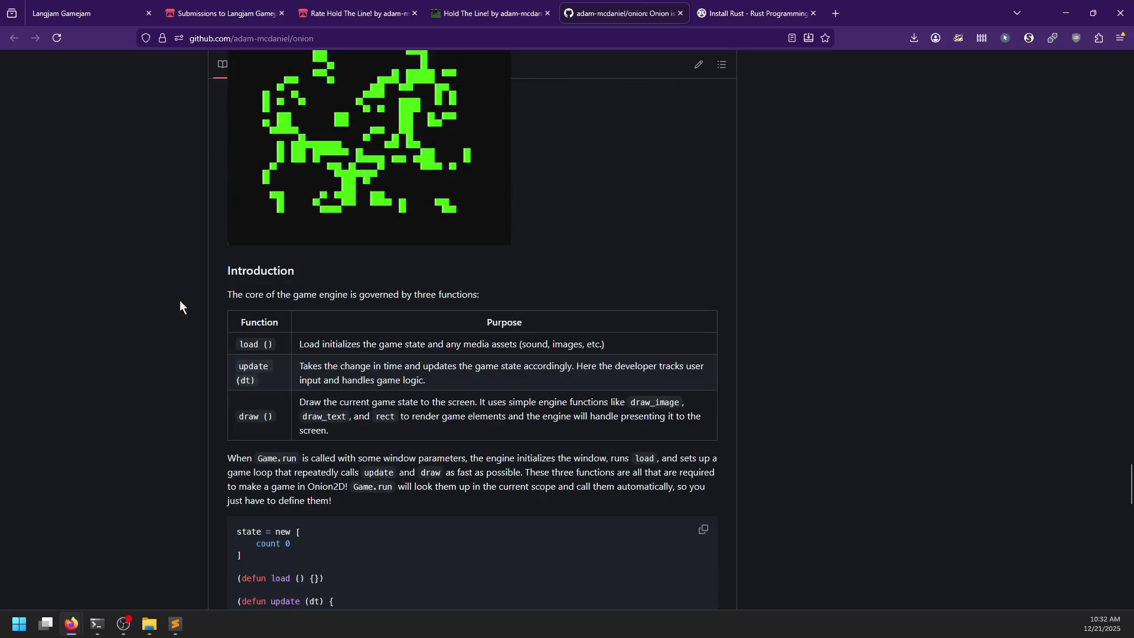
scroll(178, 303, down, 3)
scroll(178, 306, down, 1)
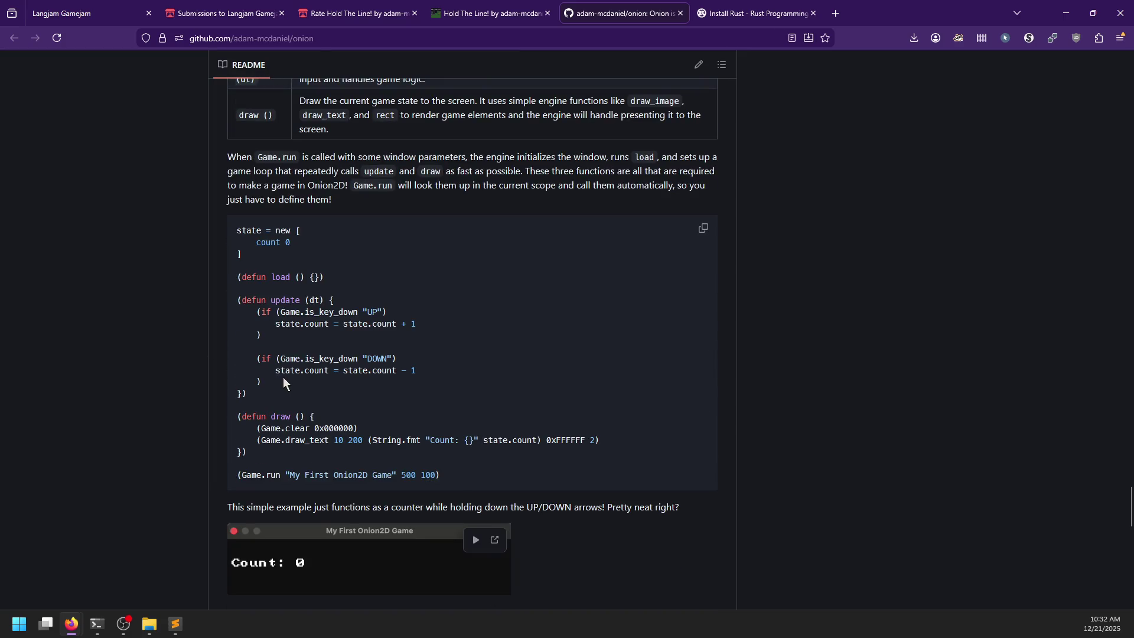
- Open src/lib.rs, search it for macro, then go back to the repository main page
key(alt+Left)
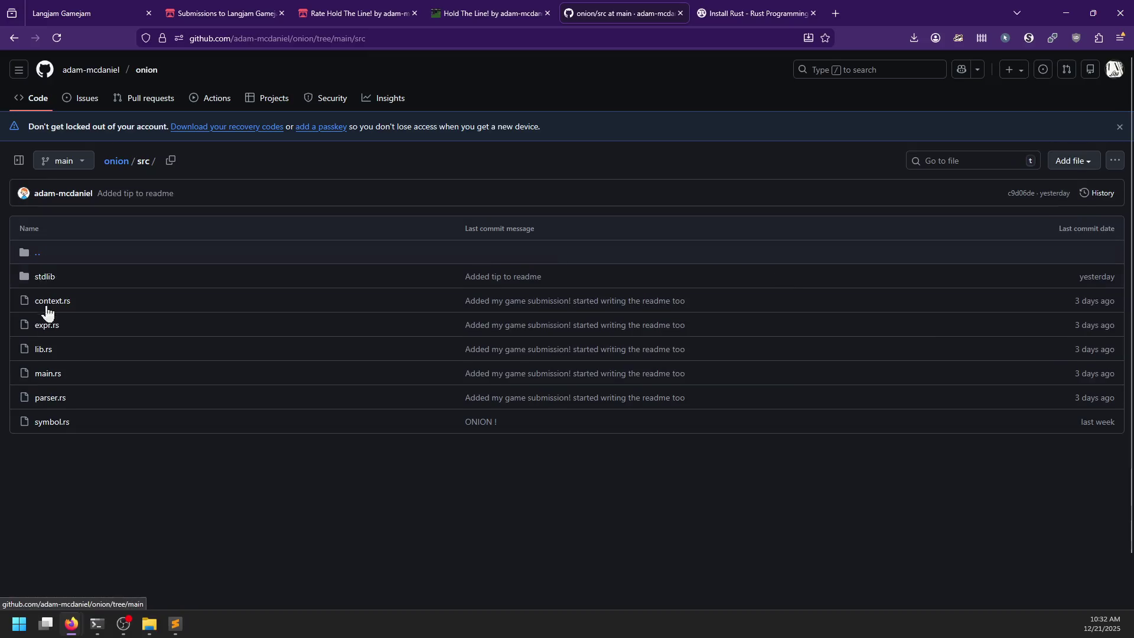
click(44, 354)
key(ctrl+f)
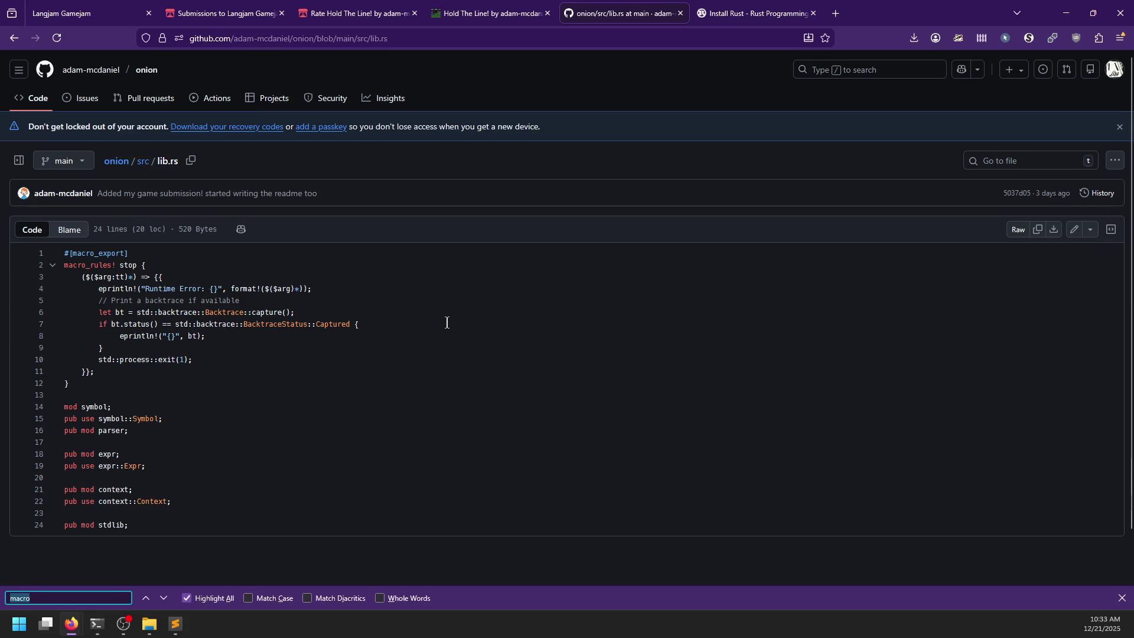
key(Escape)
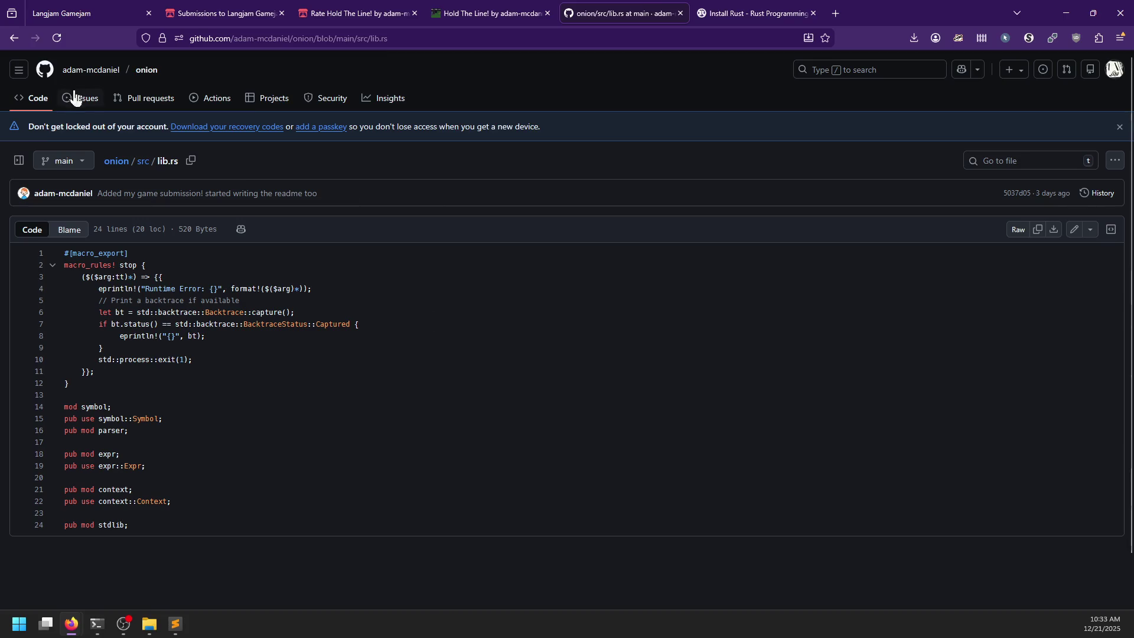
click(15, 43)
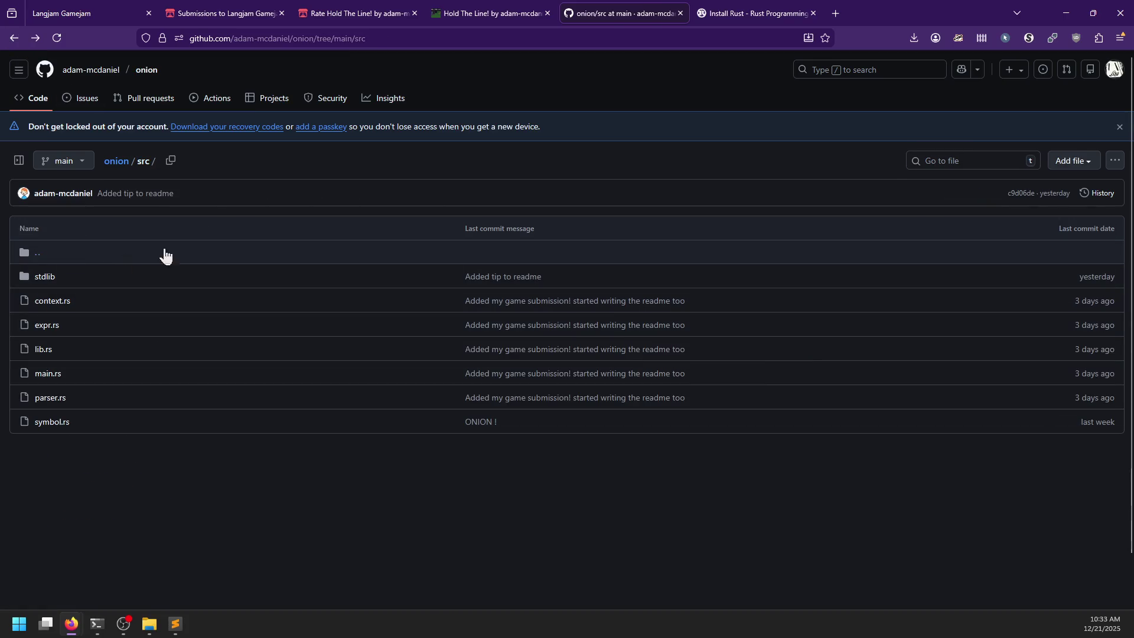
key(alt+Left)
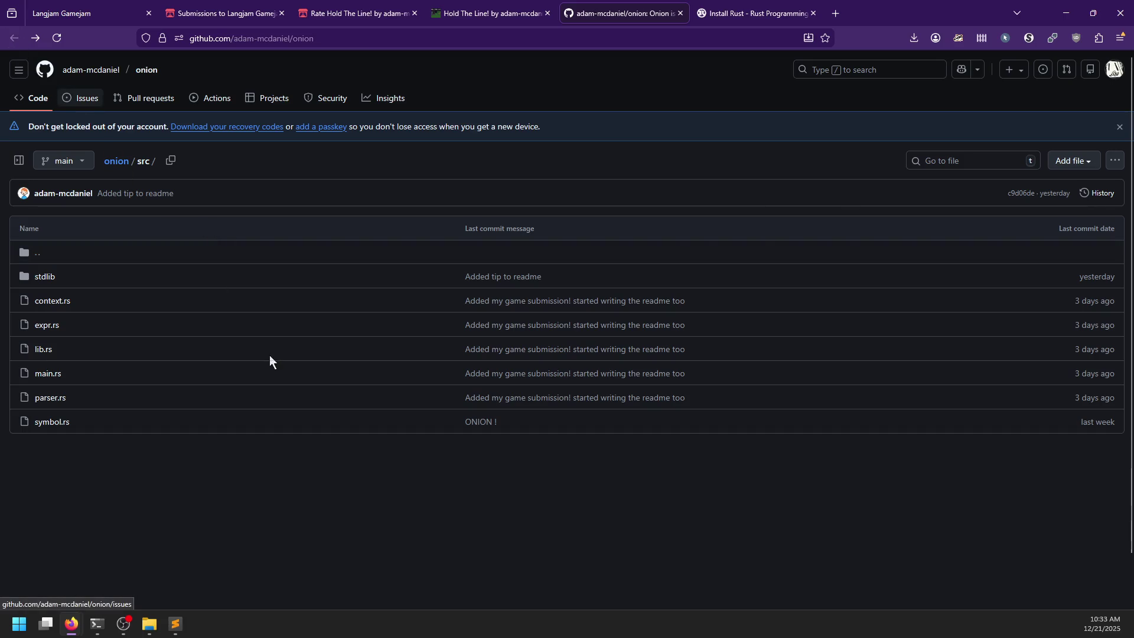
- Scroll the README again and briefly show then hide the hold-the-line folder
scroll(161, 448, down, 20)
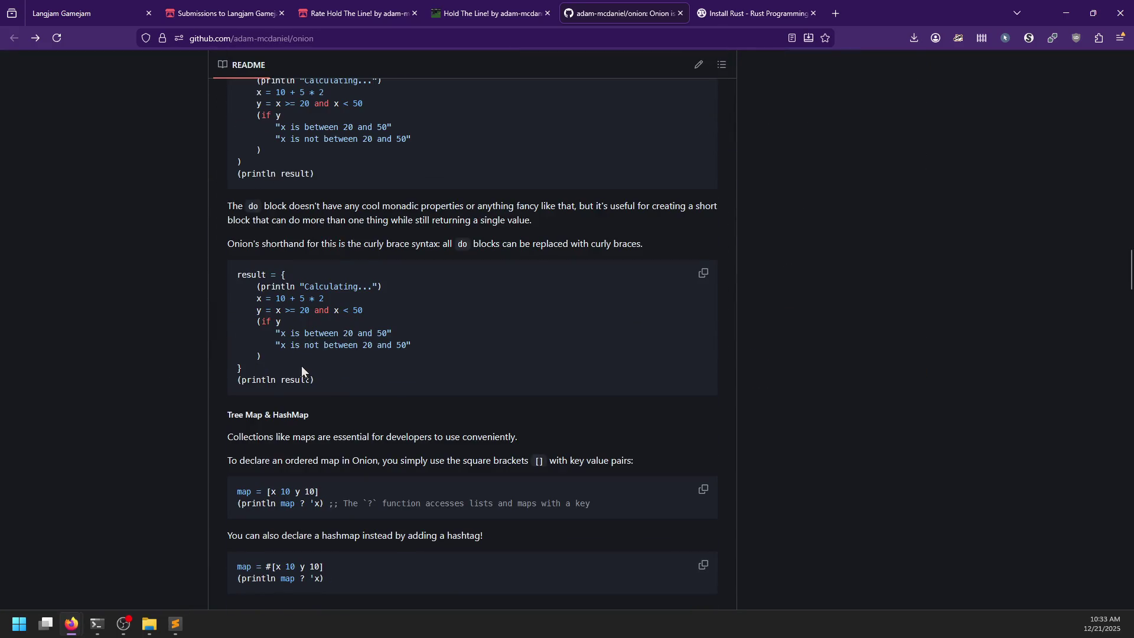
scroll(321, 368, down, 8)
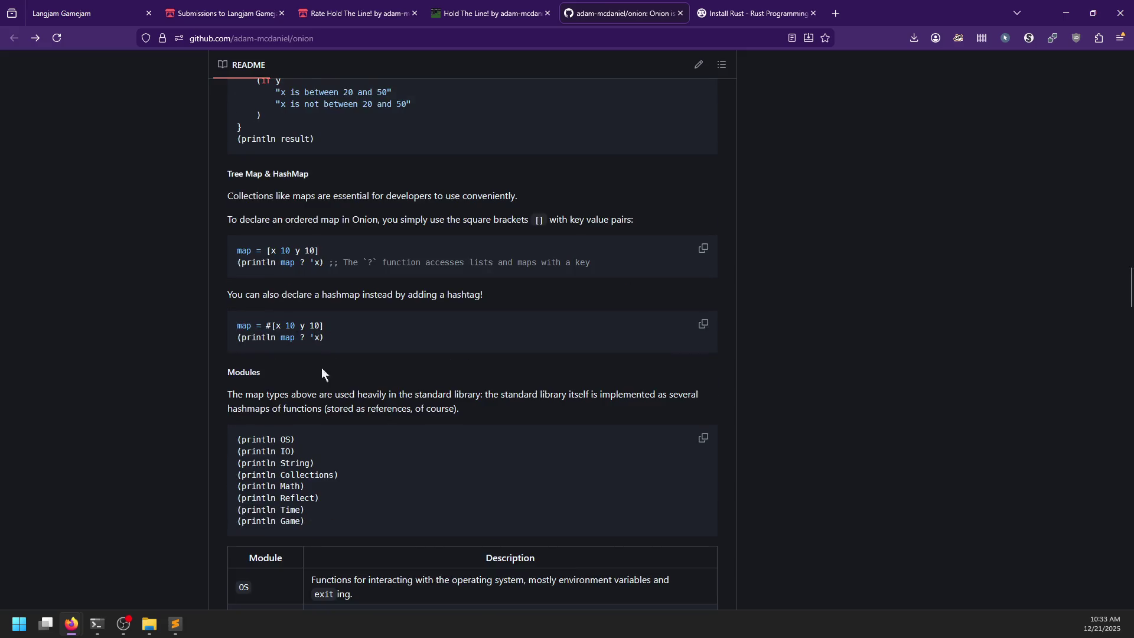
scroll(203, 400, up, 8)
click(149, 624)
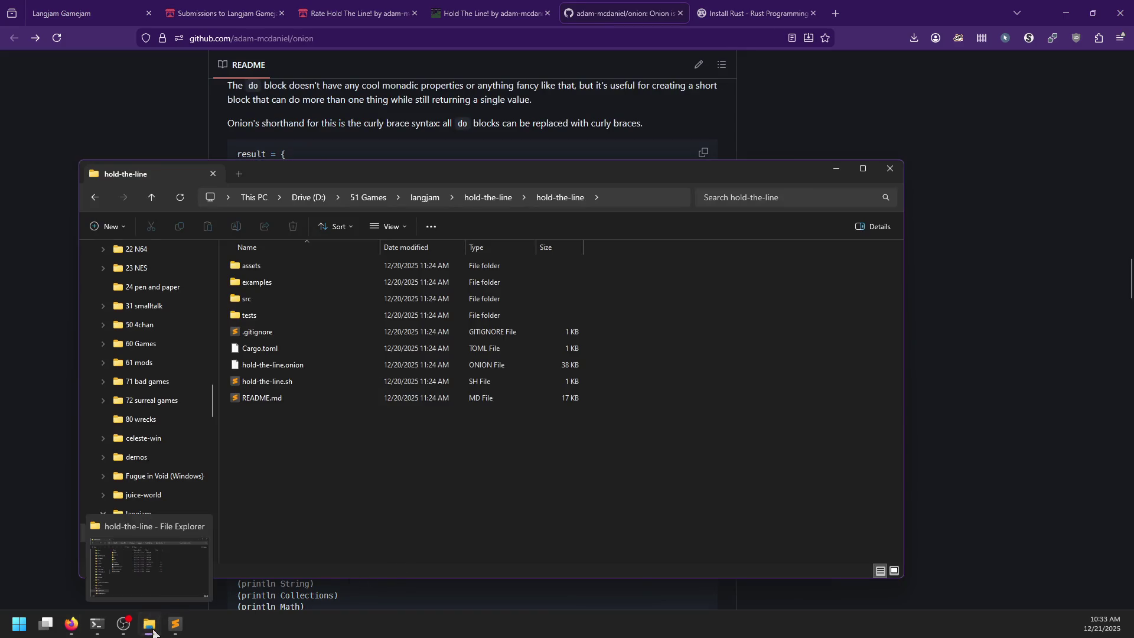
click(149, 625)
- Bring the rustup-init window forward to check install progress, then return to the README
mouse_move(97, 625)
click(319, 564)
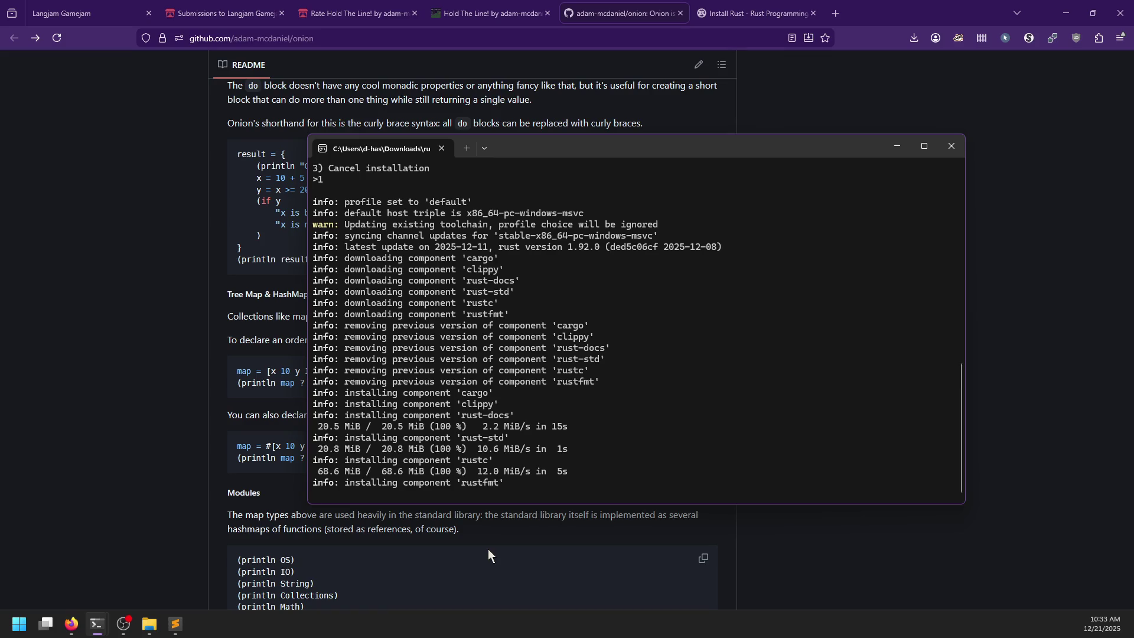
click(179, 204)
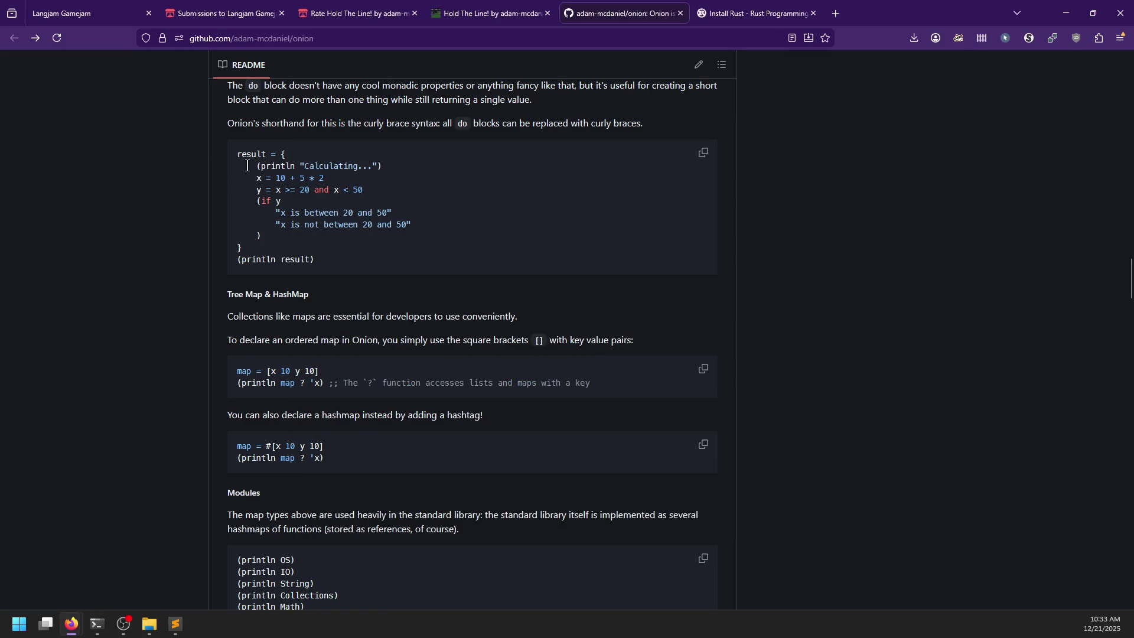
- Highlight the do-block's body lines, 'x is between 20 and 50' string, and its < and 'and' operators
mouse_move(255, 166)
mouse_down()
mouse_move(319, 231)
mouse_move(275, 234)
mouse_up()
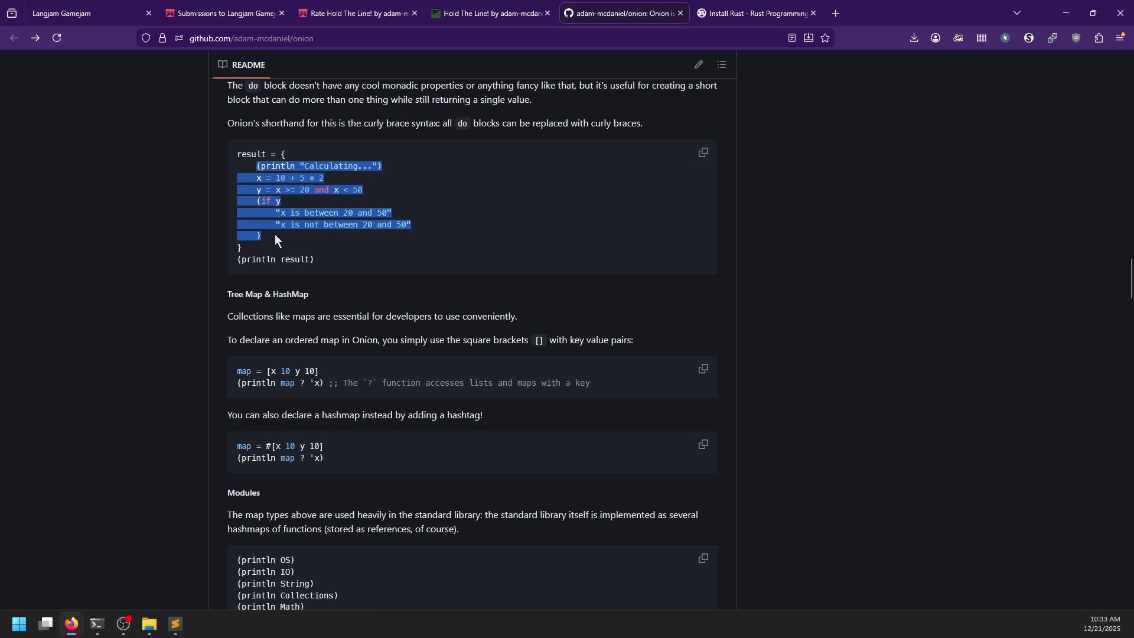
click(274, 234)
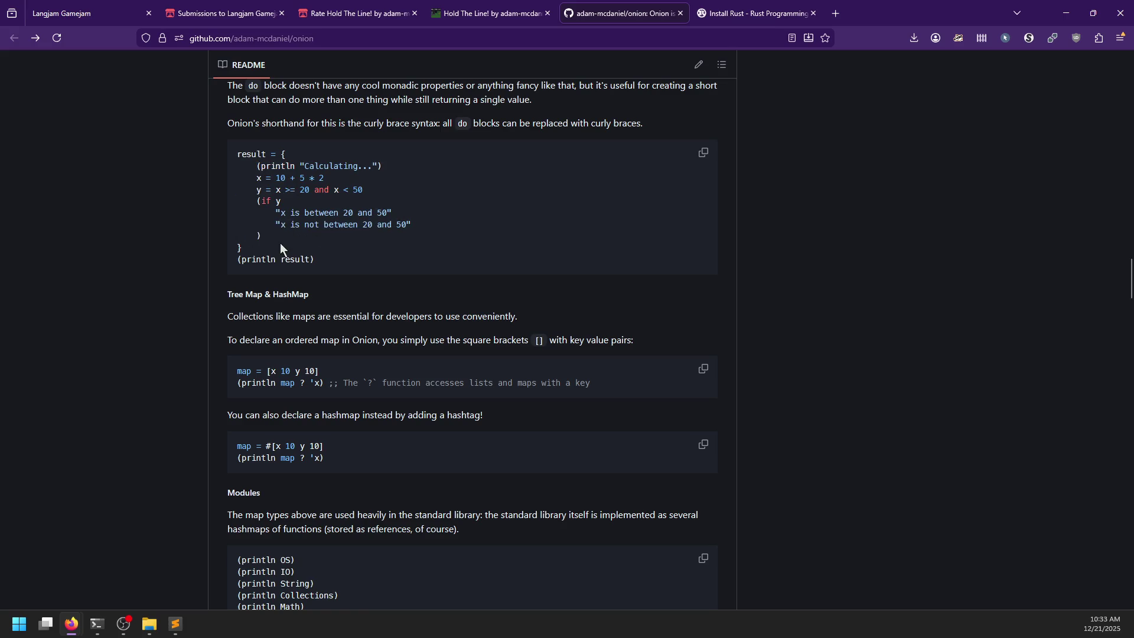
drag(274, 213, 399, 210)
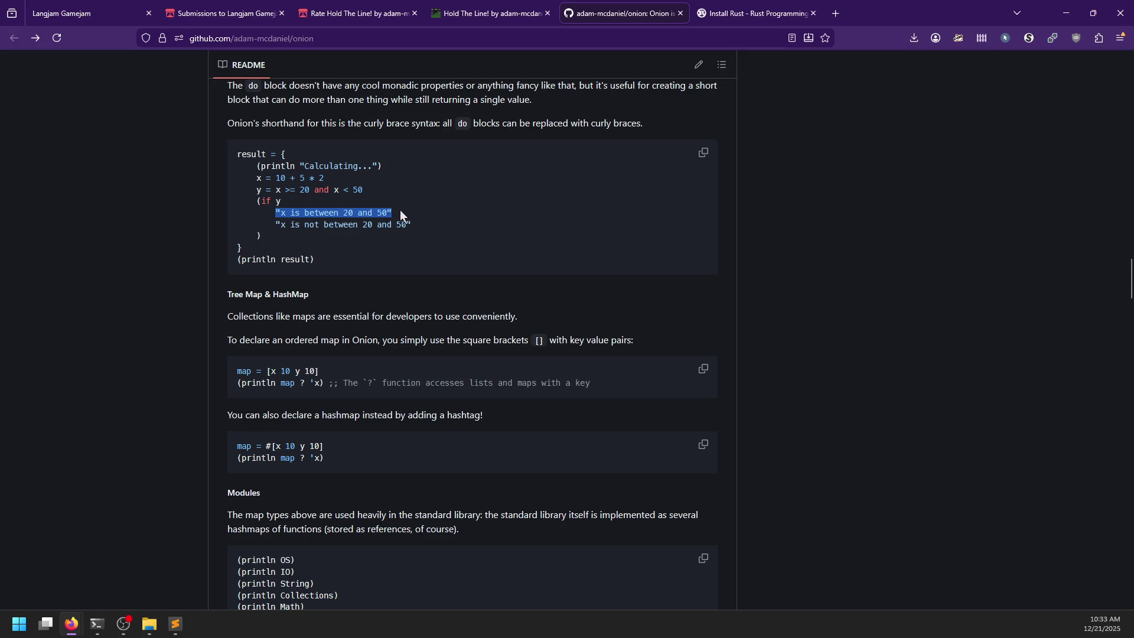
click(353, 190)
double_click(347, 191)
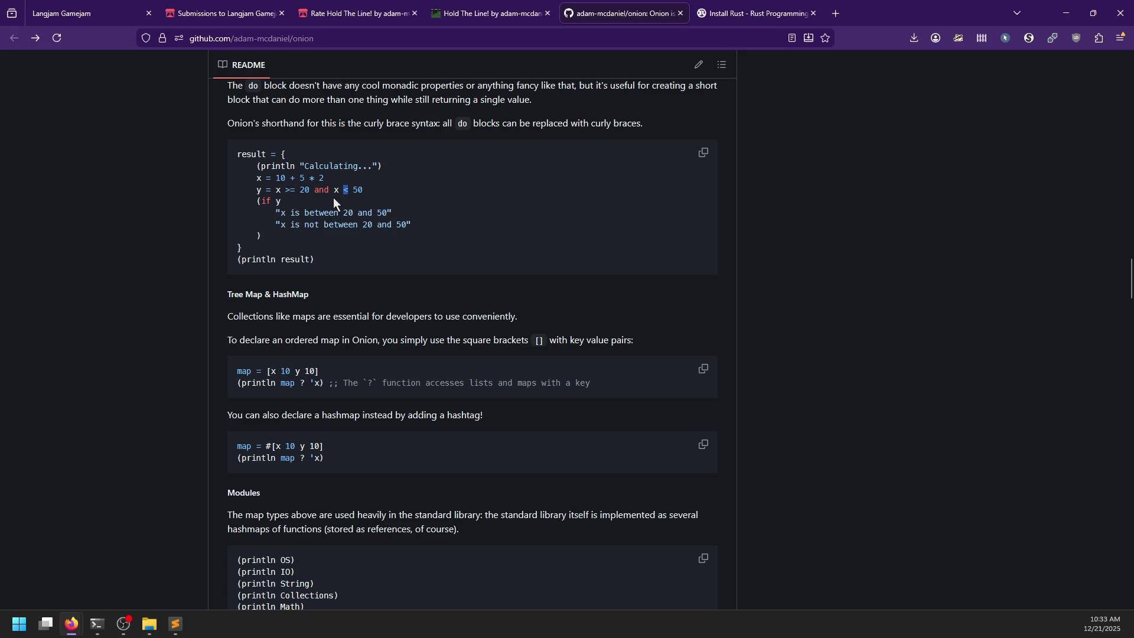
double_click(322, 189)
click(326, 191)
click(466, 18)
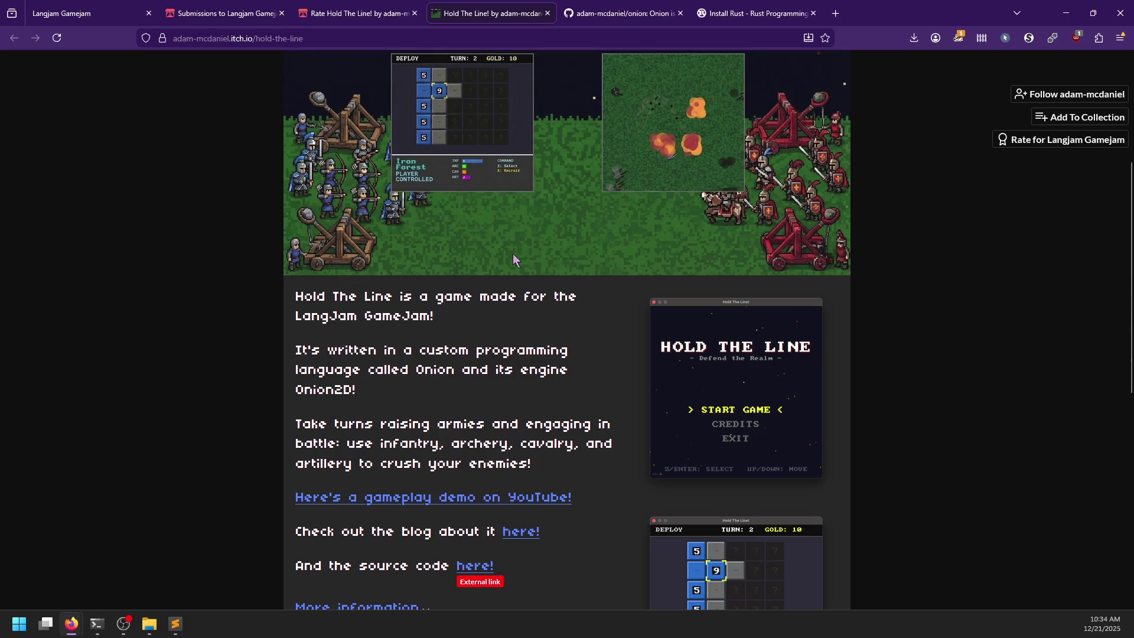
- From the Langjam Gamejam submissions, open BOX * SPACE's rating page in a new tab, then return to Rate Hold The Line!
click(360, 16)
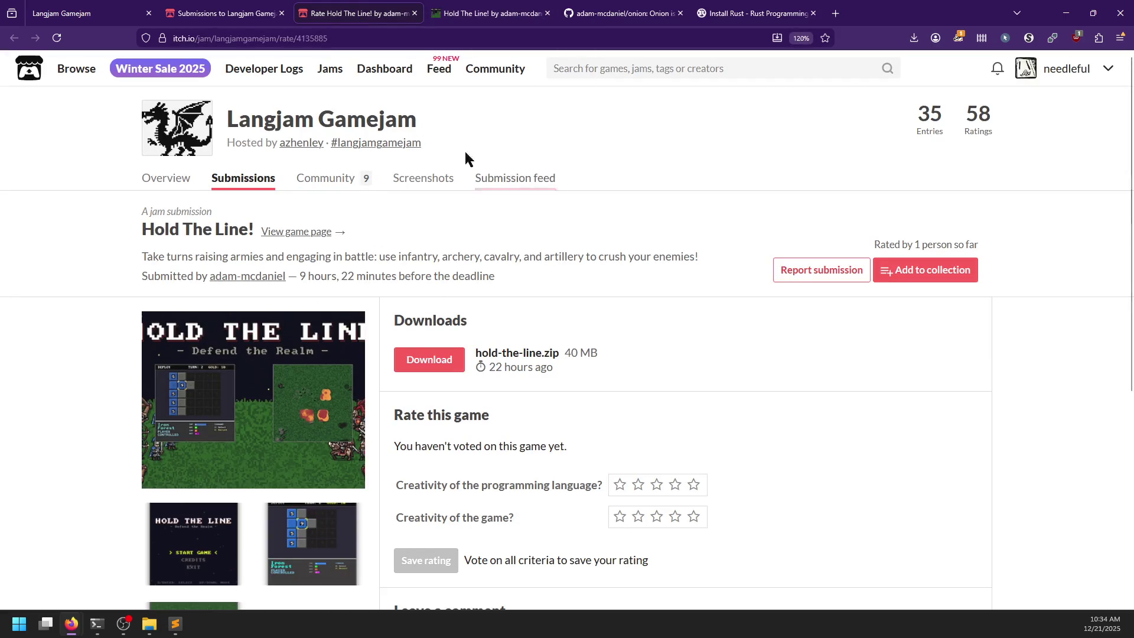
click(224, 13)
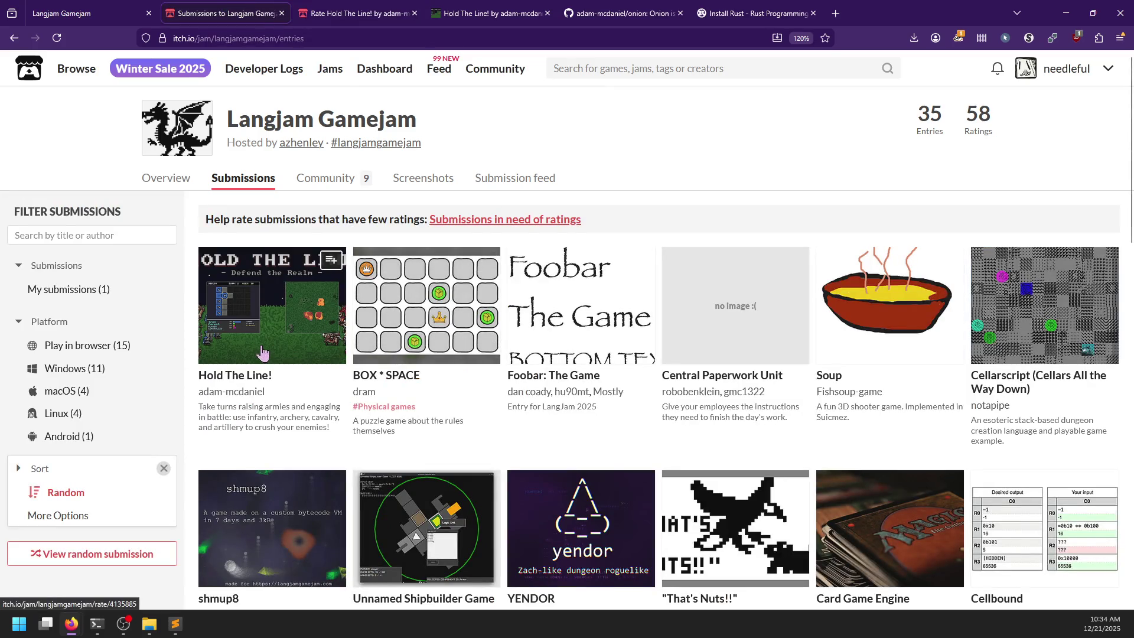
click(406, 330)
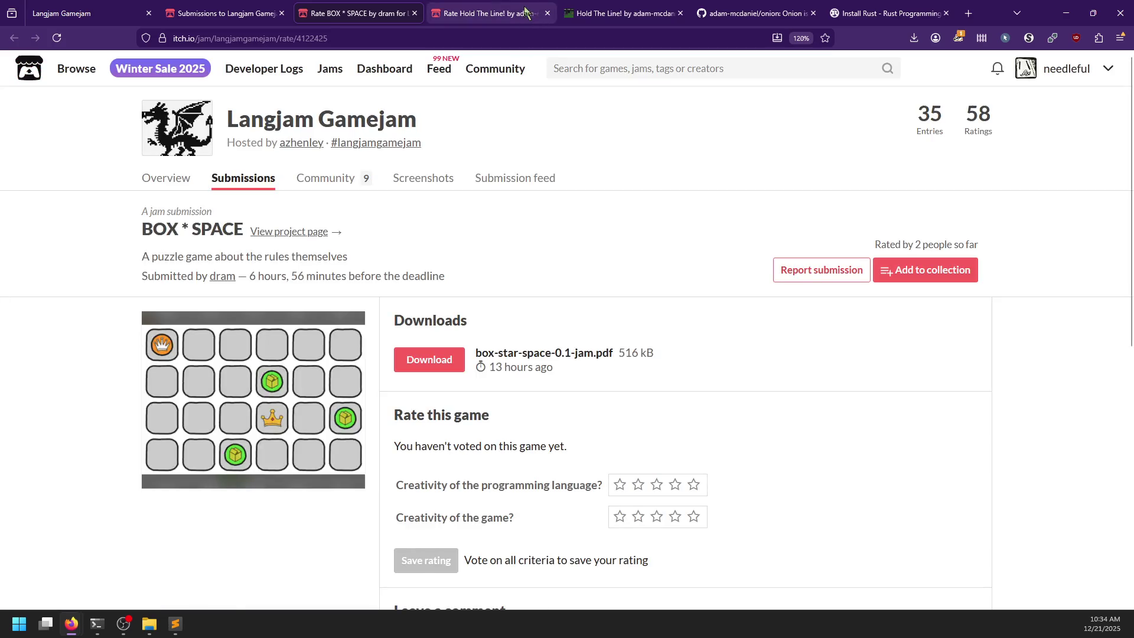
click(534, 16)
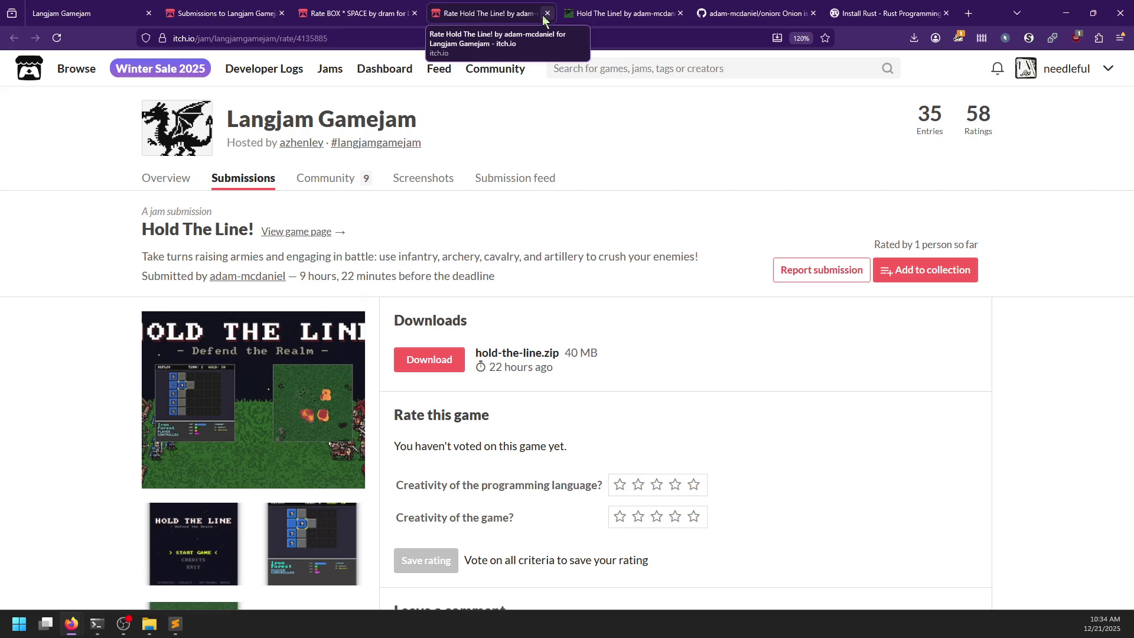
click(175, 623)
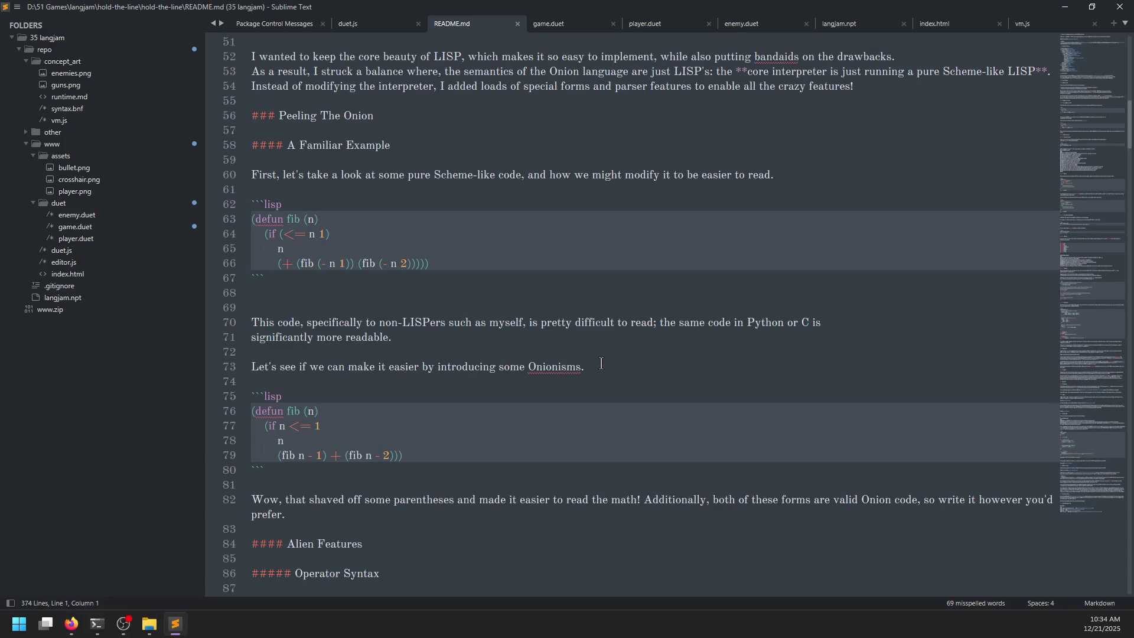
- Start a new Sublime document titled 'Hold the Line/Onion'
key(ctrl+n)
text(Hold the line)
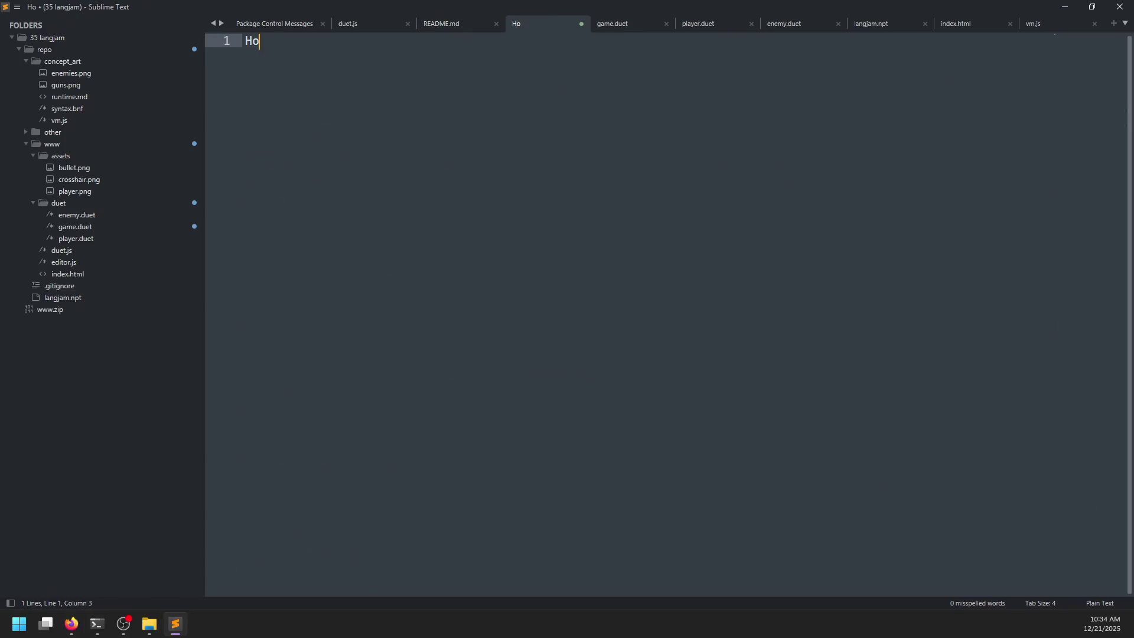
key(BackSpace)
key(BackSpace)
key(BackSpace)
text(Line:)
key(BackSpace)
key(BackSpace)
text(/Onion)
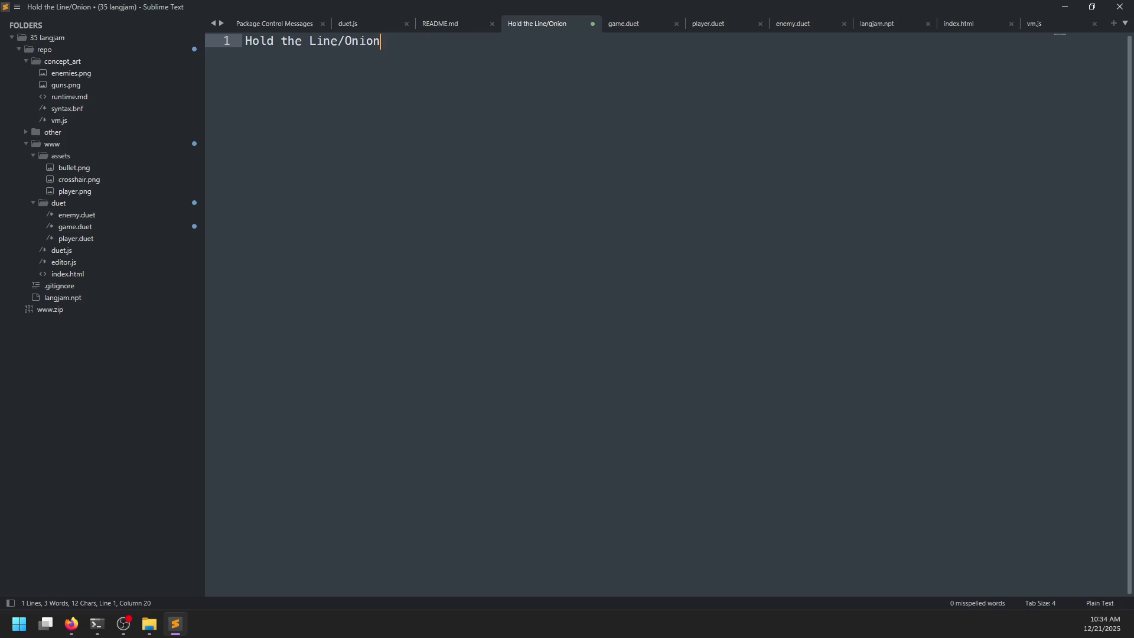
key(Return)
key(Tab)
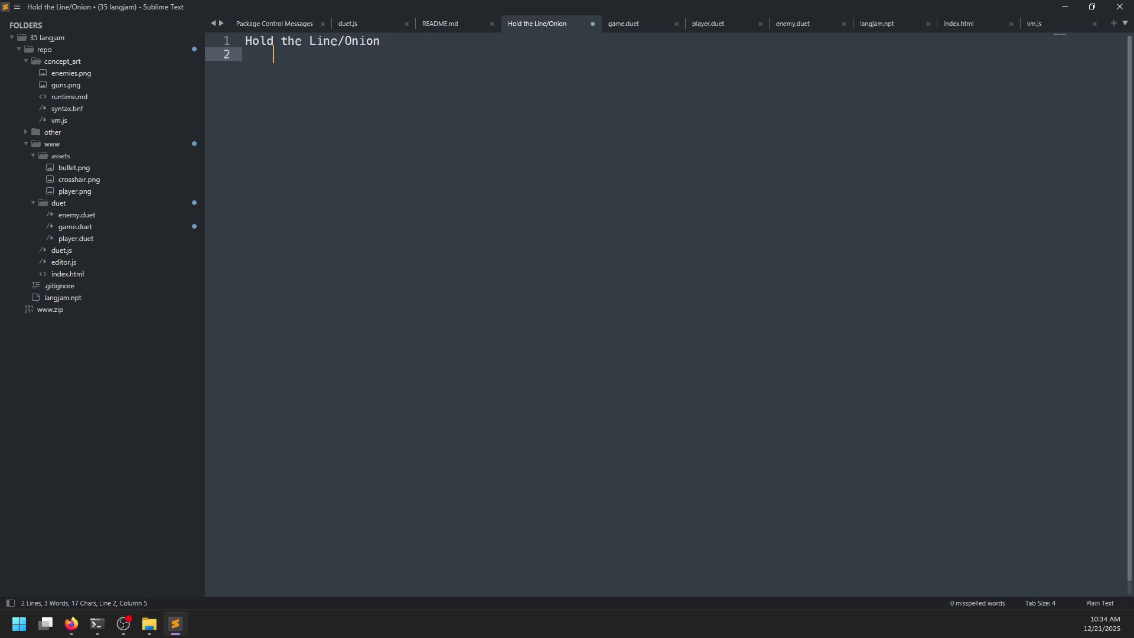
- Add indented notes 'Had to install Rust so I couldn't play in time' and 'Lisp with operators is nice'
scroll(555, 293, up, 5)
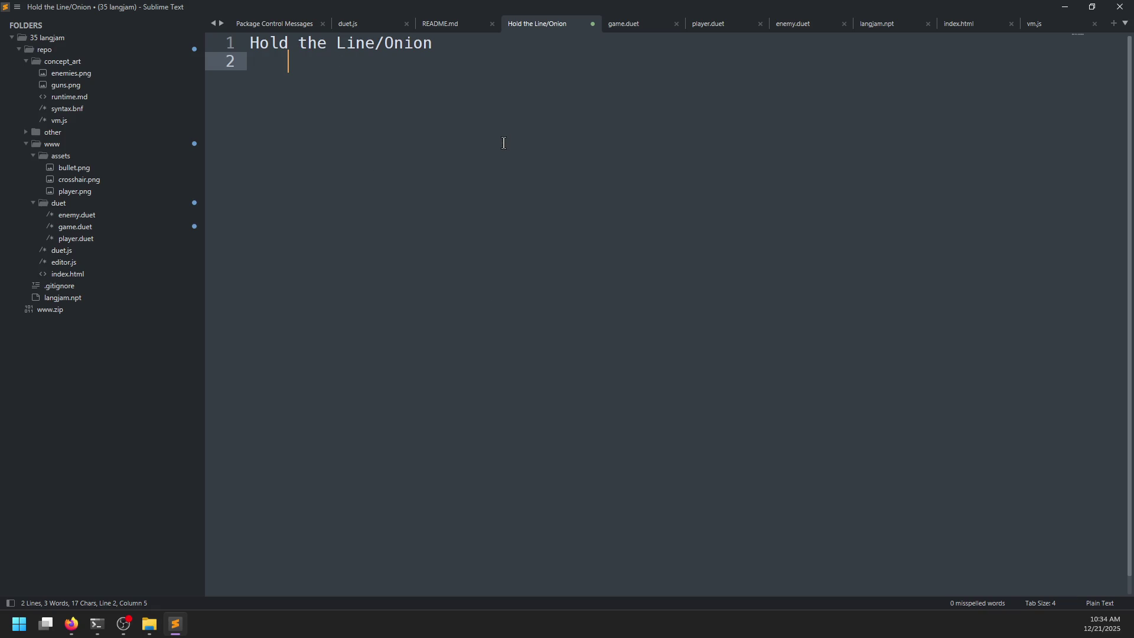
text(Had to install ru)
key(BackSpace)
key(BackSpace)
text(r)
key(BackSpace)
text(Rust so I couldn't play in time)
key(Return)
text(Lisp with operat)
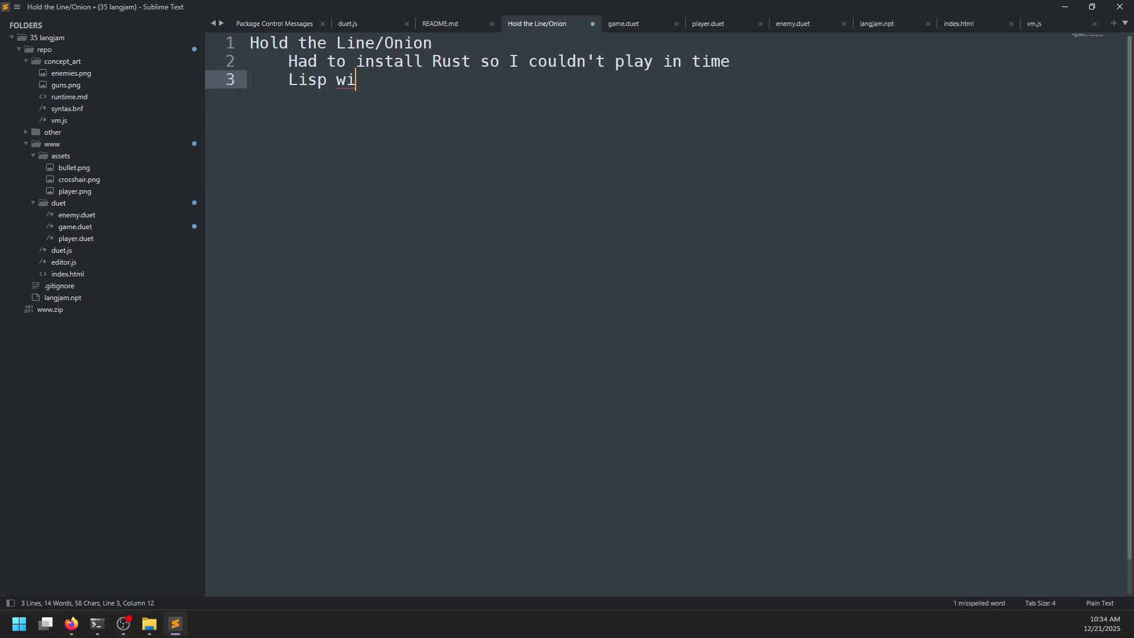
text(ors is nice)
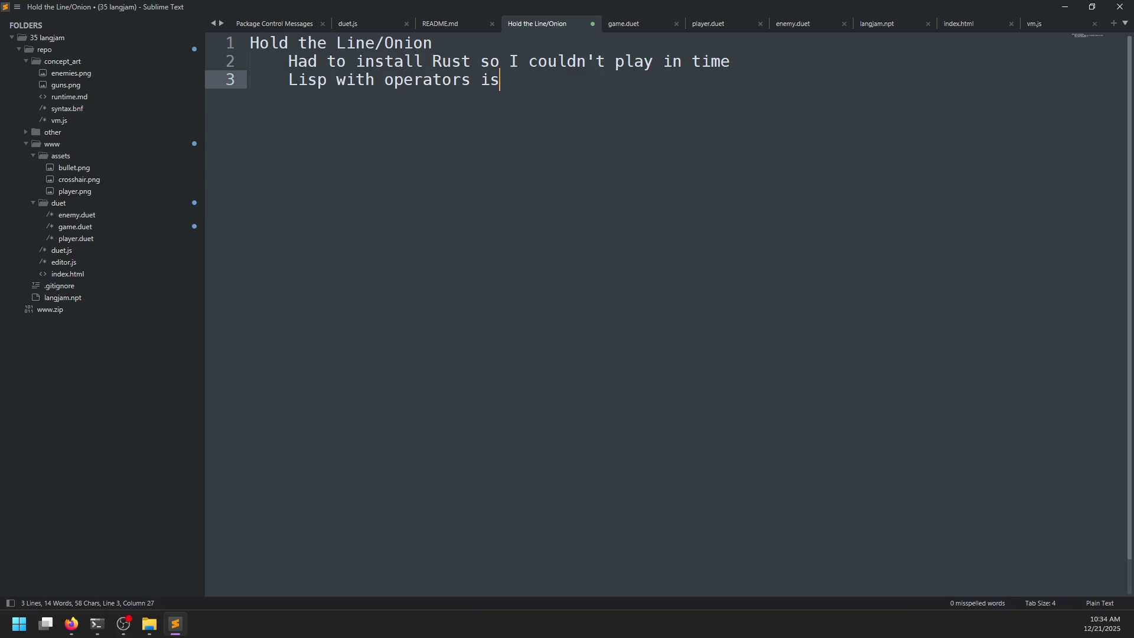
key(Return)
key(BackSpace)
key(alt+Tab)
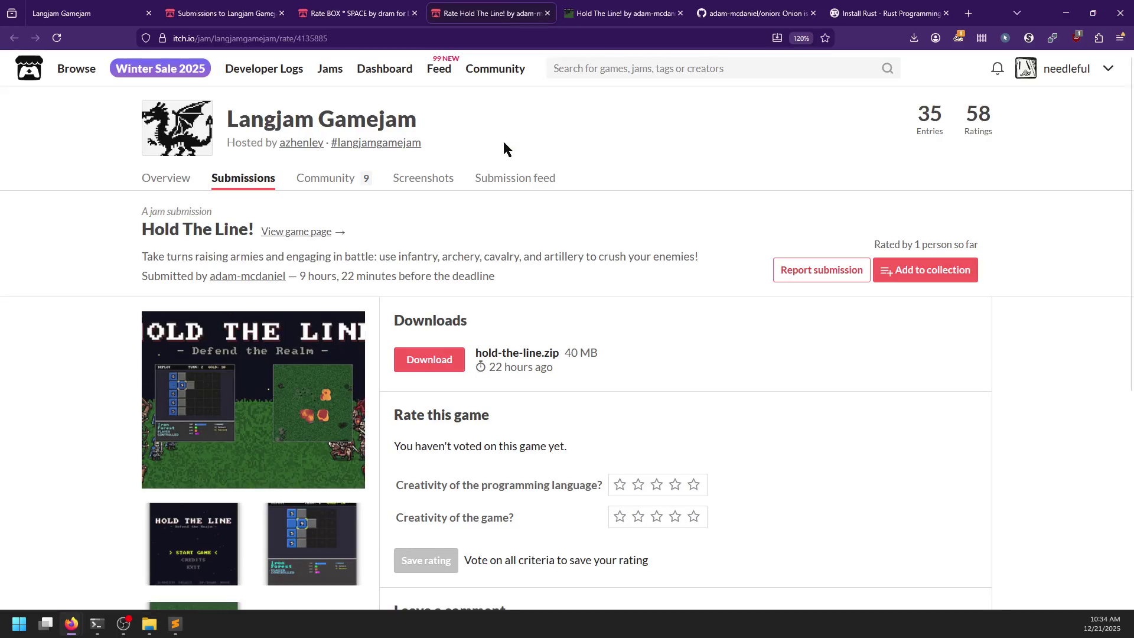
- Close both Hold The Line! tabs, keeping the BOX * SPACE project page open in the background
click(547, 13)
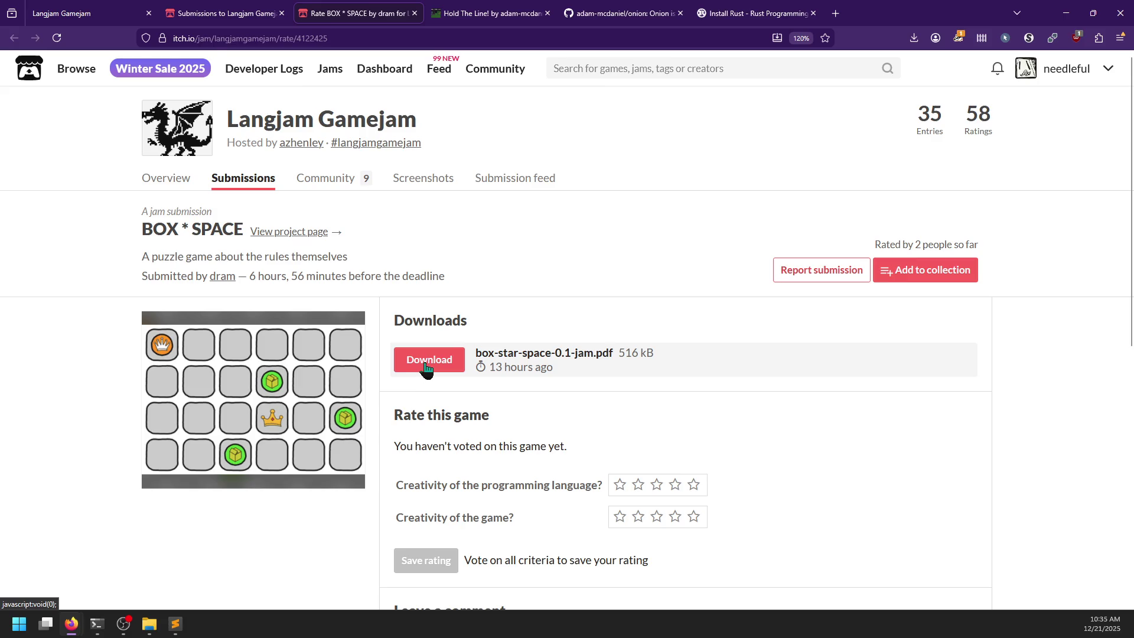
middle_click(287, 233)
click(640, 13)
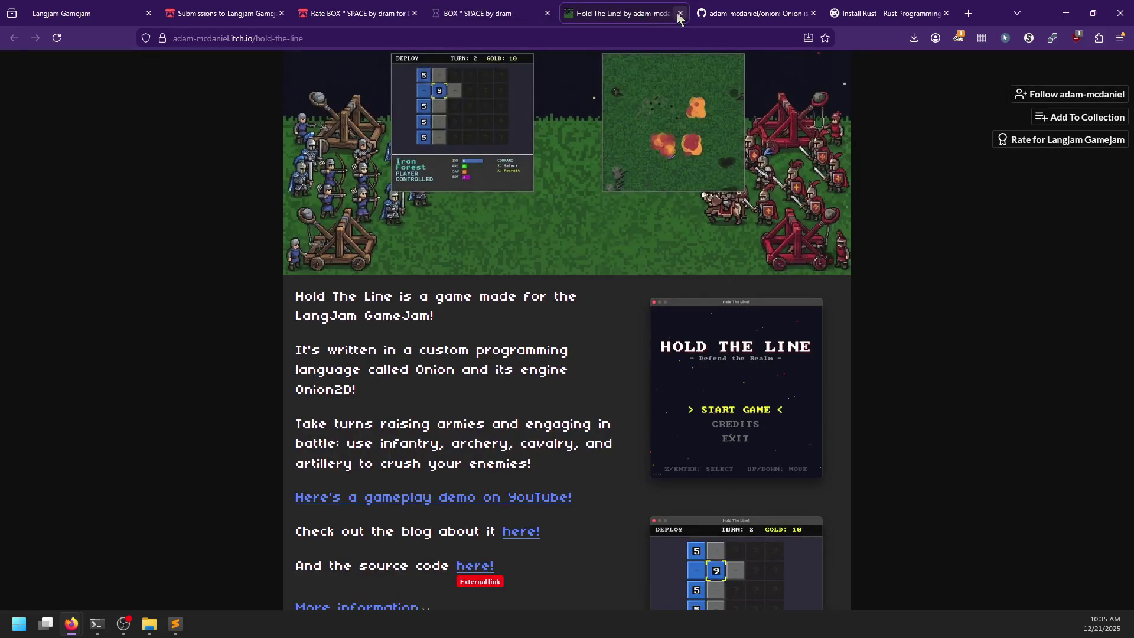
click(679, 13)
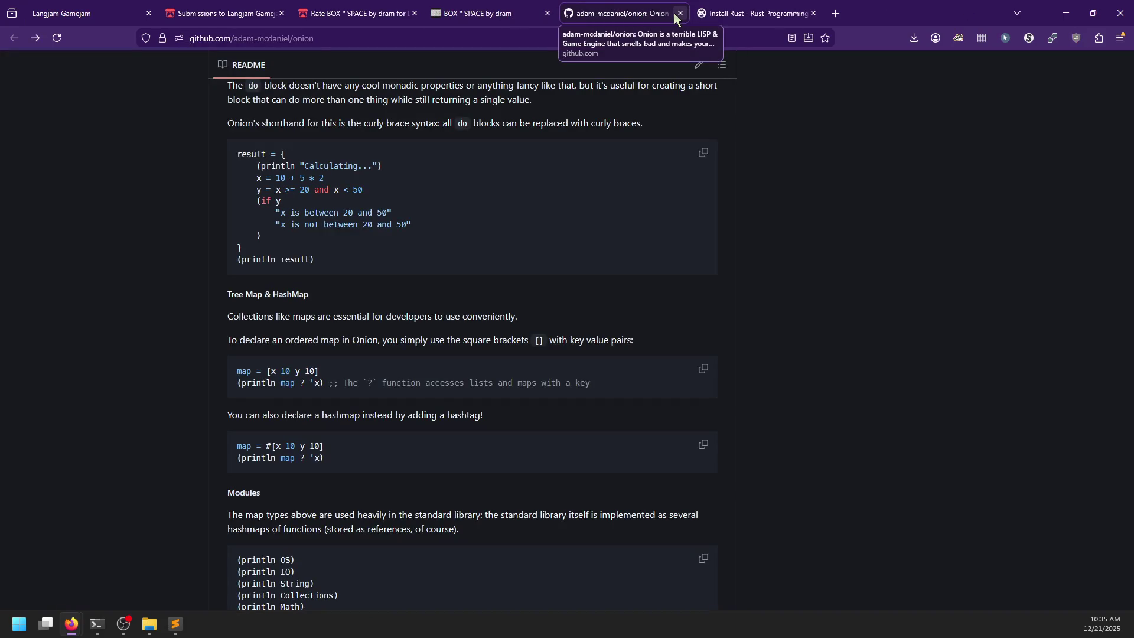
- Star the onion repository on GitHub, then close the Install Rust and onion tabs
scroll(656, 283, up, 20)
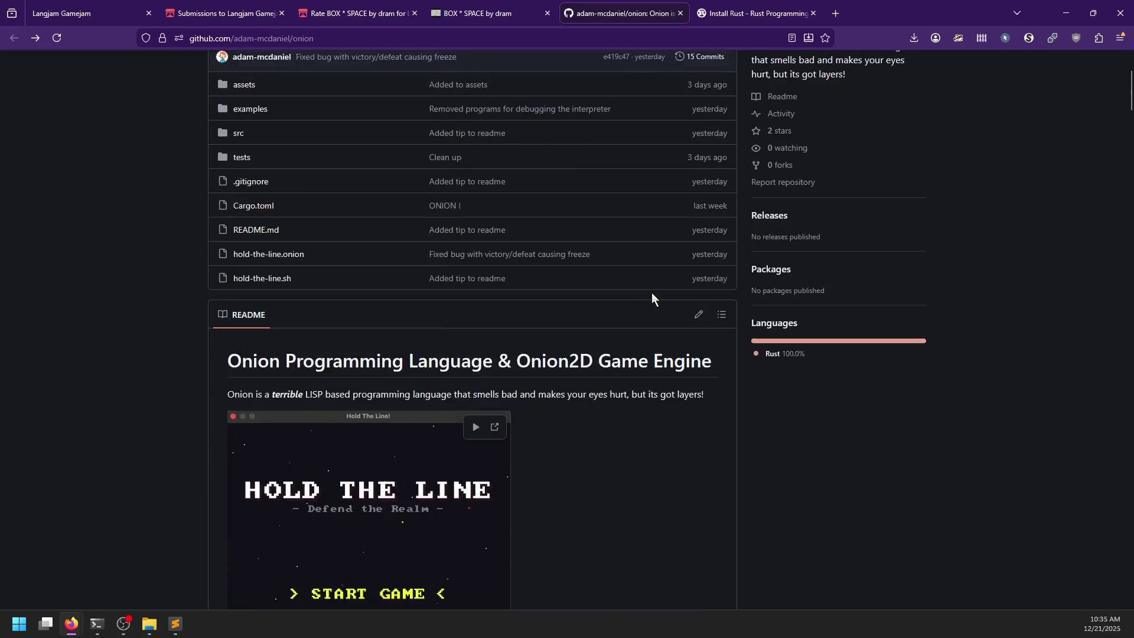
scroll(650, 292, up, 3)
click(866, 159)
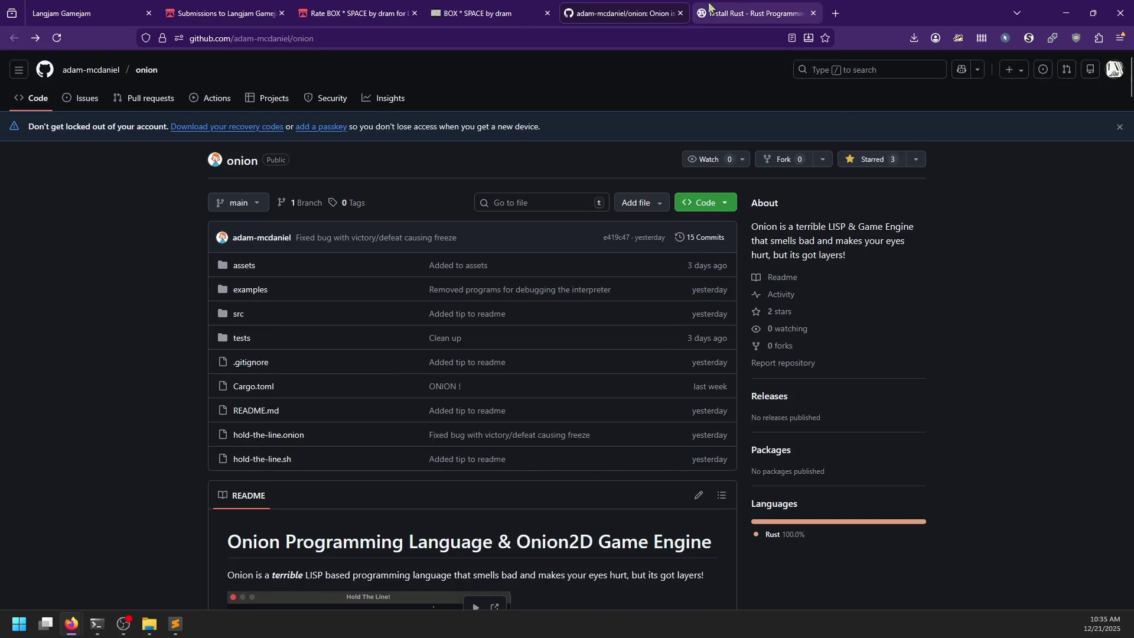
click(709, 9)
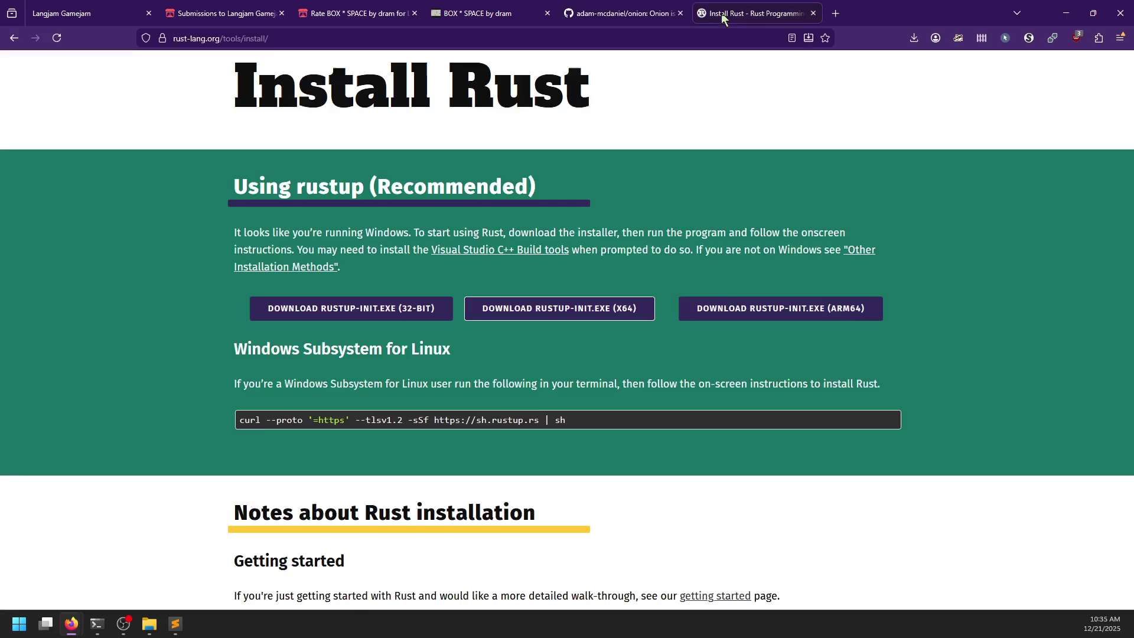
click(813, 14)
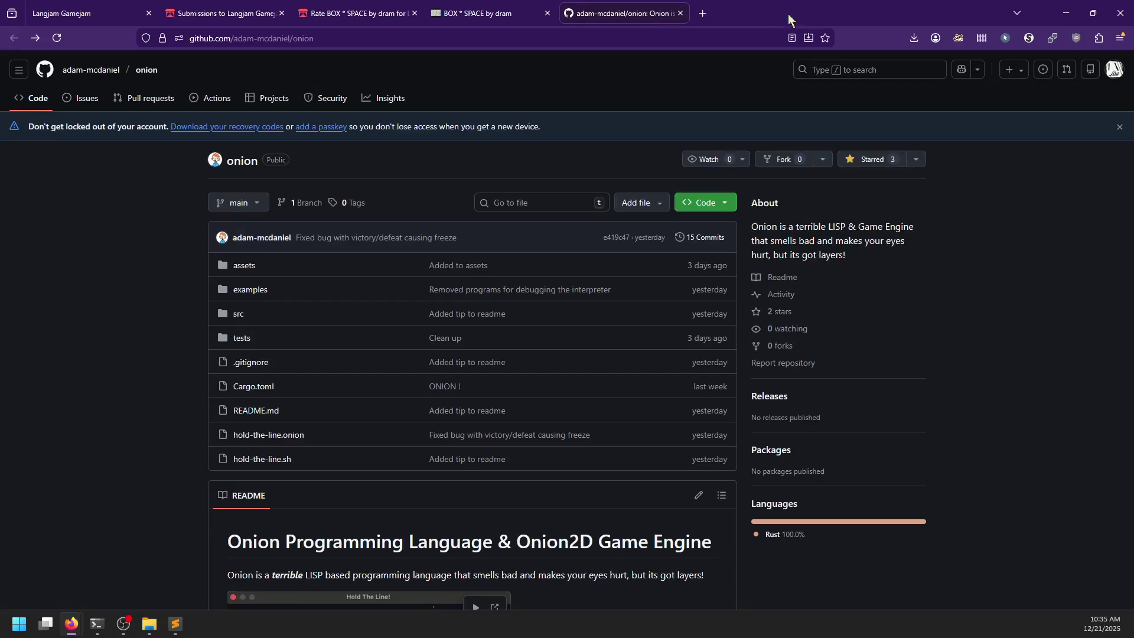
click(679, 13)
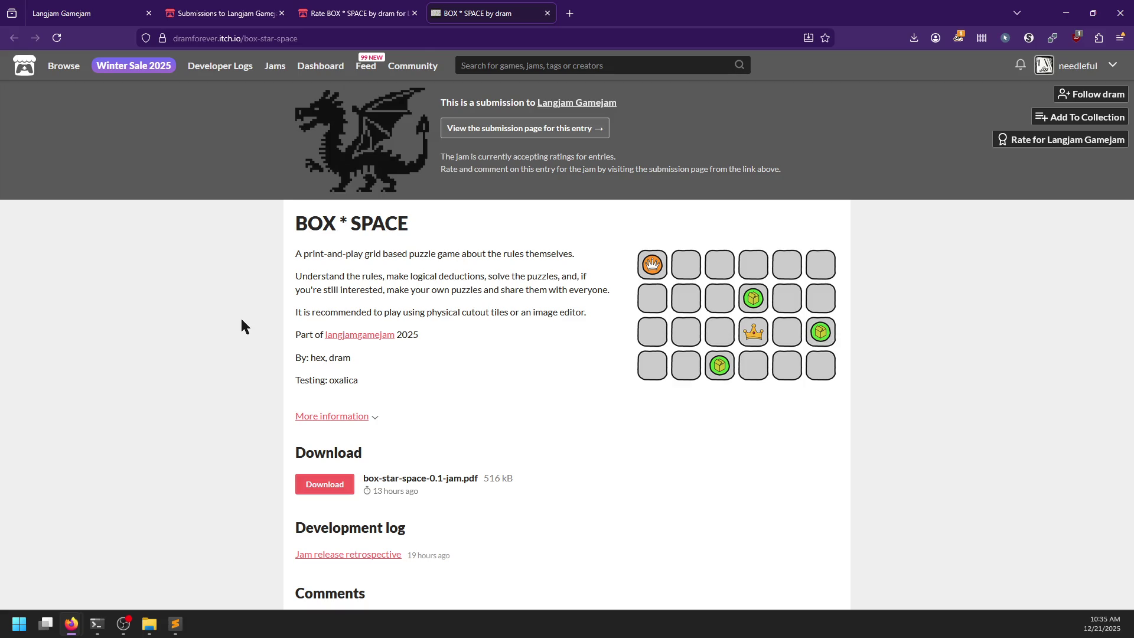
- Open the BOX * SPACE 'Jam release retrospective' devlog post and scroll through its opening paragraphs
scroll(240, 323, down, 1)
middle_click(334, 496)
scroll(544, 334, up, 1)
click(590, 13)
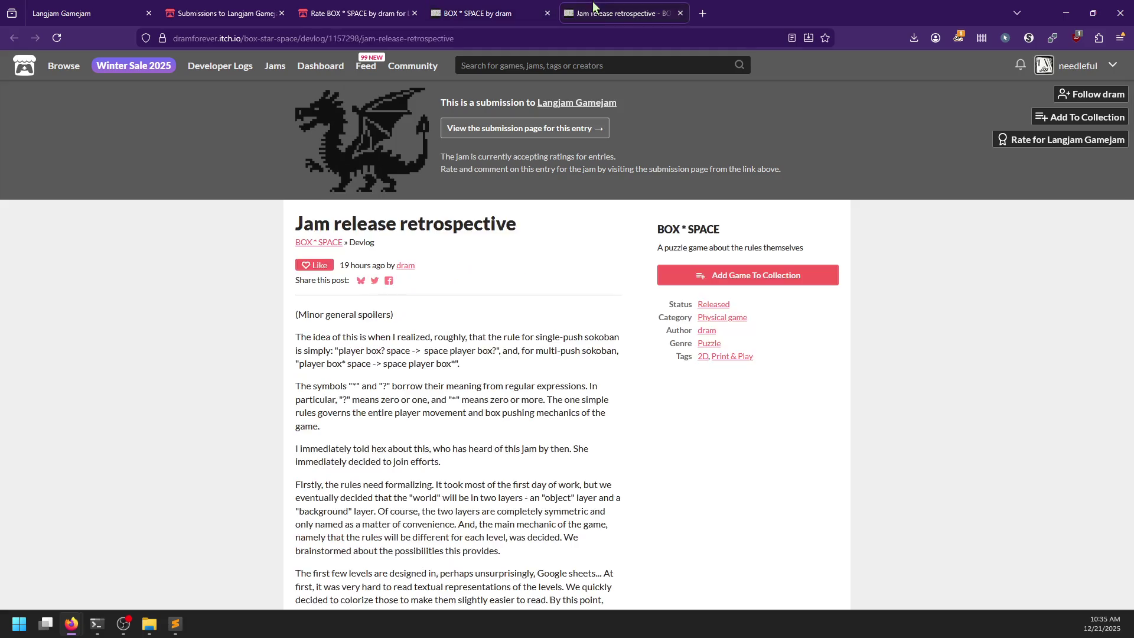
scroll(262, 306, down, 2)
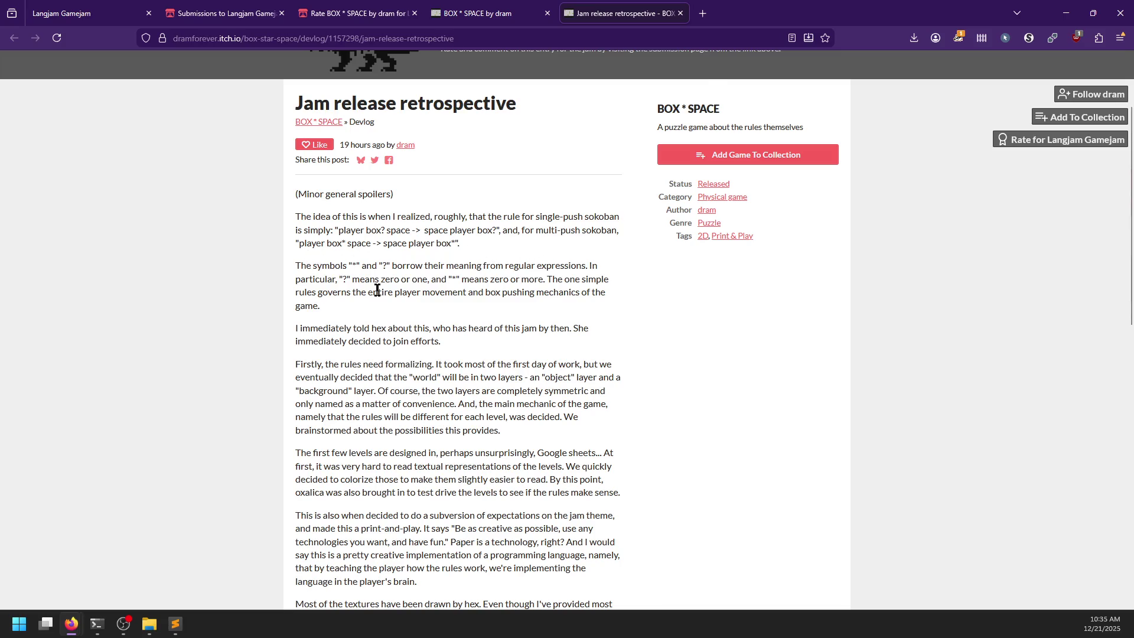
scroll(377, 289, down, 1)
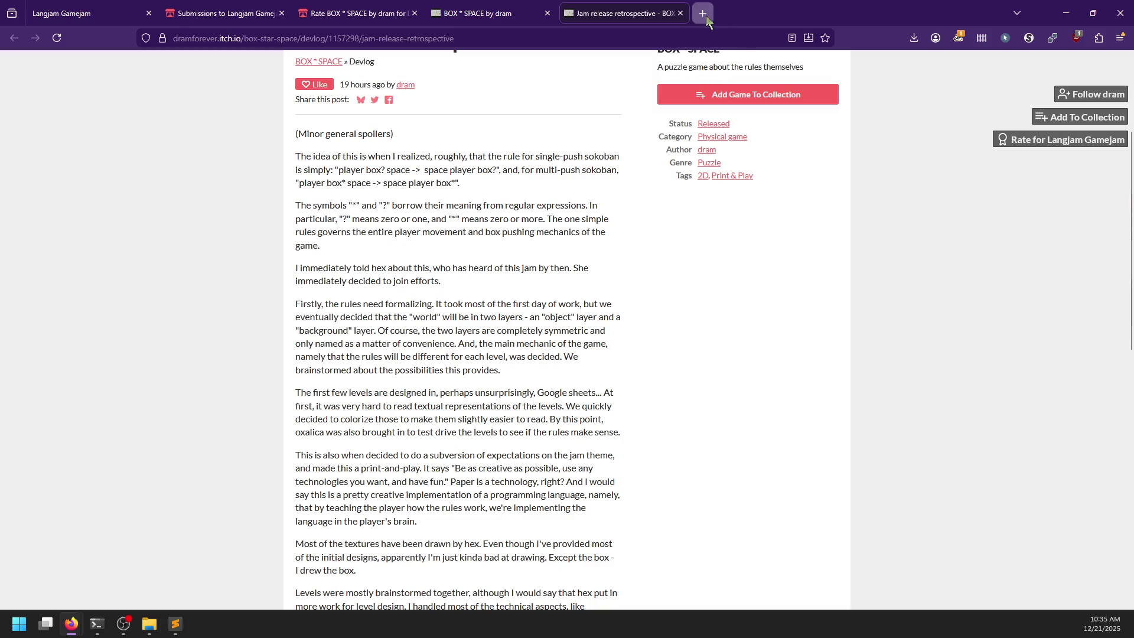
- Search for puzzlescript, allow scripts on puzzlescript.net, and open its Rules 101 documentation
click(707, 15)
text(puzzlescri)
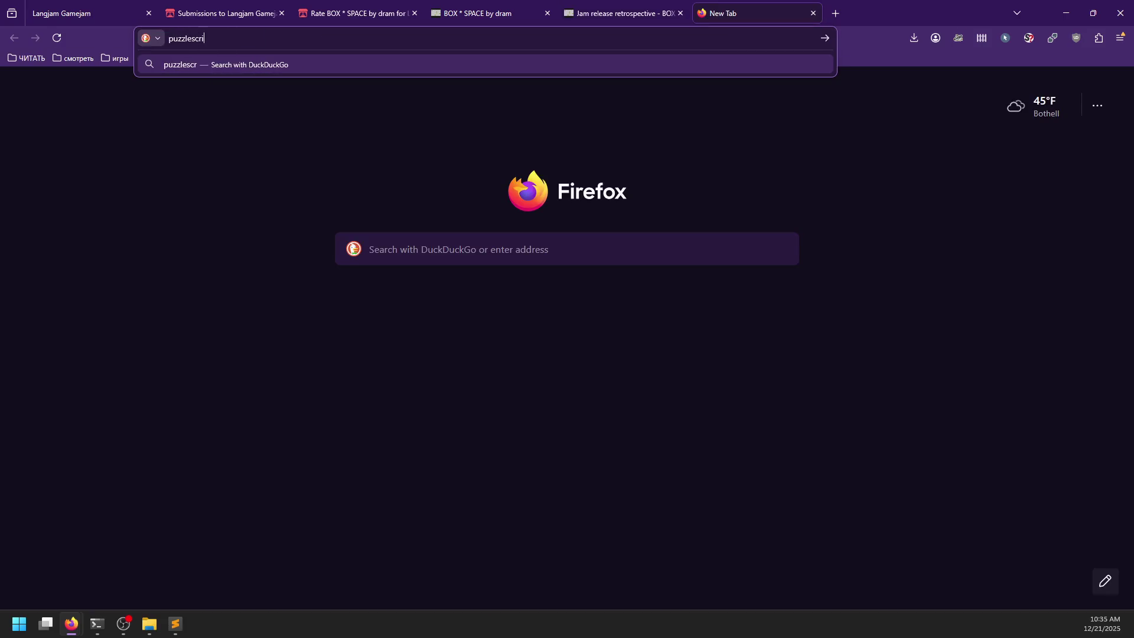
text(pt)
key(Return)
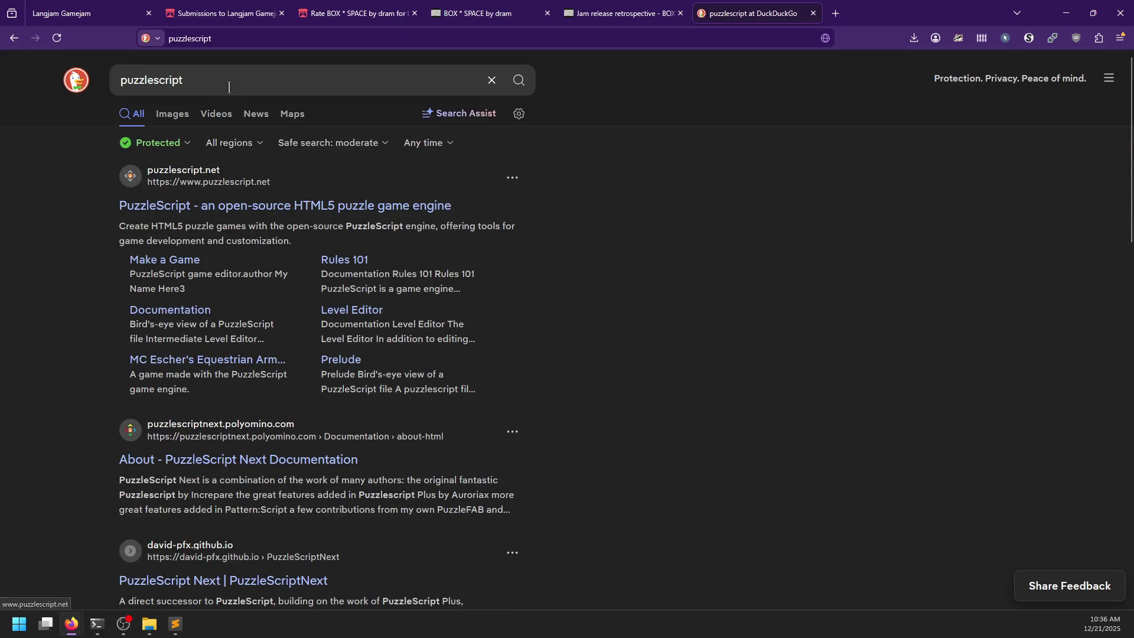
click(241, 207)
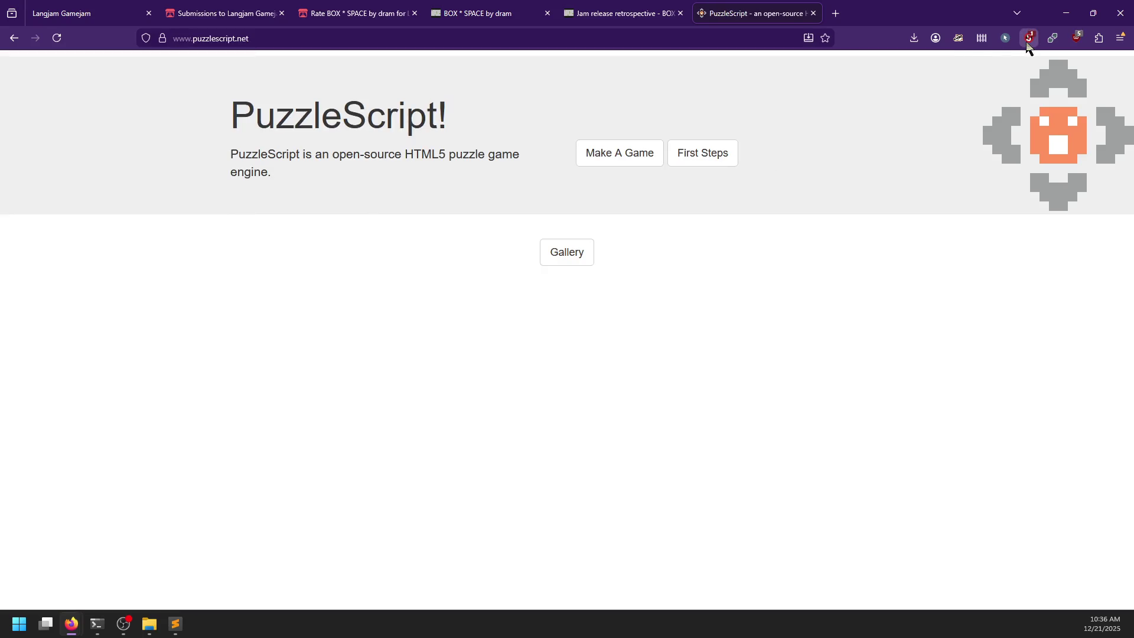
click(1029, 39)
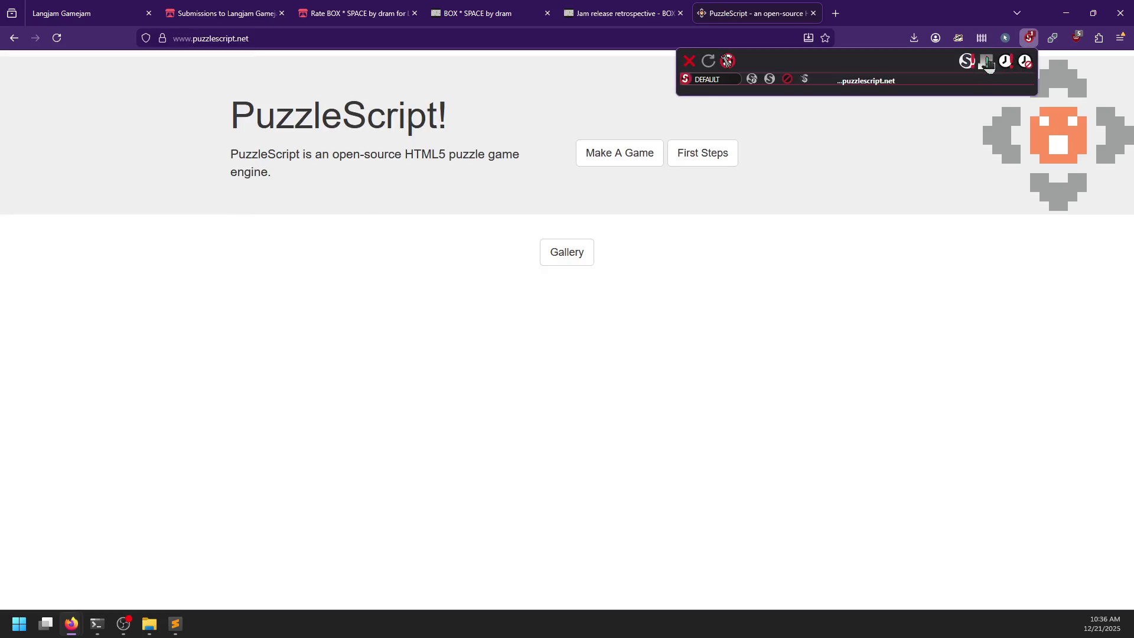
click(990, 63)
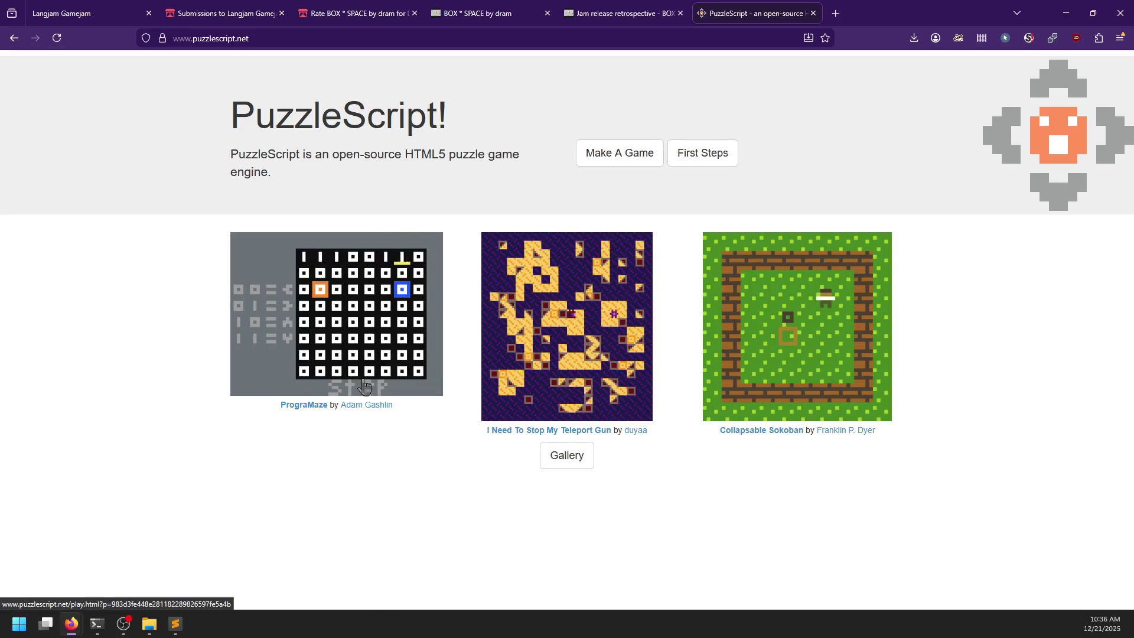
click(703, 159)
scroll(504, 298, down, 2)
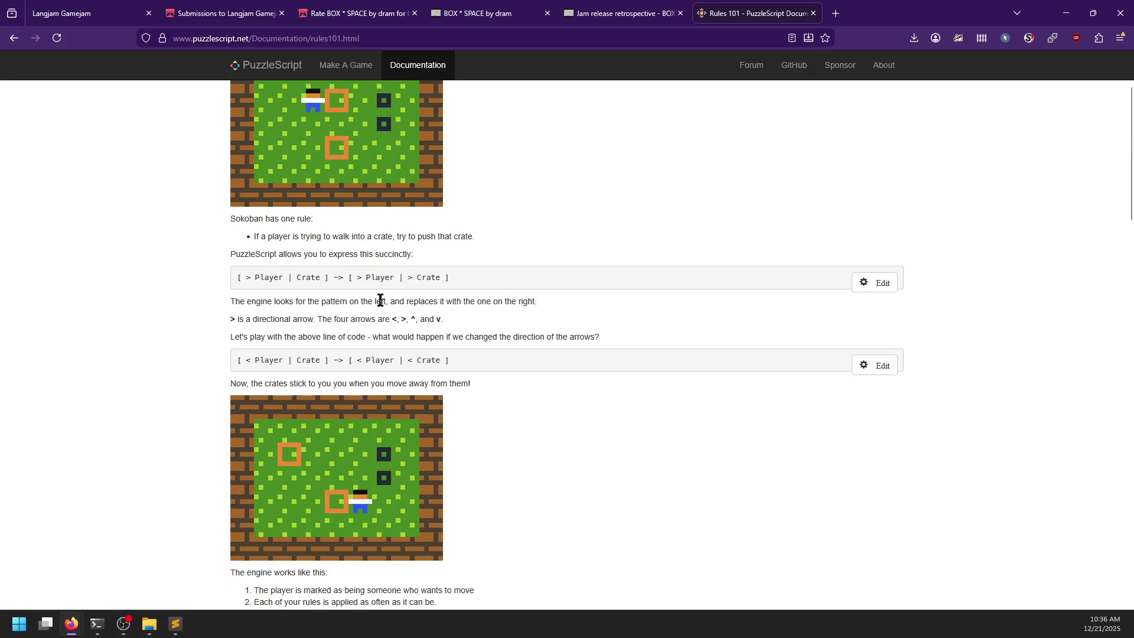
- Compare the retrospective's single-push sokoban rule with the Rules 101 documentation
key(ctrl+shift+Tab)
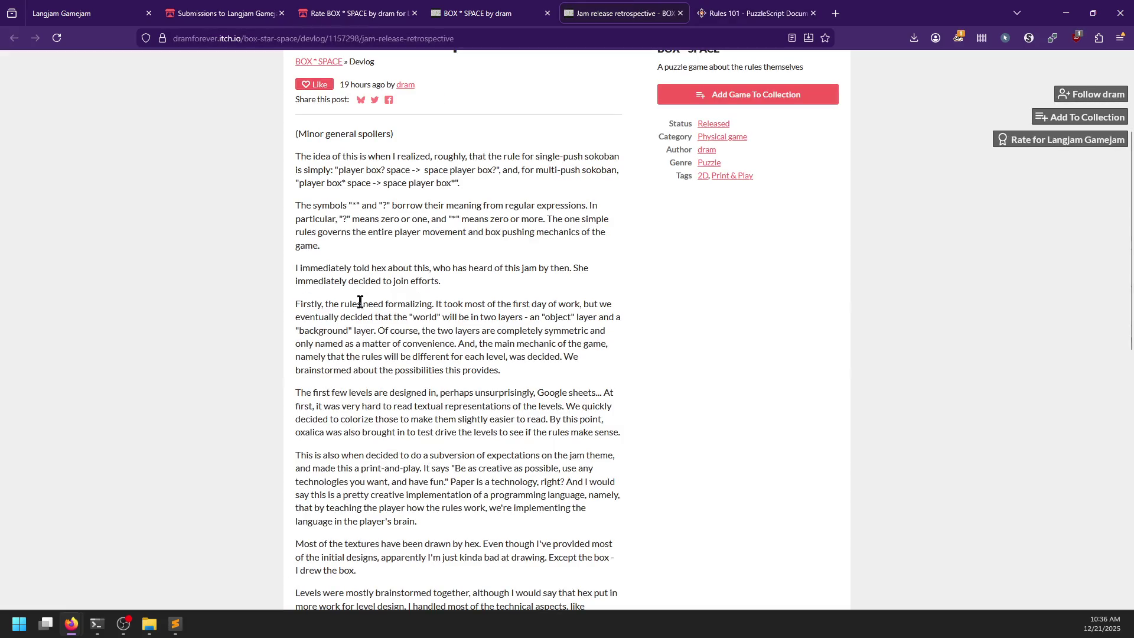
drag(342, 173, 483, 179)
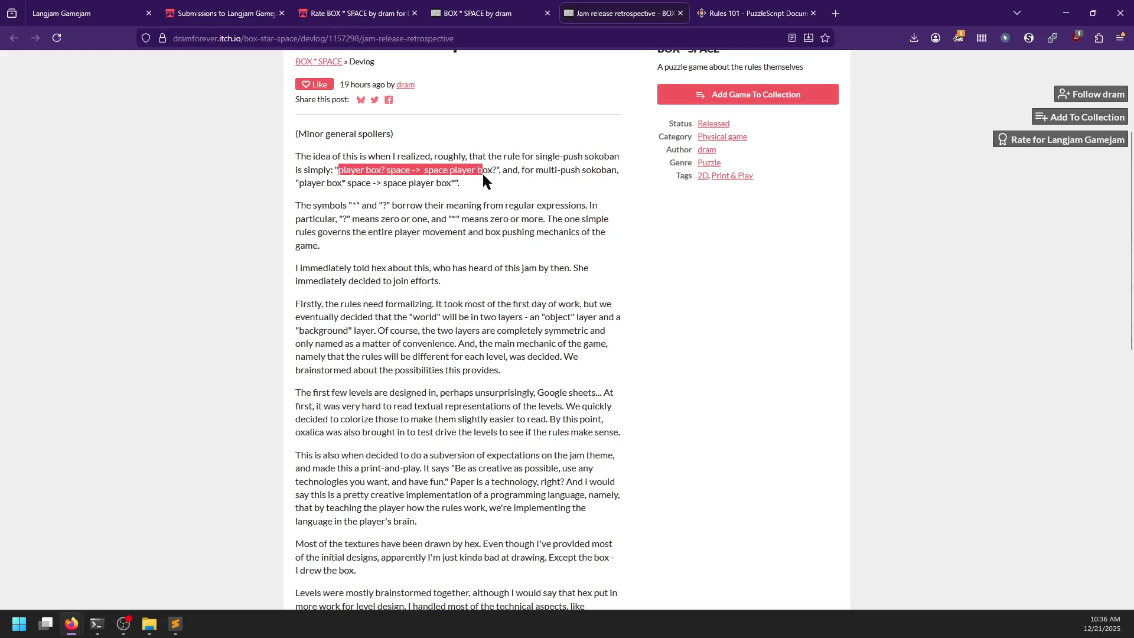
key(ctrl+Tab)
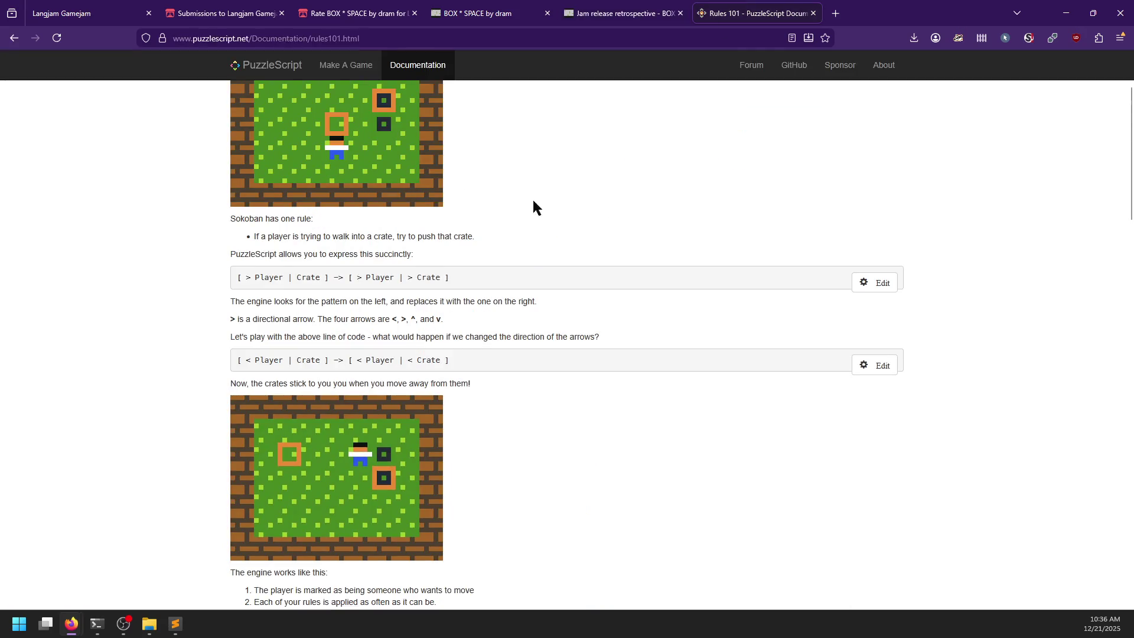
scroll(302, 354, up, 1)
click(305, 337)
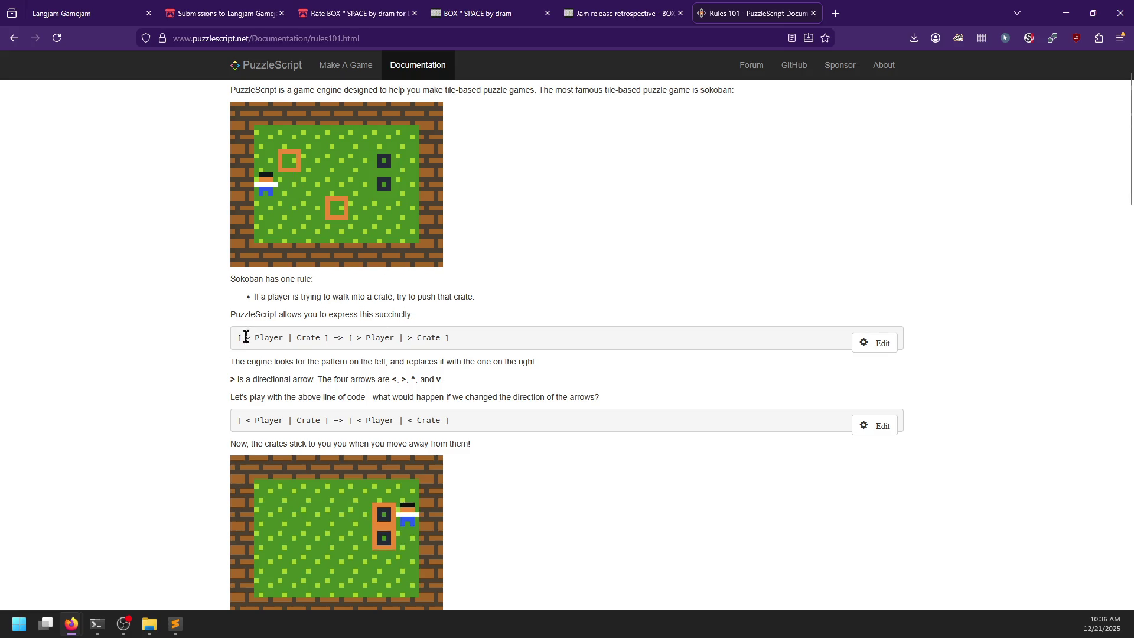
scroll(555, 316, down, 2)
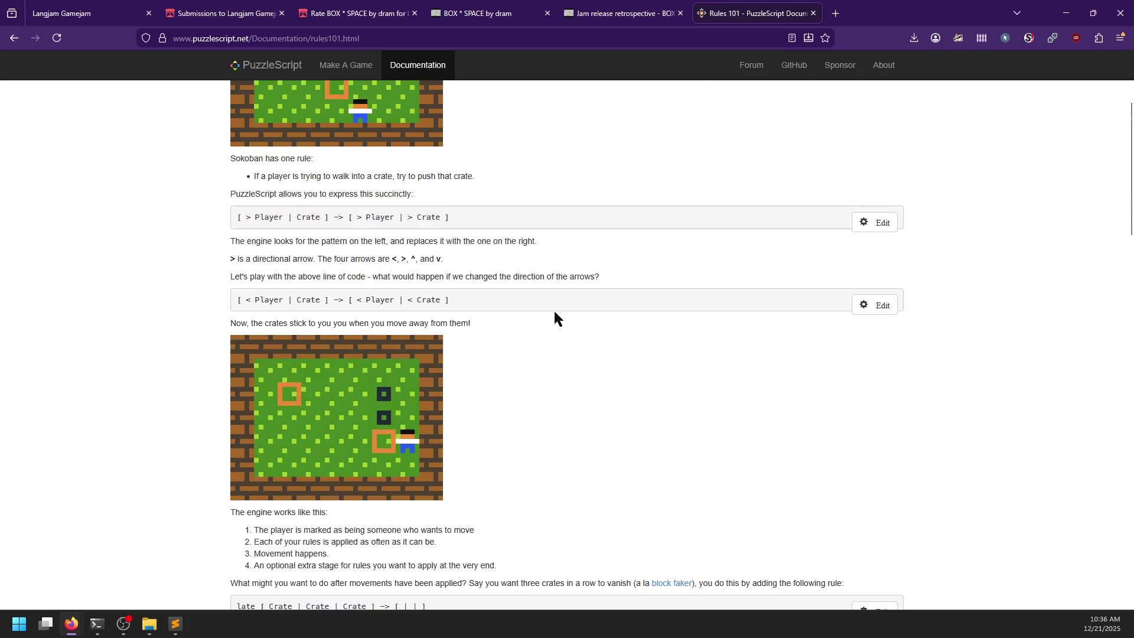
click(602, 5)
click(515, 262)
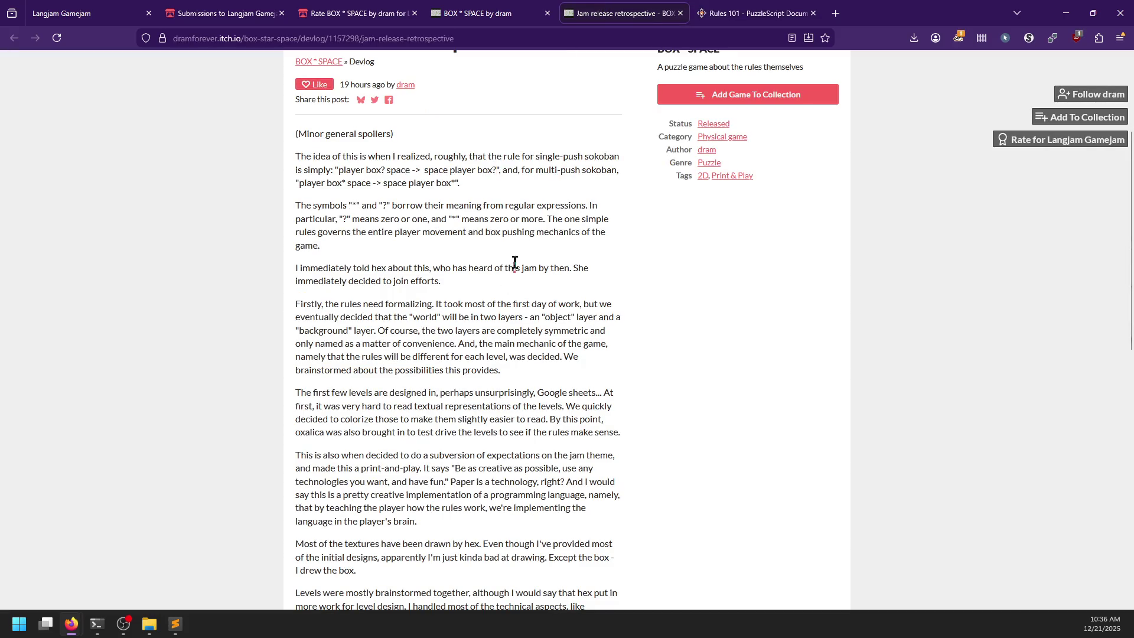
- Download box-star-space-0.1-jam.pdf from the BOX * SPACE page and view it in Firefox
scroll(473, 241, down, 3)
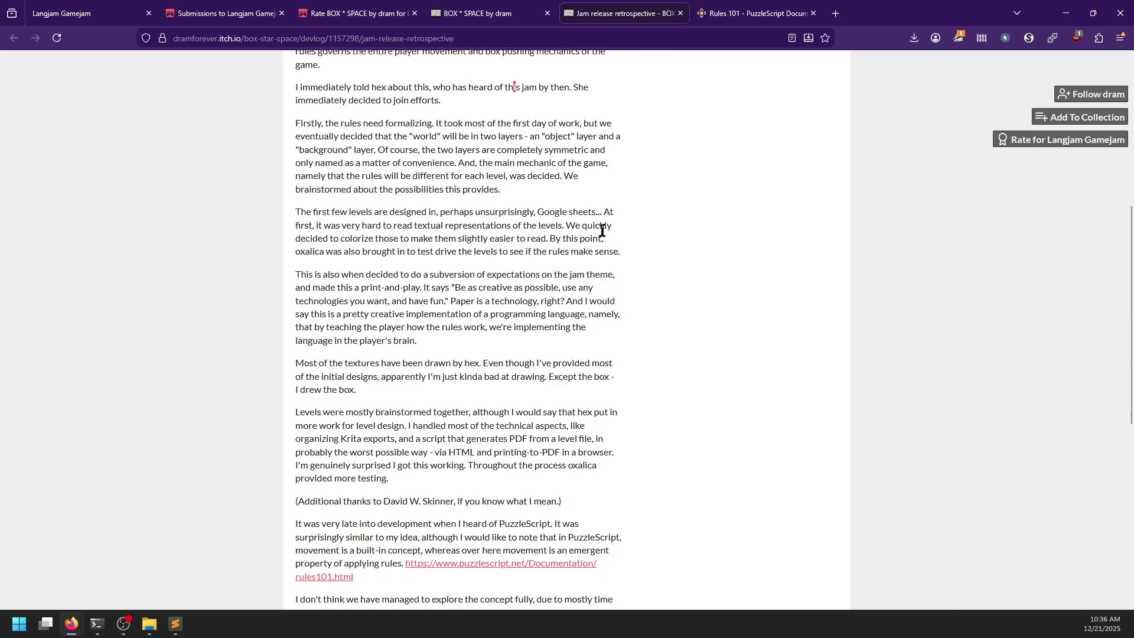
click(914, 38)
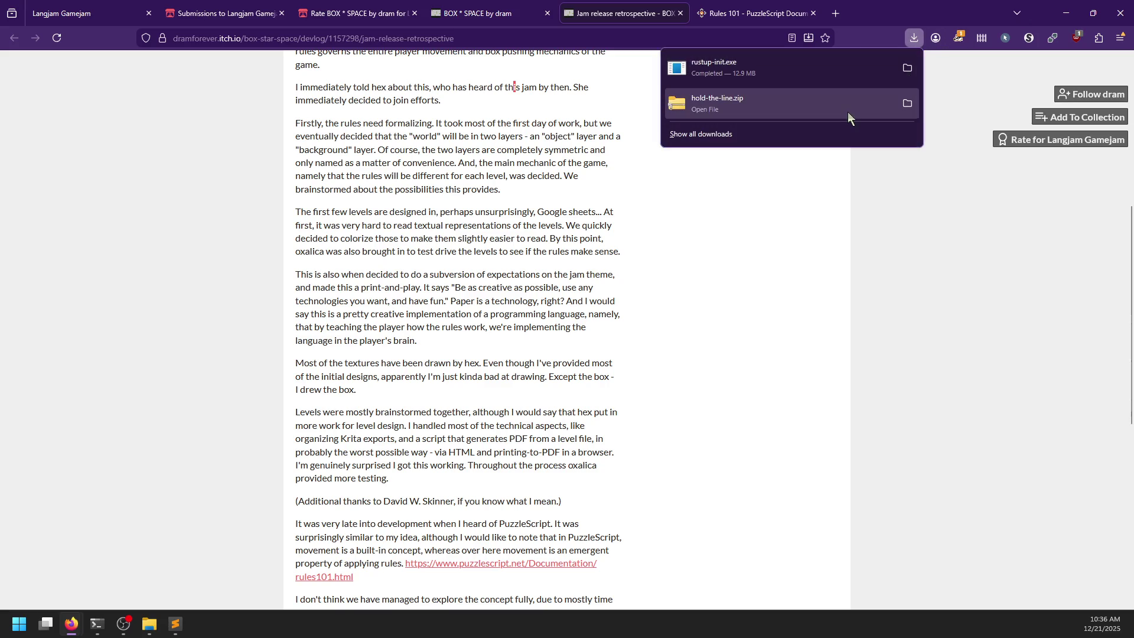
click(479, 13)
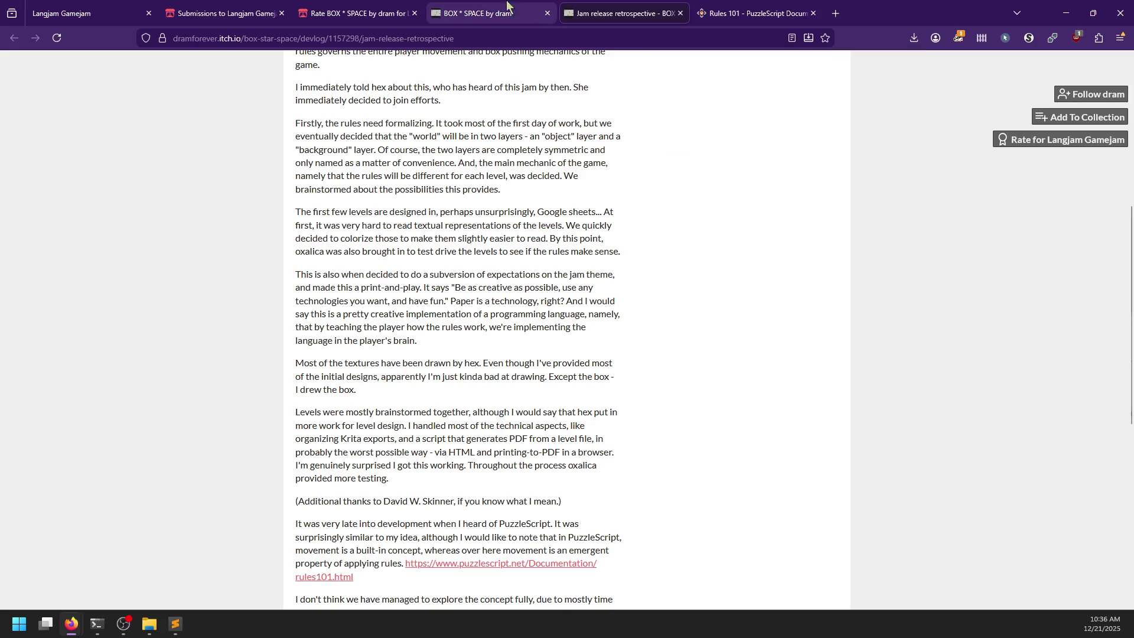
click(341, 492)
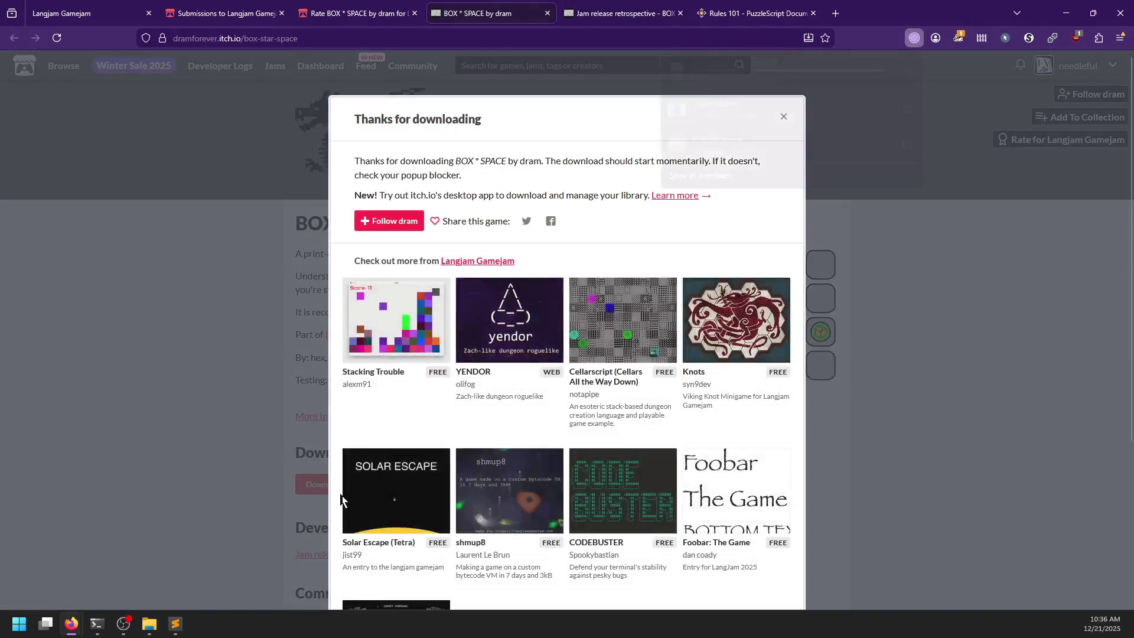
scroll(553, 338, down, 2)
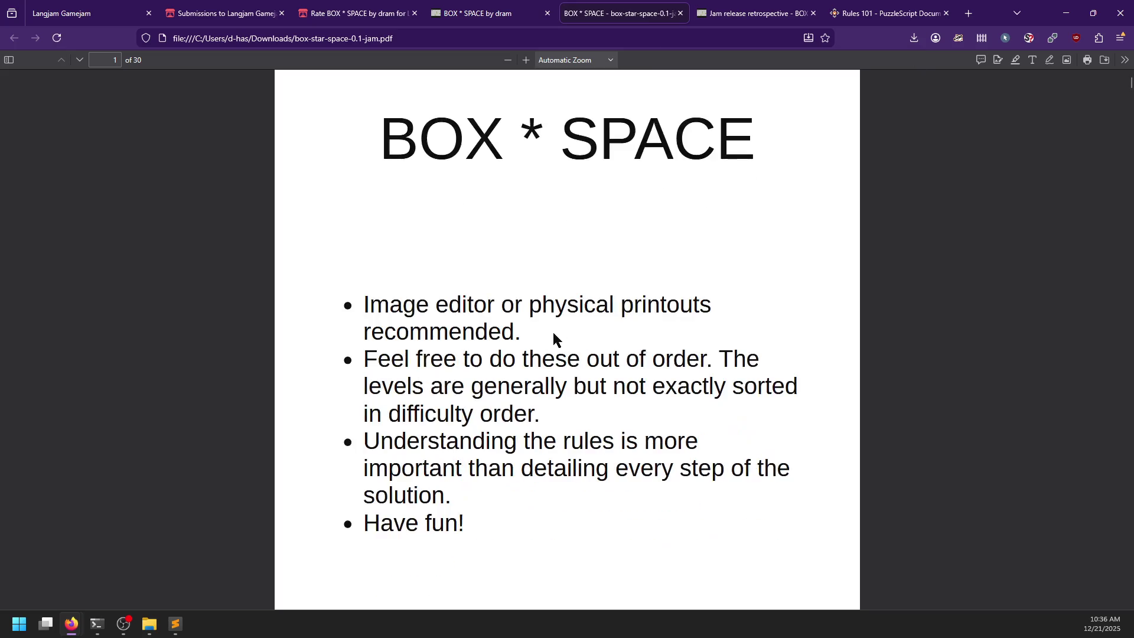
- Scroll the PDF to page 2's printable sheet of round tokens and square tiles
scroll(638, 325, down, 2)
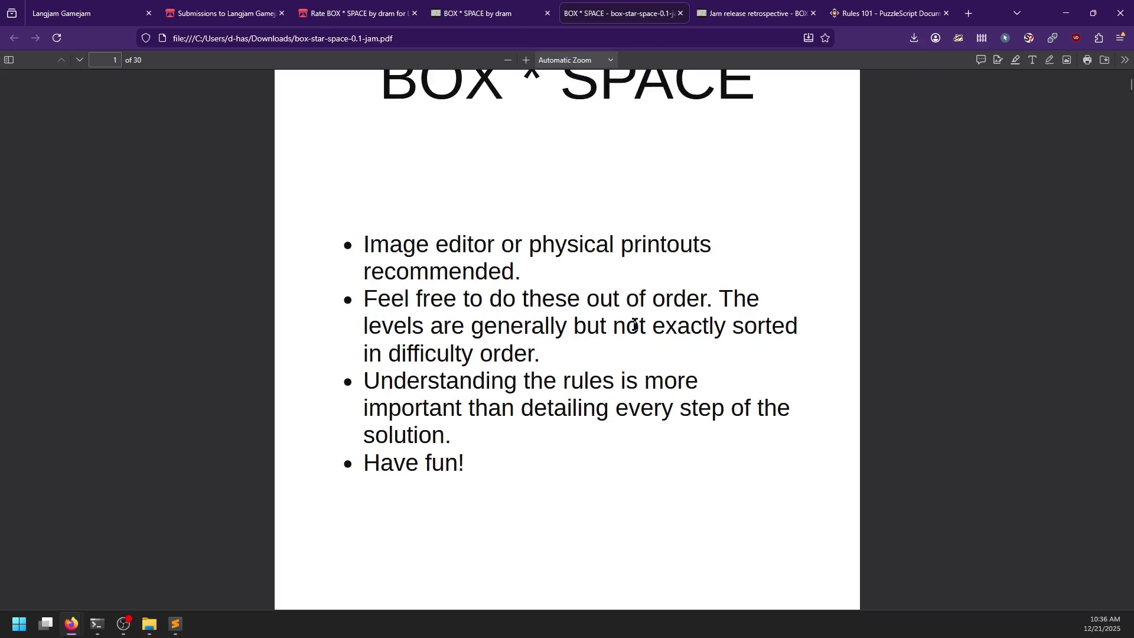
scroll(634, 324, down, 4)
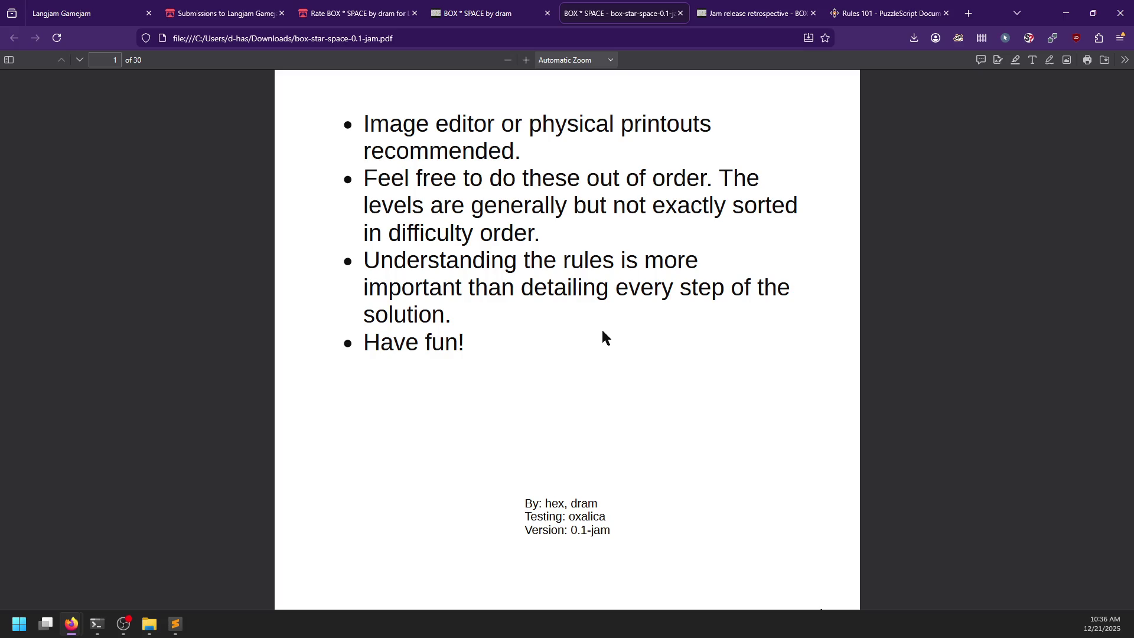
scroll(561, 330, down, 2)
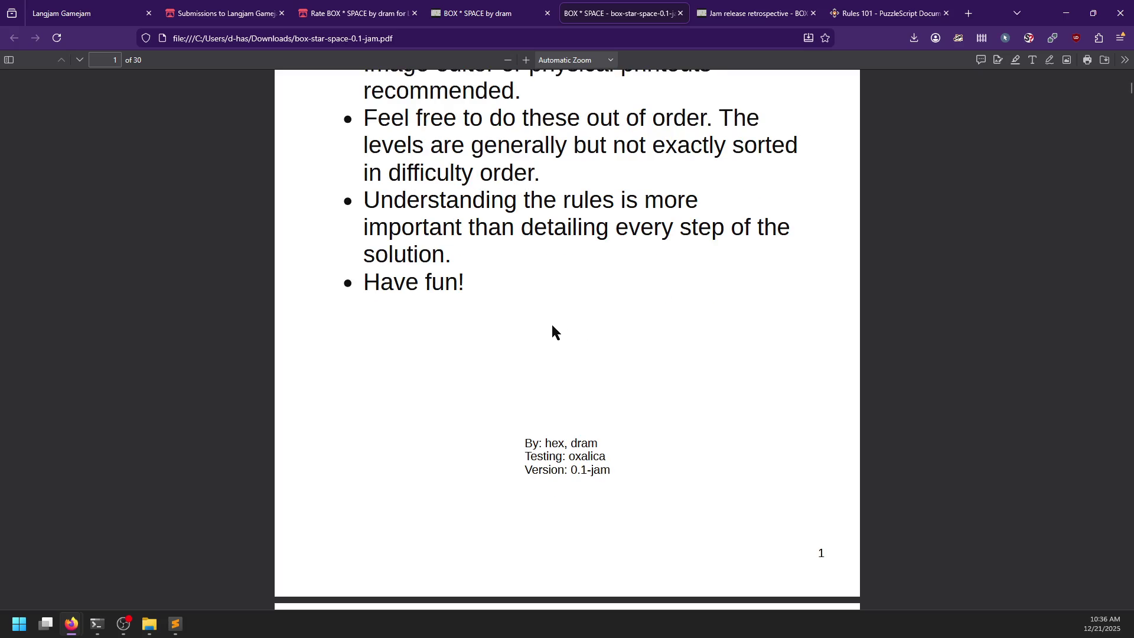
scroll(508, 324, down, 14)
scroll(742, 286, down, 6)
scroll(756, 282, down, 8)
scroll(757, 286, down, 20)
scroll(756, 286, down, 10)
scroll(755, 286, up, 14)
scroll(756, 286, up, 20)
scroll(755, 288, down, 15)
- Launch Paint.NET, then snip the page 2 tile grid from the PDF
key(super)
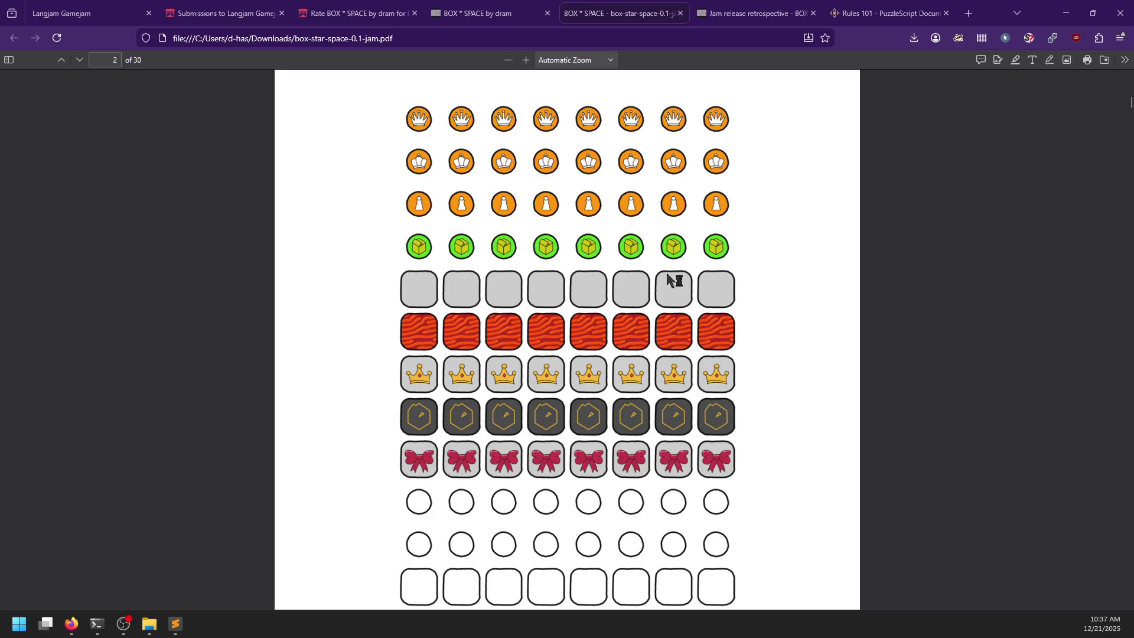
scroll(496, 540, down, 2)
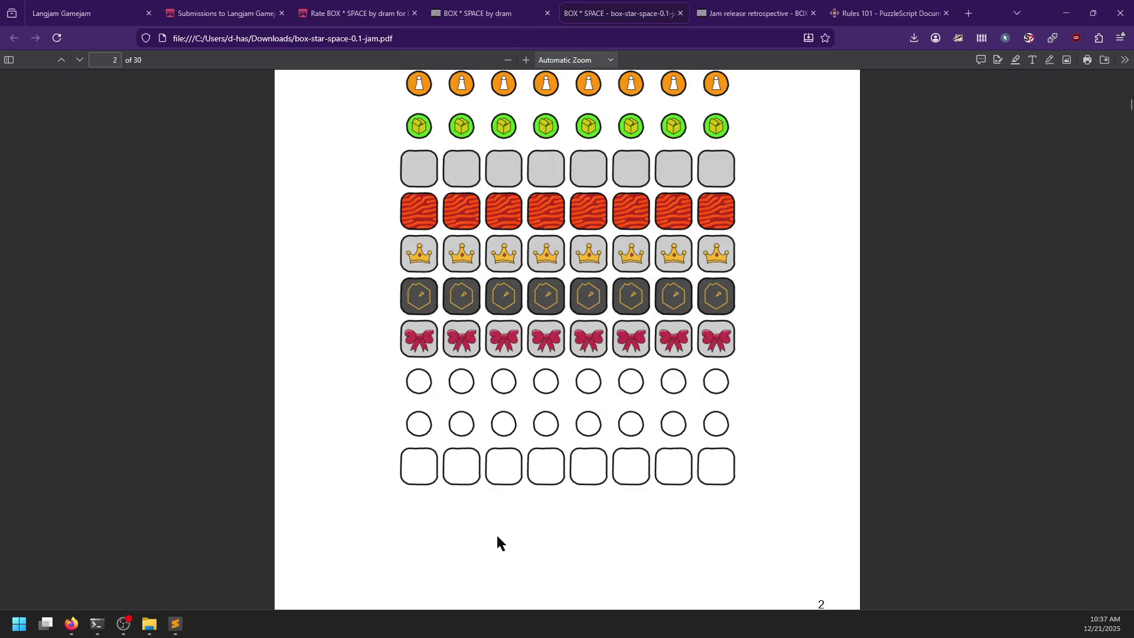
scroll(492, 535, up, 1)
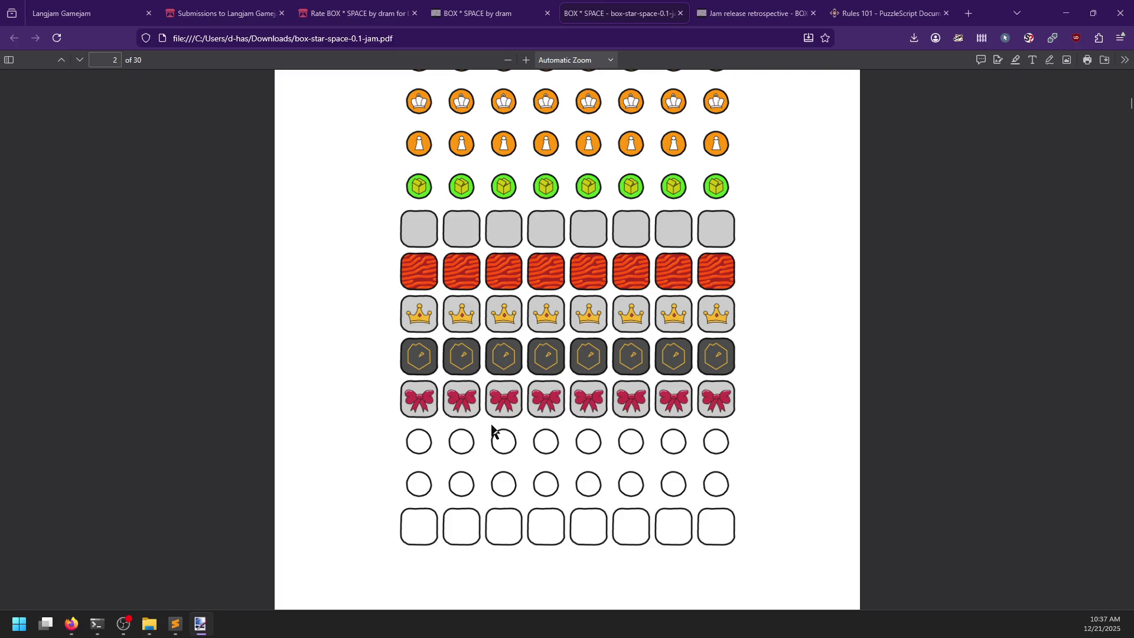
scroll(567, 301, up, 2)
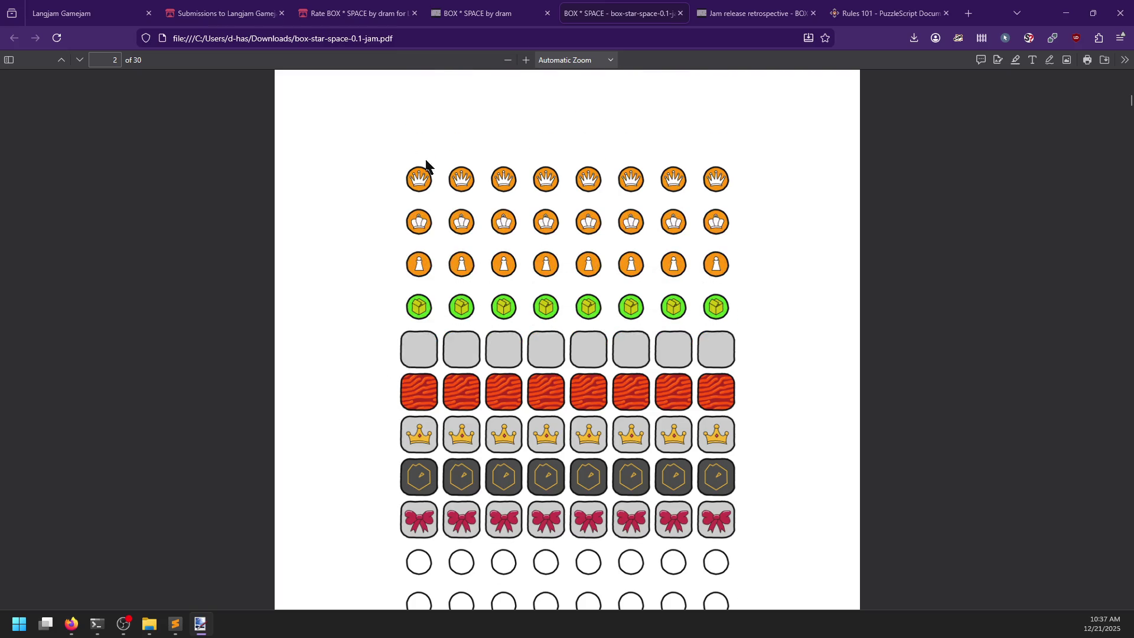
scroll(476, 399, down, 1)
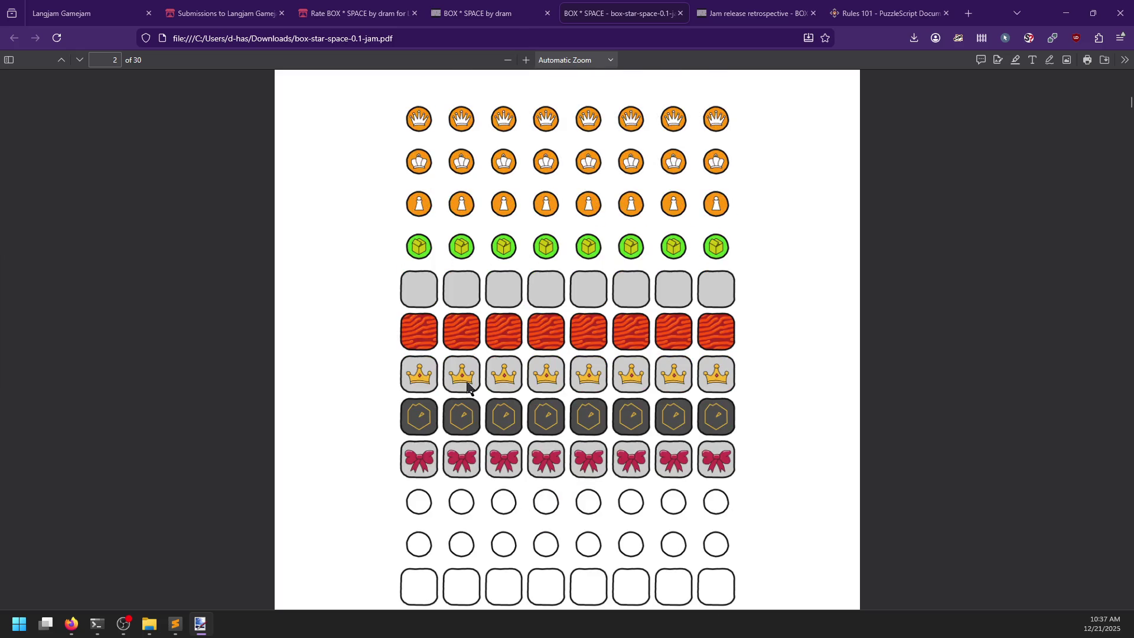
key(alt+Tab)
key(alt+Tab)
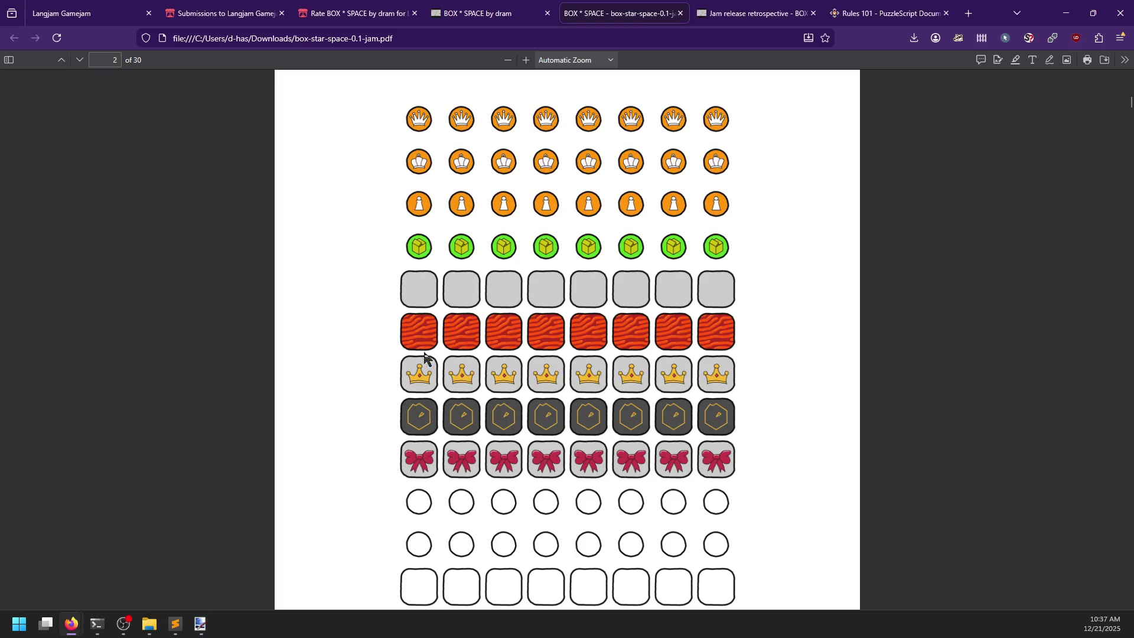
key(shift+super+s)
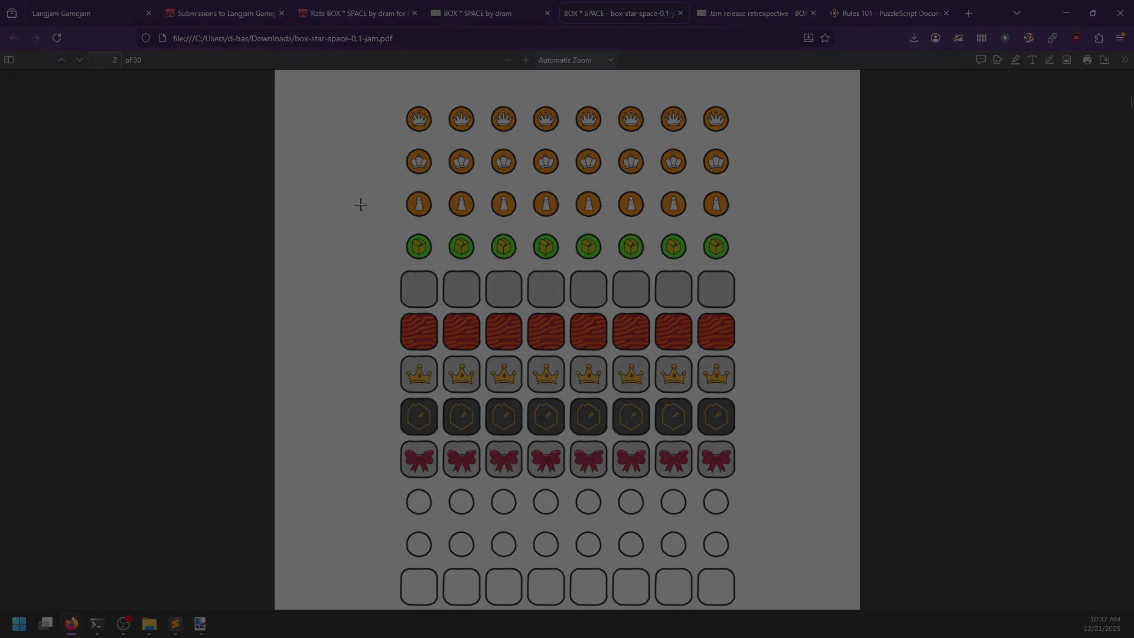
mouse_move(375, 82)
mouse_down()
mouse_move(608, 524)
mouse_move(766, 614)
mouse_move(750, 618)
mouse_up()
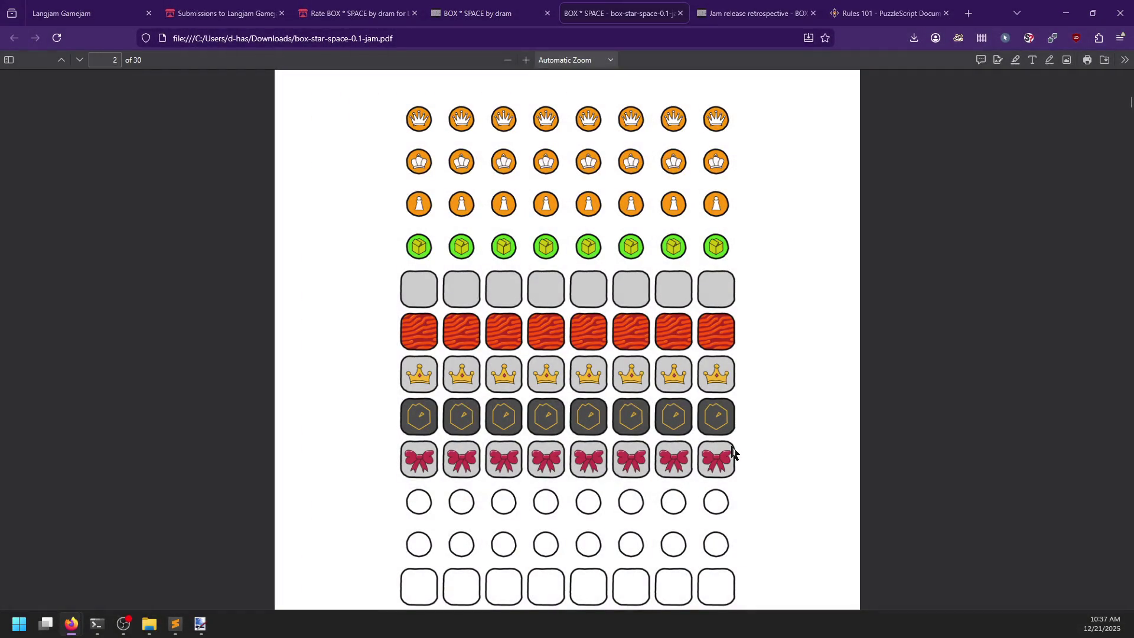
- Paste the tile grid into Paint.NET and widen the canvas to 2000 pixels
key(alt+Tab)
key(ctrl+v)
key(Return)
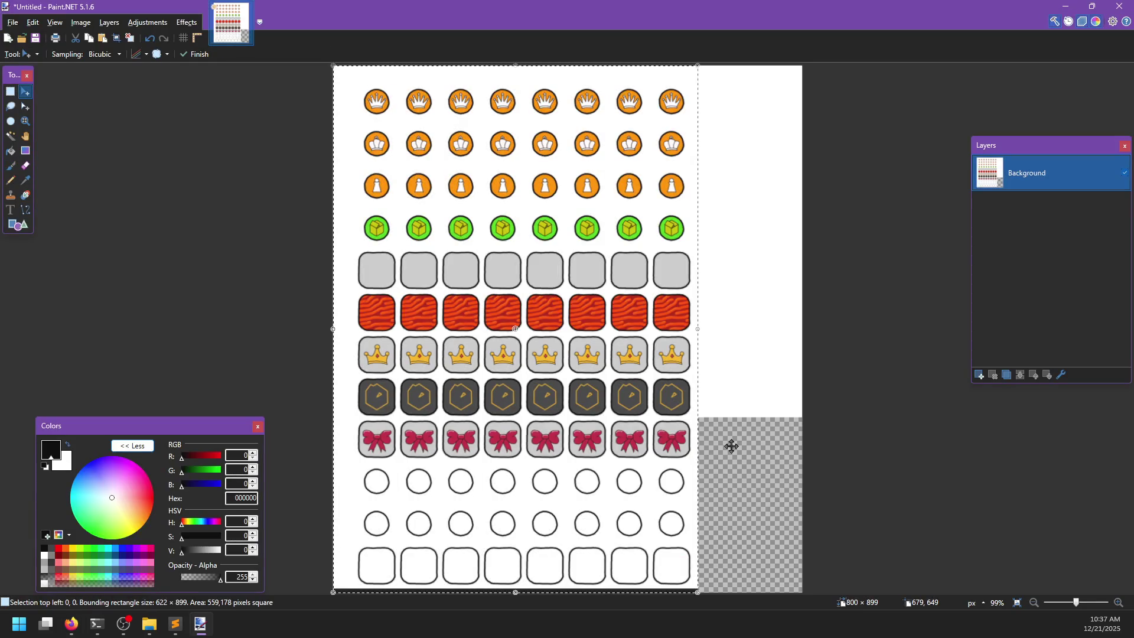
key(ctrl+shift+r)
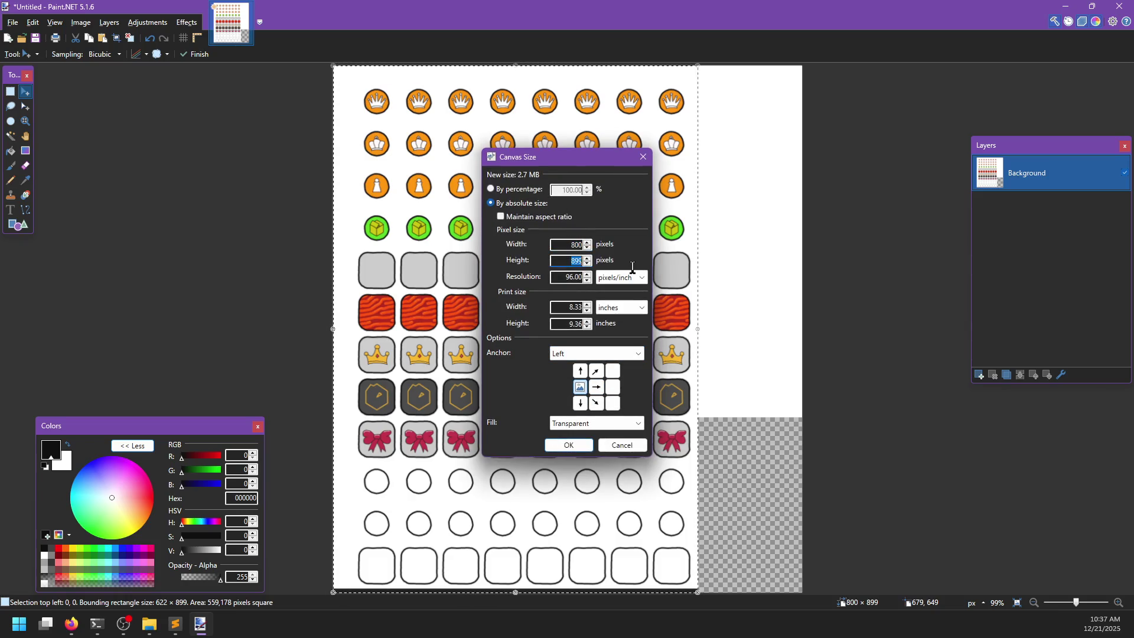
click(571, 243)
text(2000)
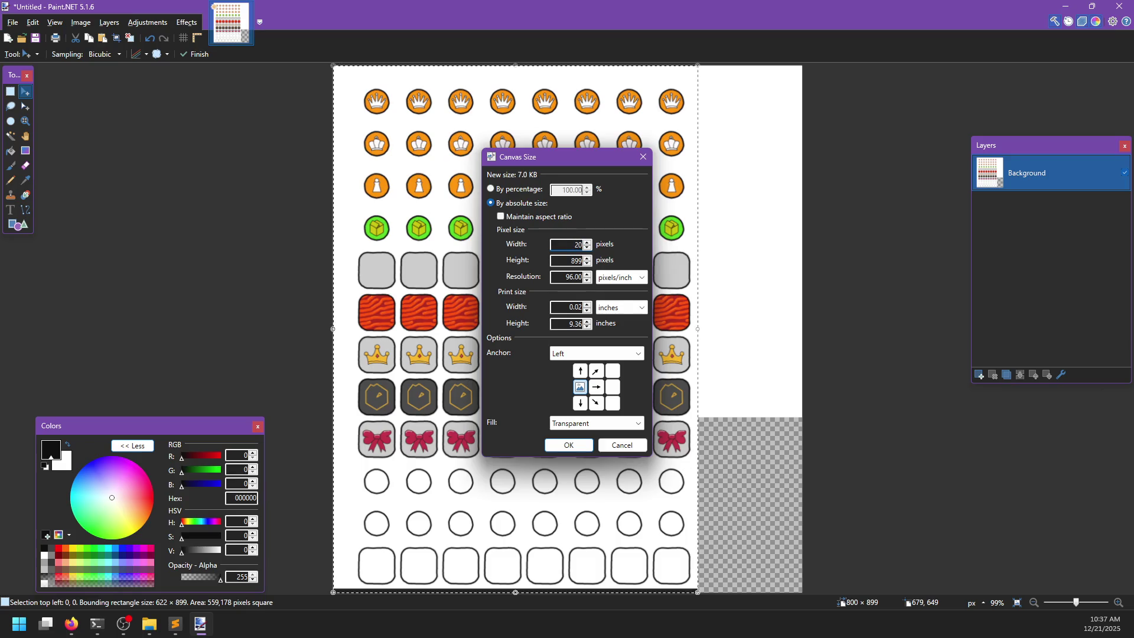
key(Return)
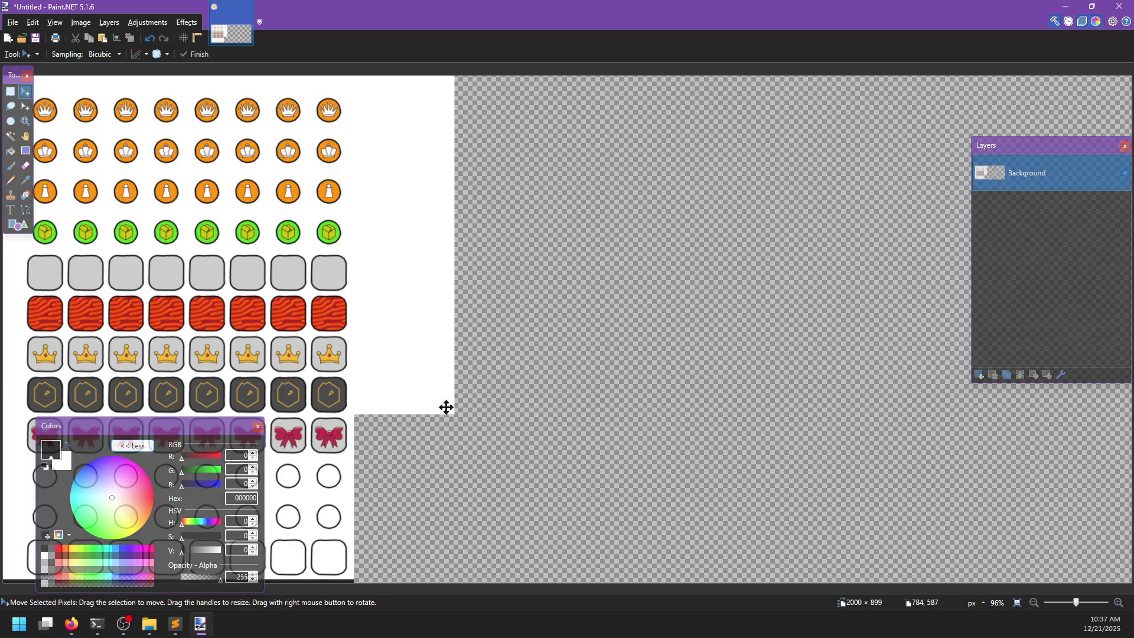
- Fill the new transparent canvas area white with the Paint Bucket, then return to the PDF
key(f)
key(x)
click(515, 437)
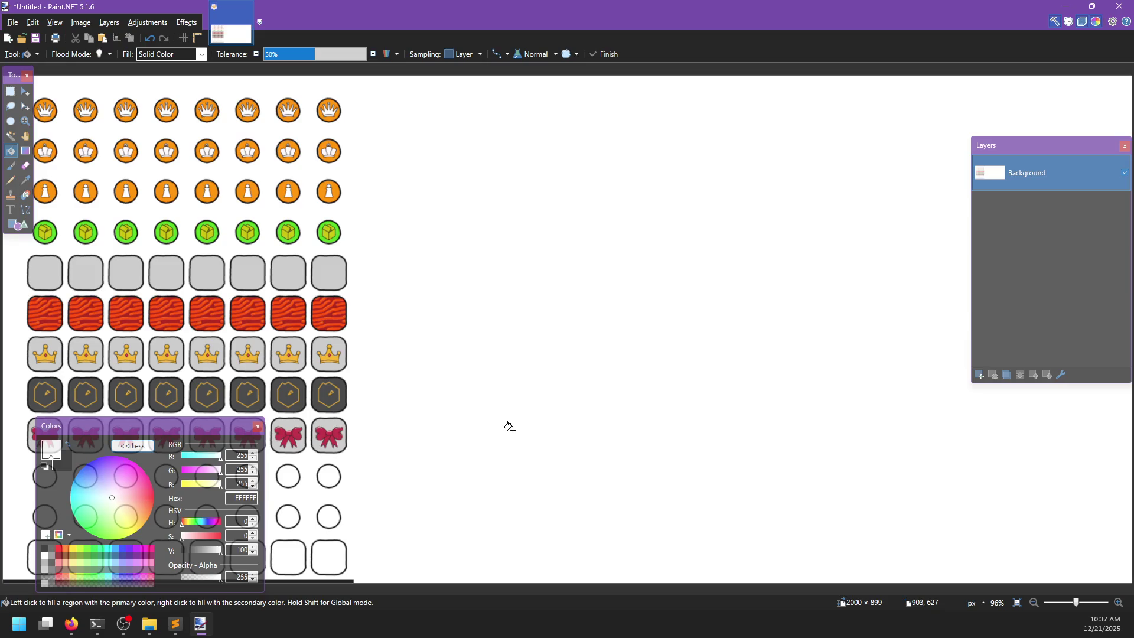
key(alt+Tab)
scroll(523, 387, down, 10)
scroll(523, 387, down, 12)
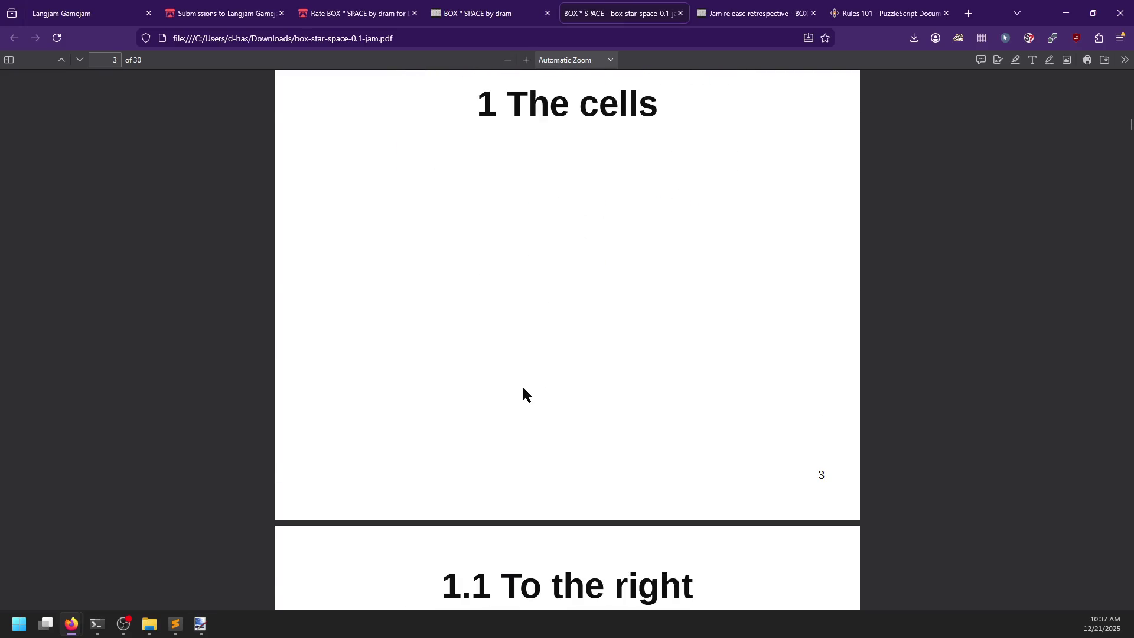
- Snip the five-tile To the right level row and paste it onto the canvas's right side
scroll(761, 337, down, 1)
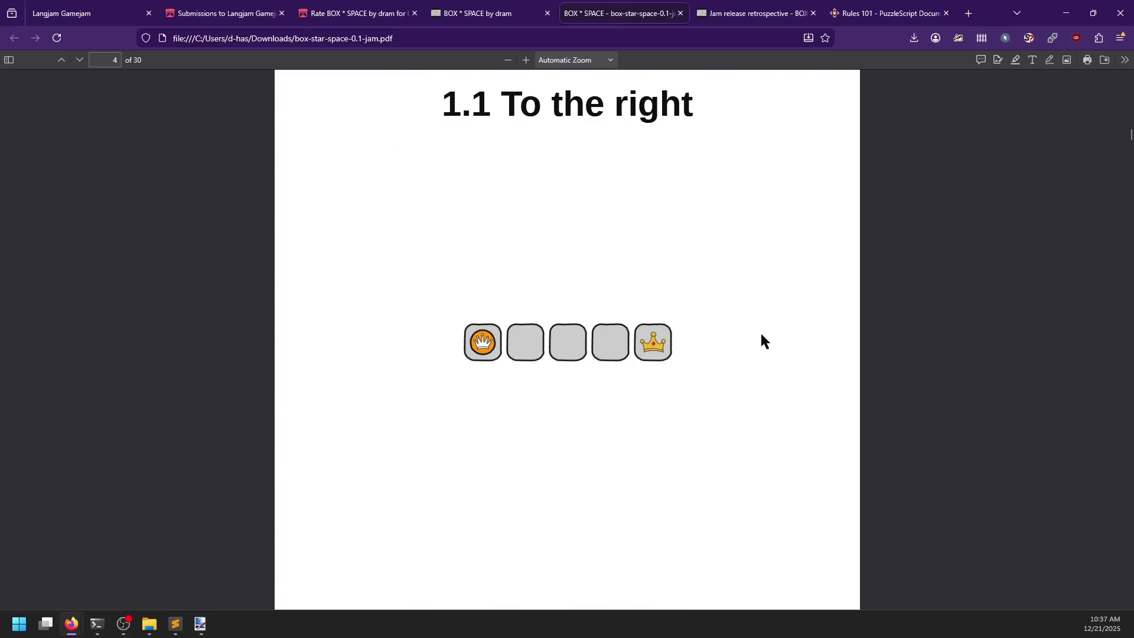
key(super+shift+s)
drag(446, 308, 698, 377)
scroll(652, 376, down, 2)
scroll(653, 382, down, 3)
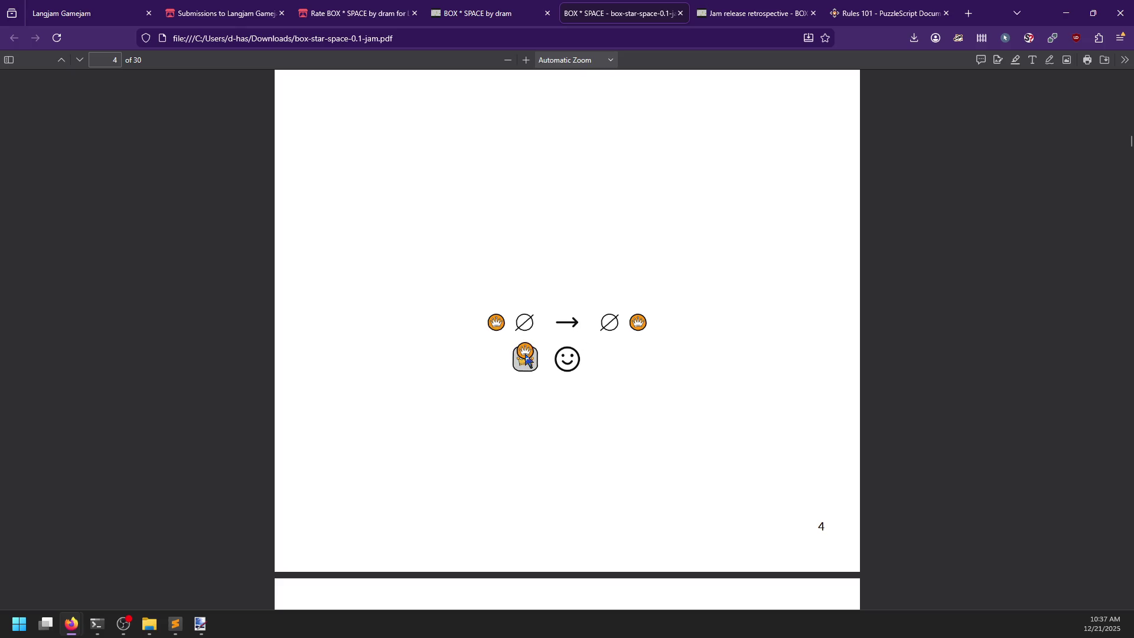
key(alt+Tab)
key(ctrl+v)
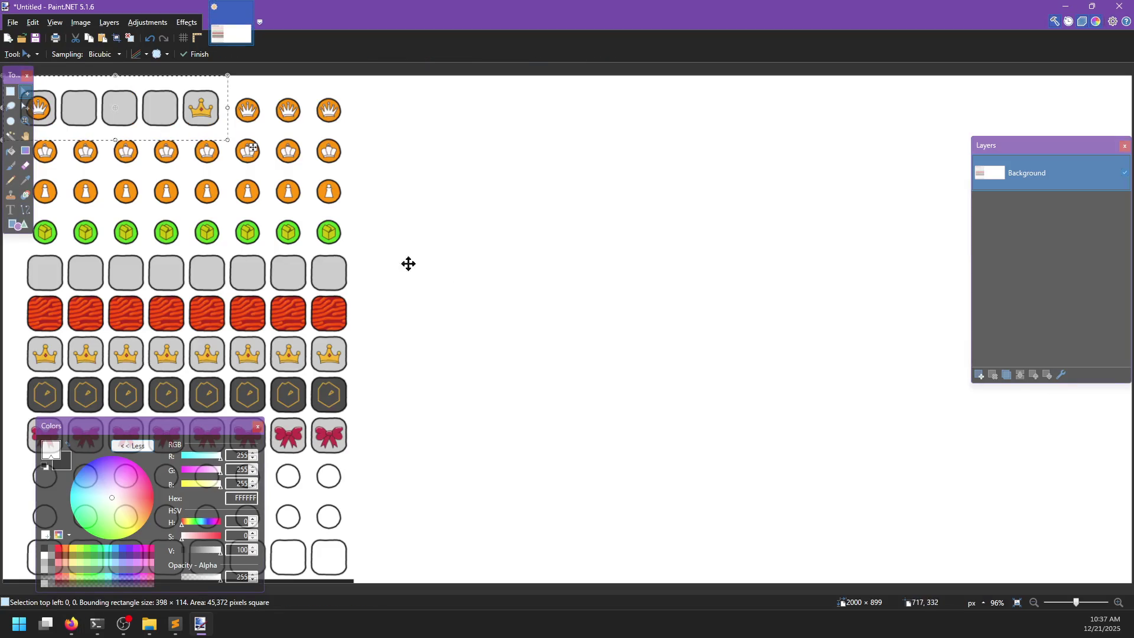
mouse_move(253, 147)
mouse_down()
mouse_move(641, 195)
mouse_move(658, 180)
mouse_up()
scroll(458, 265, up, 2)
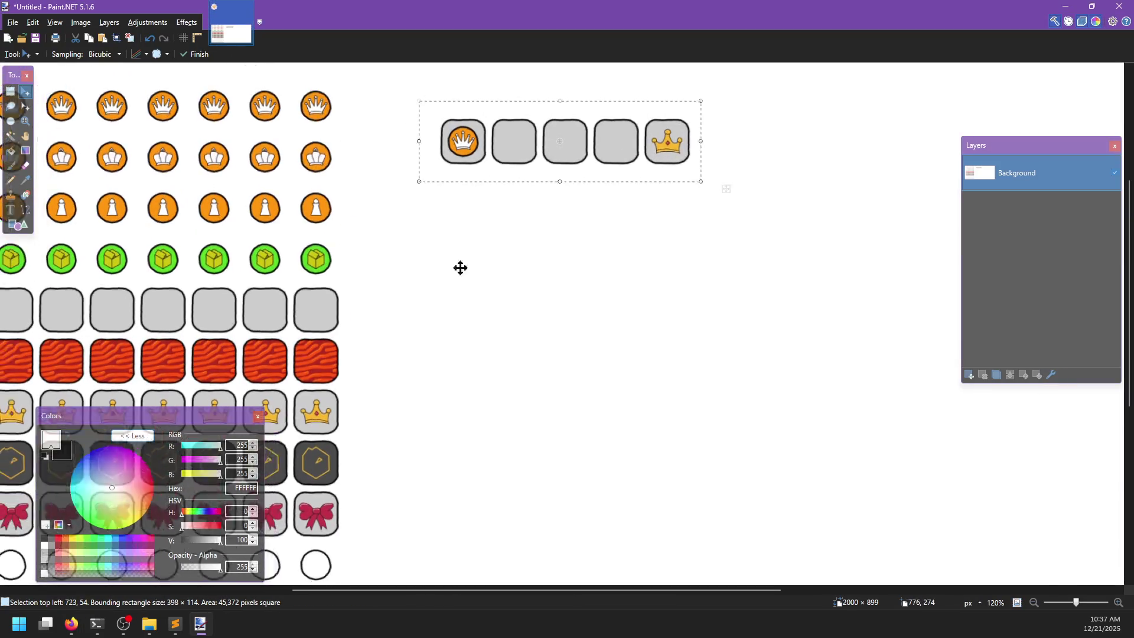
scroll(486, 364, up, 2)
- Snip page 4's crown rule diagram and place it below the tile row
key(alt+Tab)
key(alt+Tab)
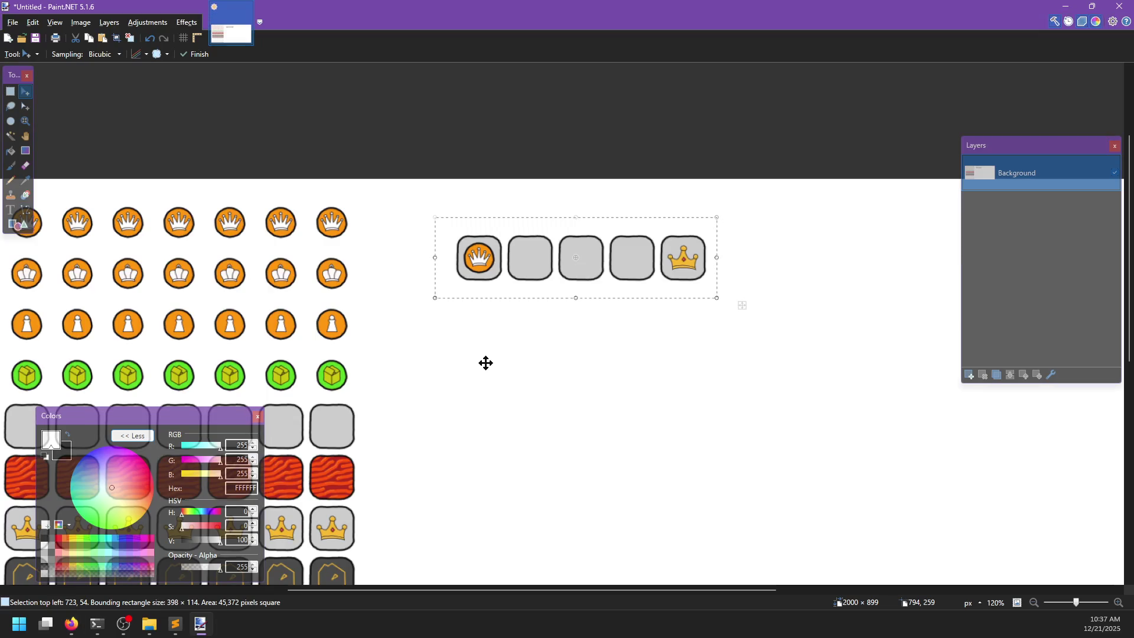
key(alt+Tab)
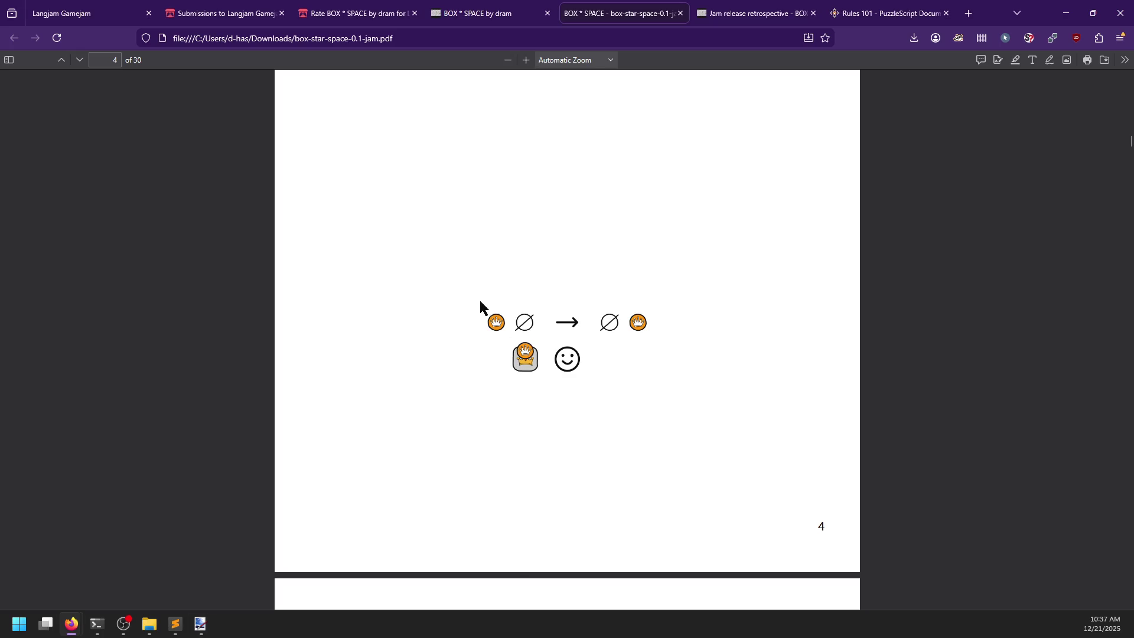
key(super+shift+s)
drag(483, 304, 659, 379)
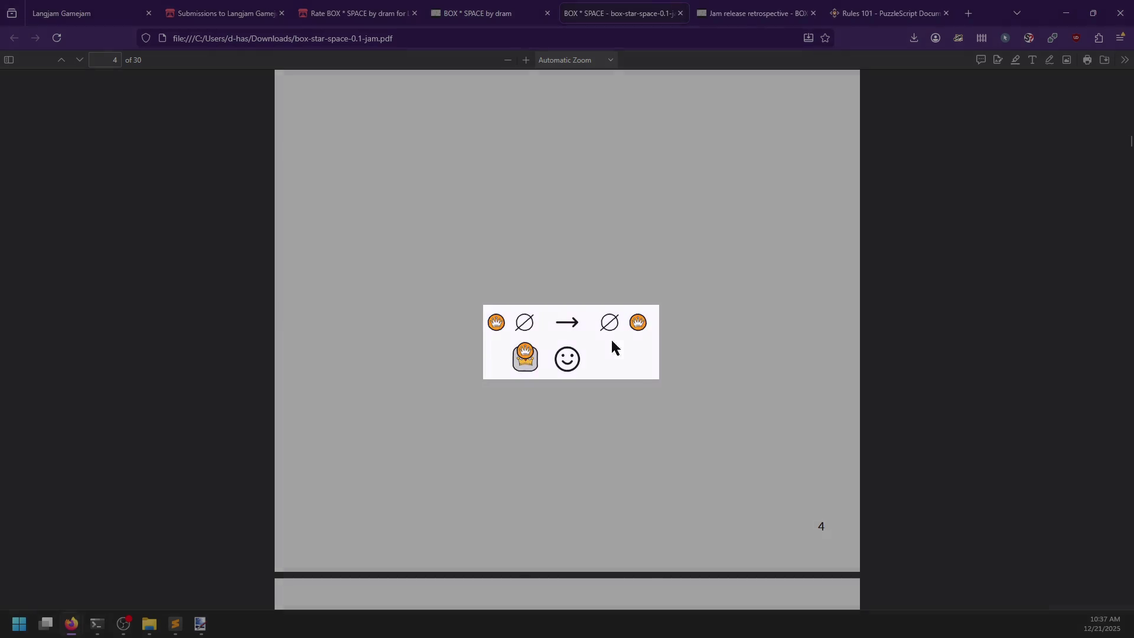
key(alt+Tab)
key(ctrl+v)
mouse_move(239, 262)
mouse_down()
mouse_move(438, 359)
mouse_move(580, 366)
mouse_up()
key(alt+Tab)
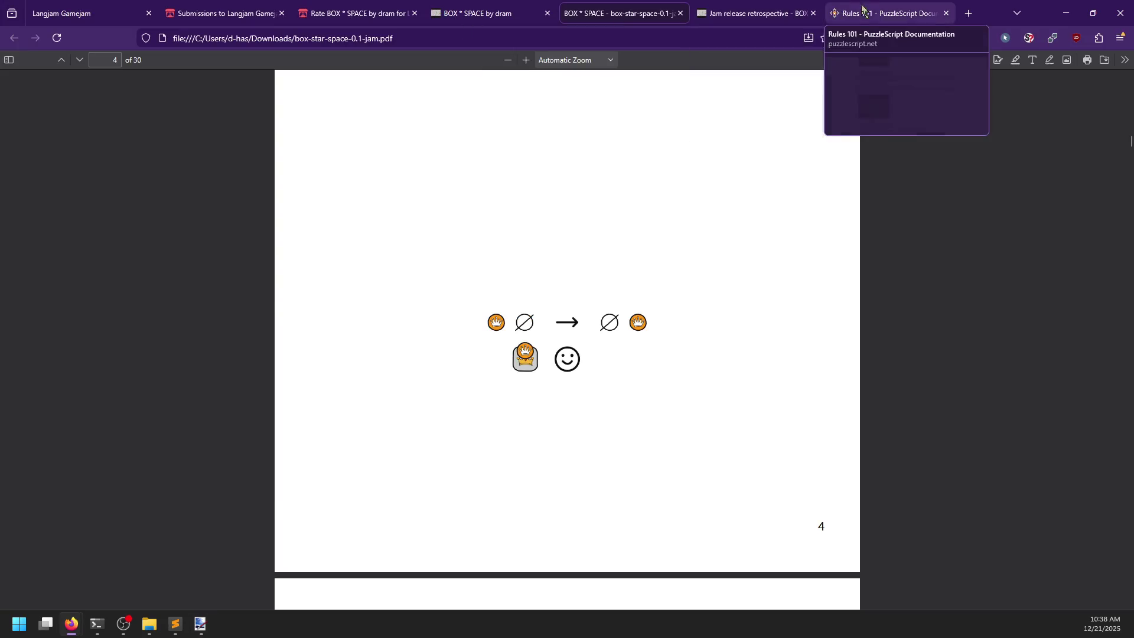
- Search todepond in the Rules 101 tab, open todepond.com, then return to the BOX * SPACE PDF
click(862, 9)
click(716, 36)
text(todepond)
key(Return)
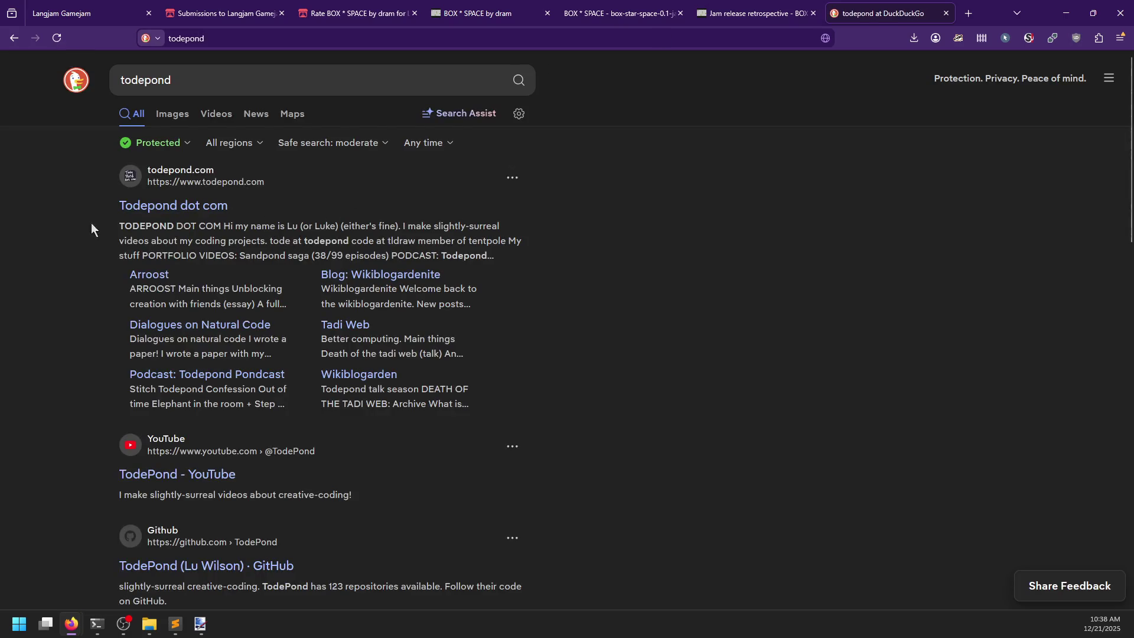
click(214, 204)
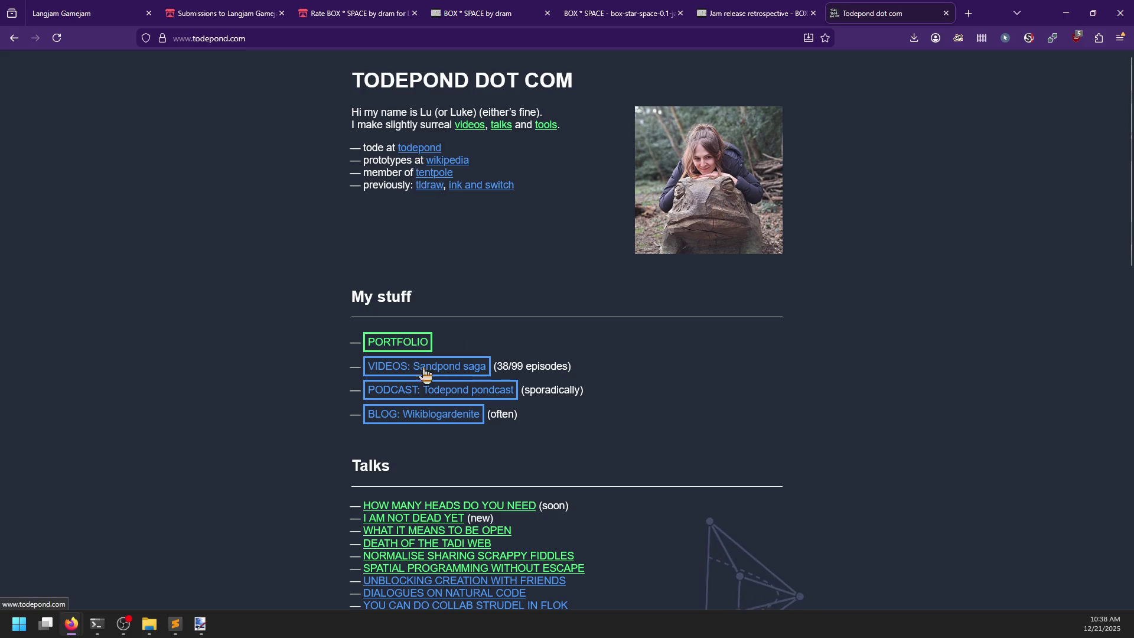
scroll(299, 393, down, 10)
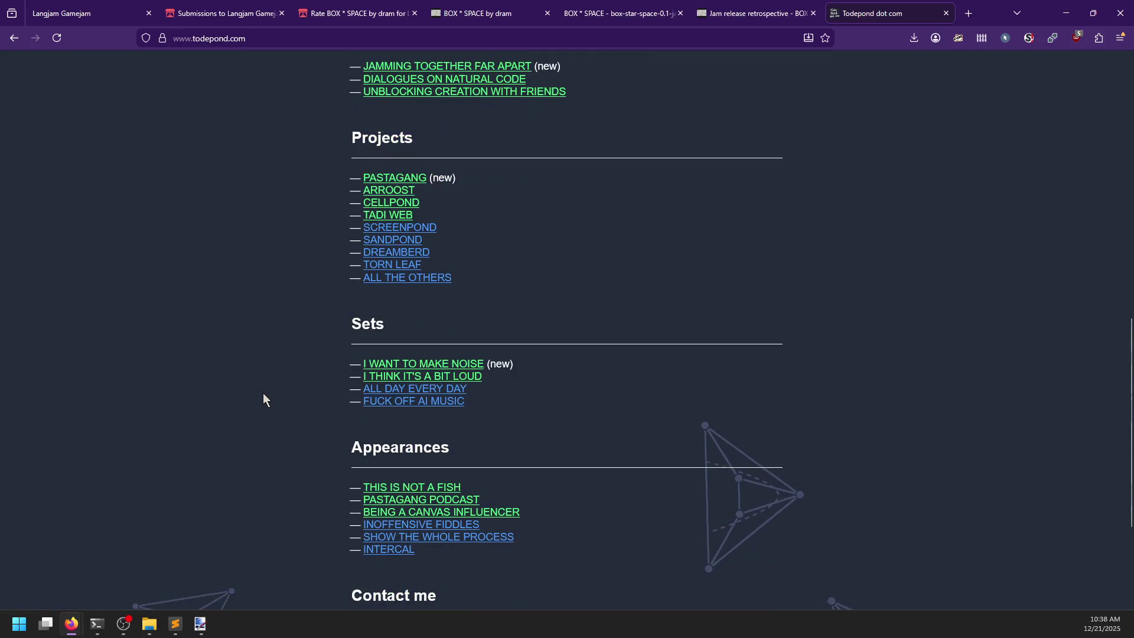
scroll(264, 393, down, 3)
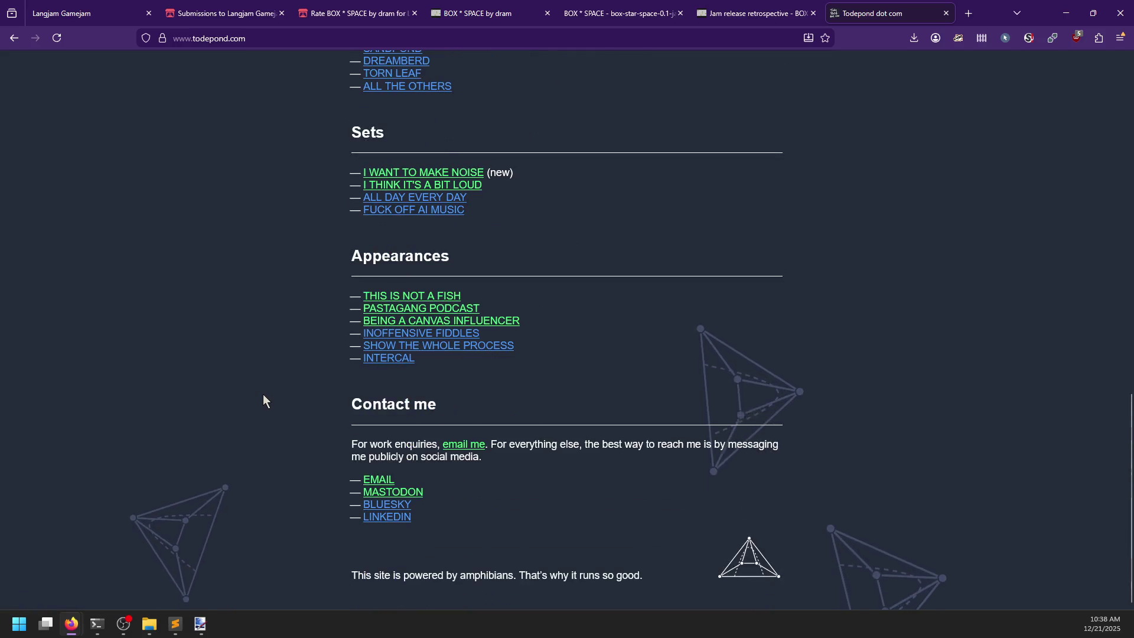
scroll(264, 396, up, 15)
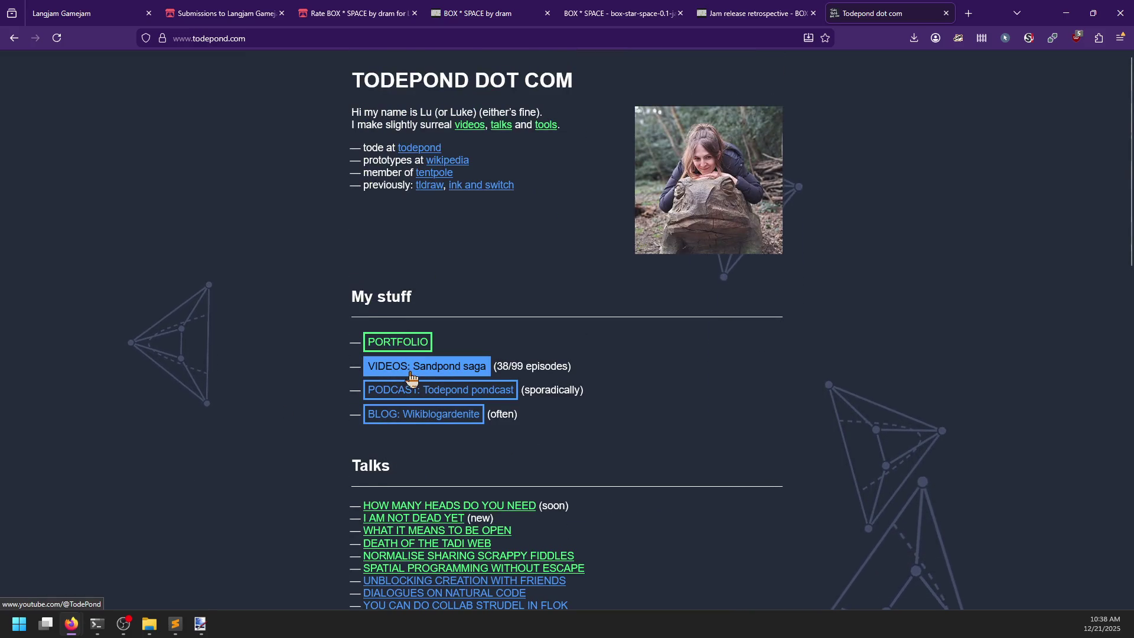
click(721, 9)
click(584, 14)
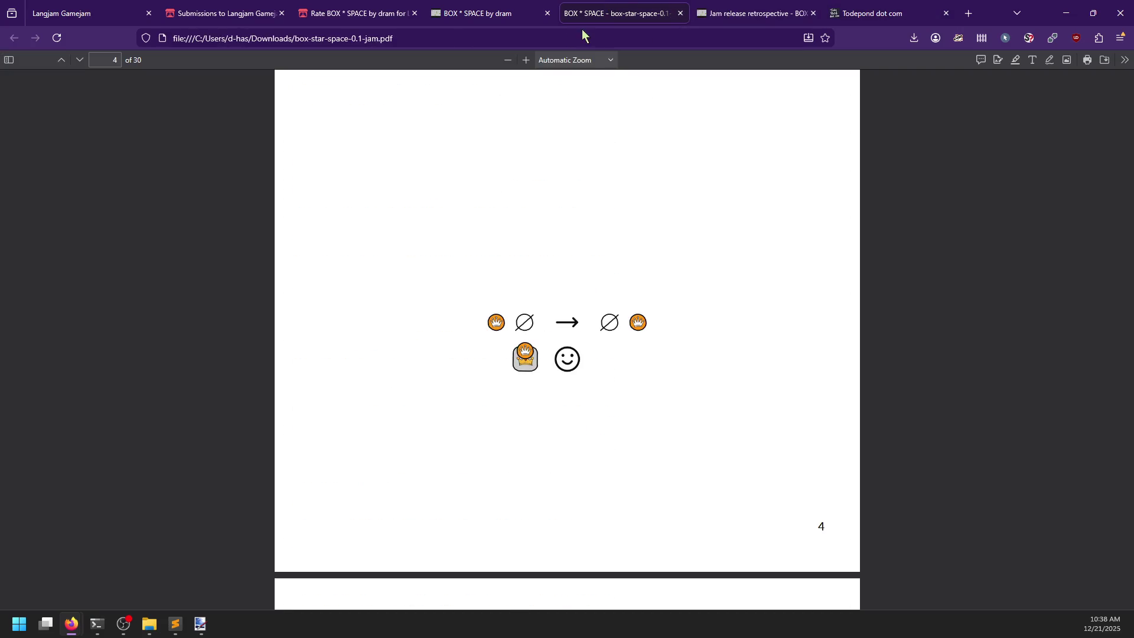
- Deselect the pasted rule diagram in Paint.NET so it stays below the tile row
key(alt+Tab)
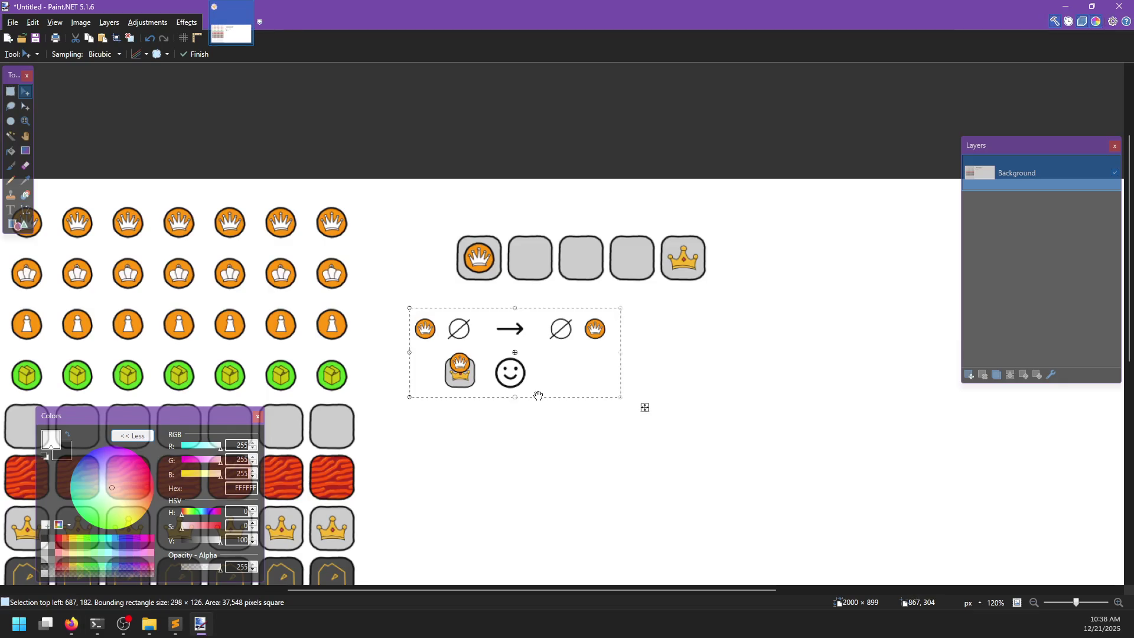
key(ctrl+d)
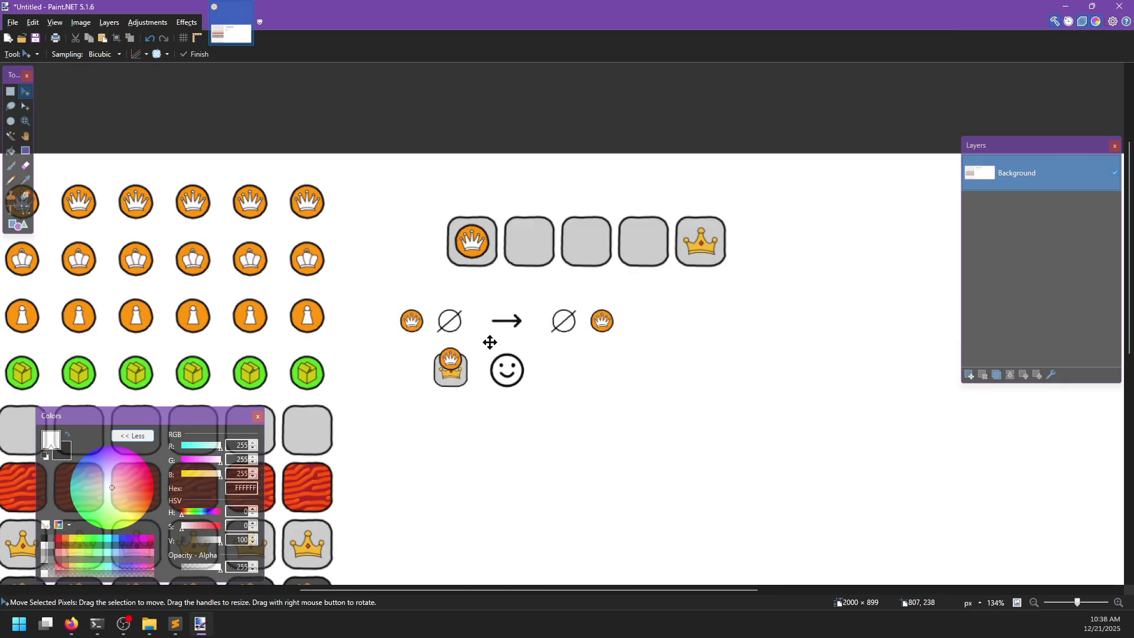
key(ctrl+z)
mouse_move(652, 405)
mouse_down()
mouse_move(886, 360)
mouse_move(654, 408)
mouse_up()
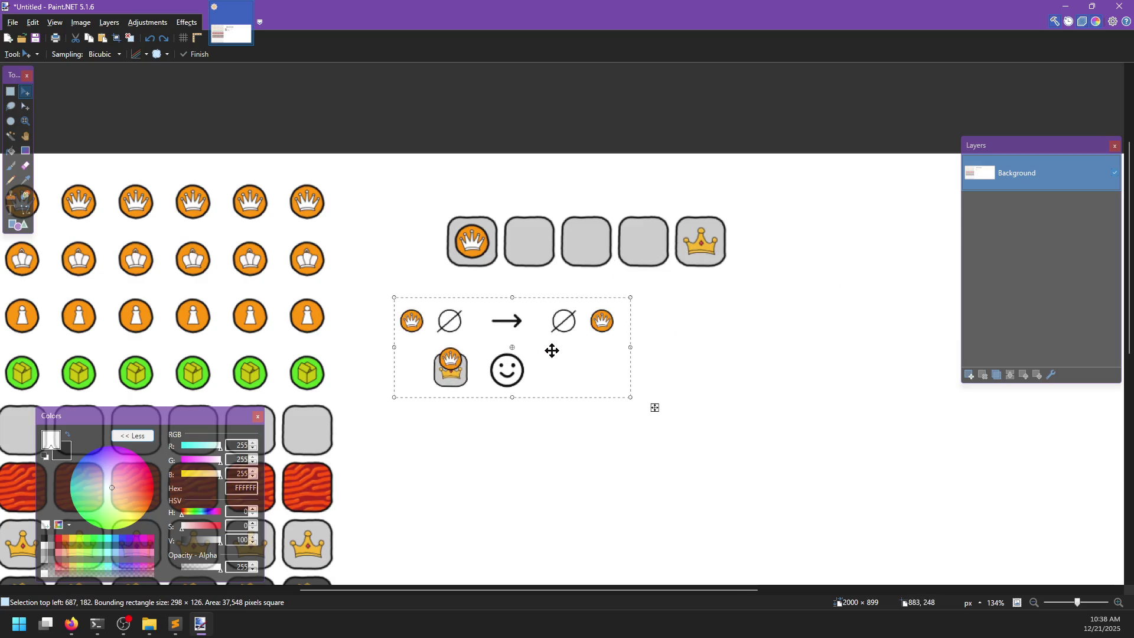
key(ctrl+d)
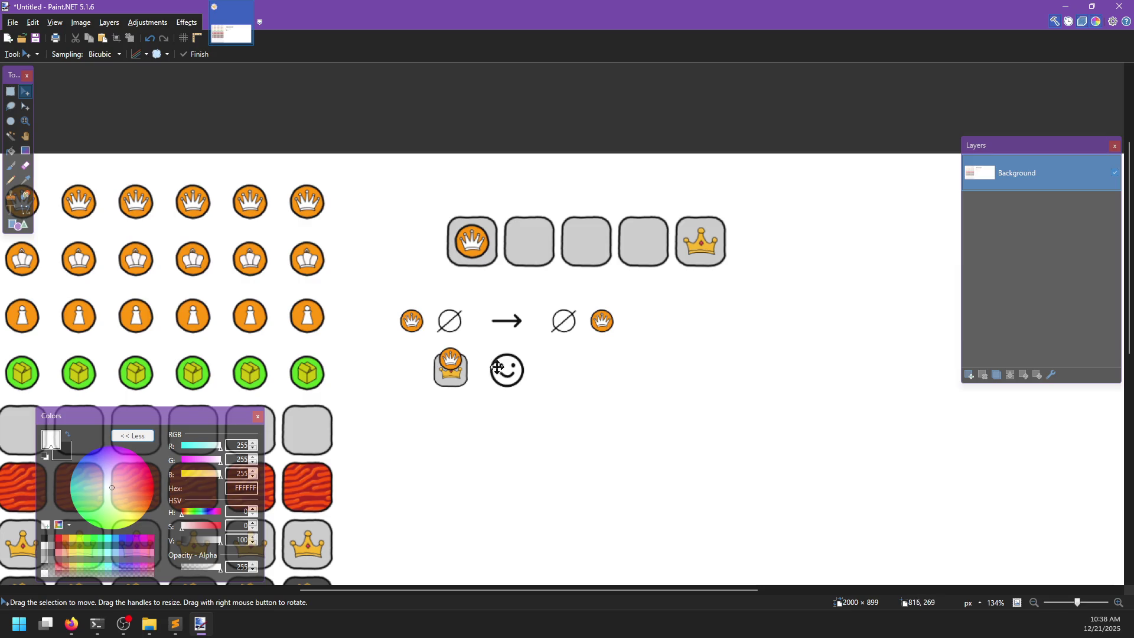
- Scroll the PDF to page 5's '1.2 Obstacle course' level
key(alt)
key(alt+Tab)
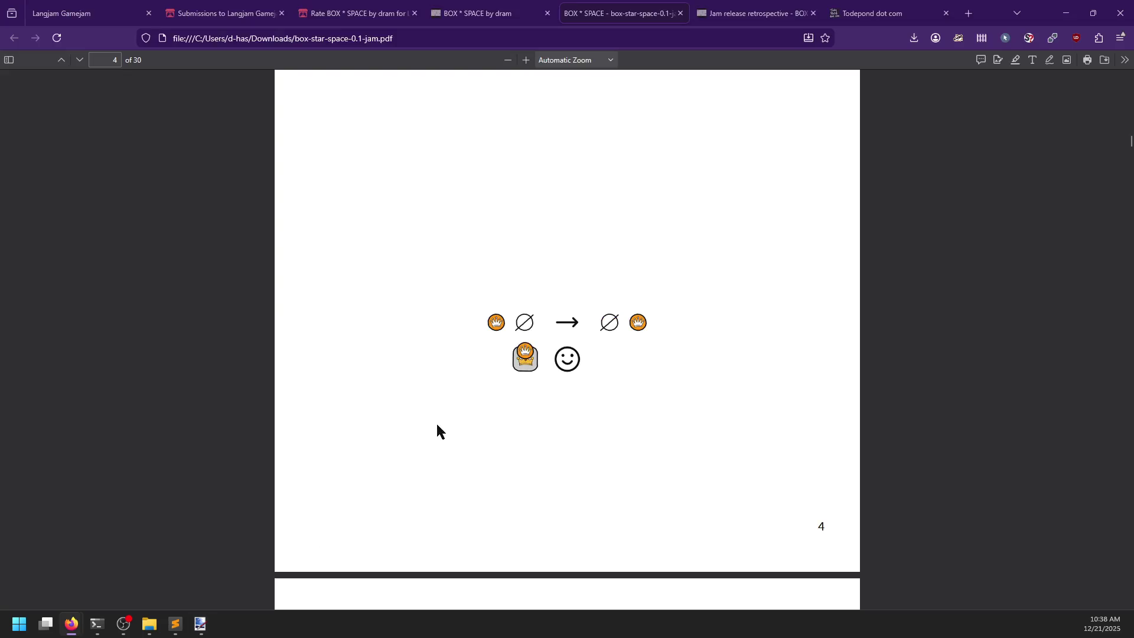
scroll(438, 185, down, 5)
scroll(437, 237, down, 6)
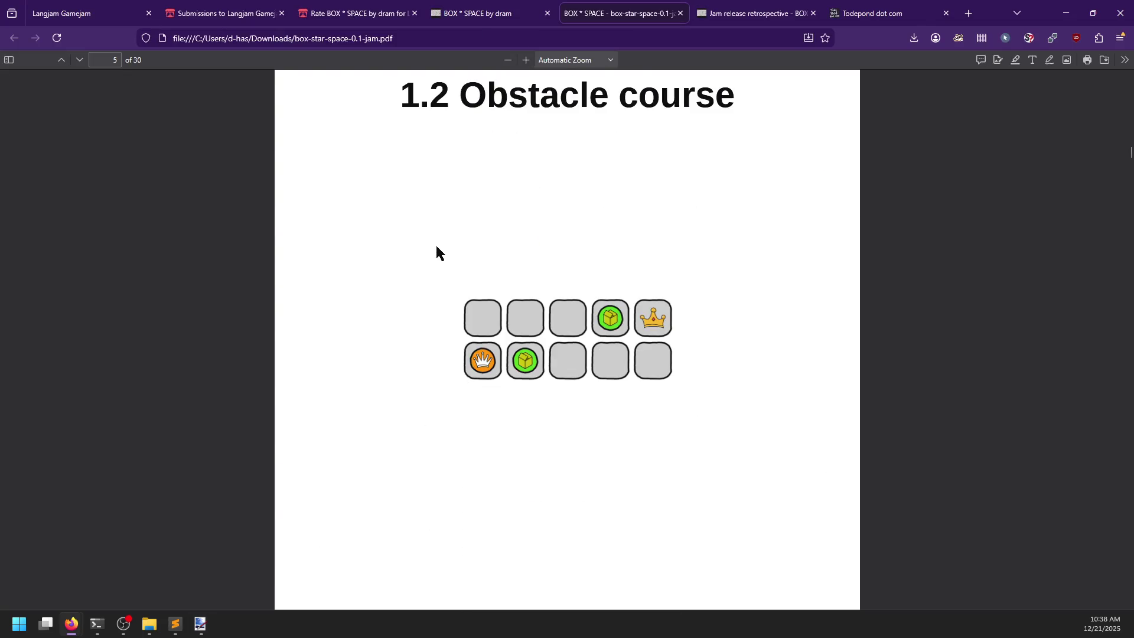
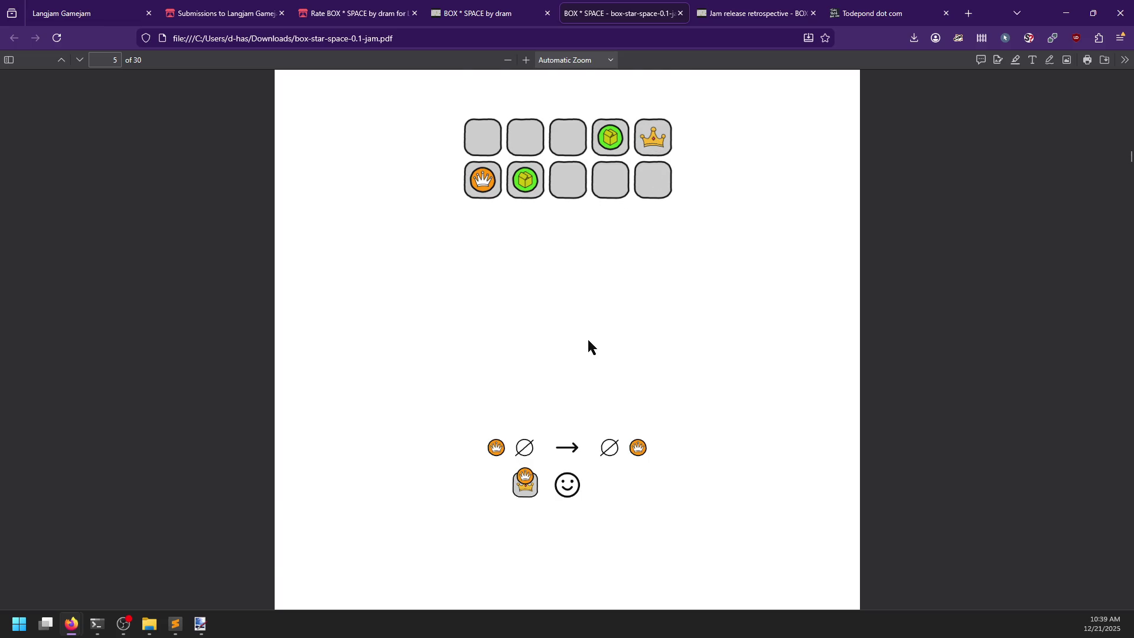
- Read the rulebook PDF from page 5 to page 9's tile grid, then start a screen snip
scroll(588, 341, down, 10)
scroll(588, 336, up, 2)
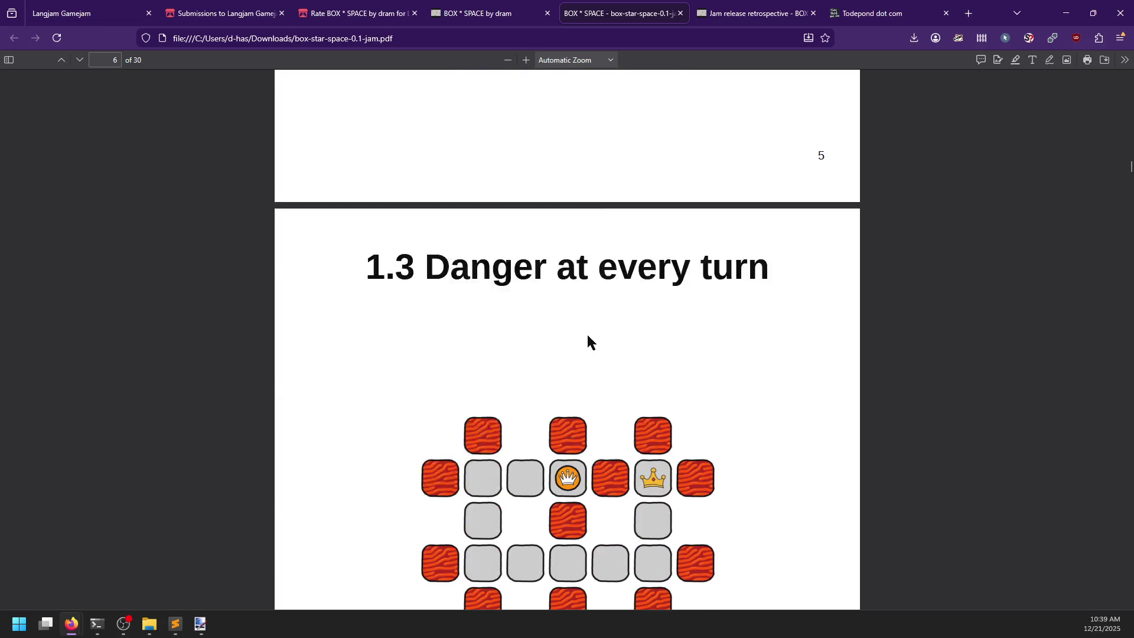
scroll(587, 340, up, 7)
scroll(627, 223, up, 2)
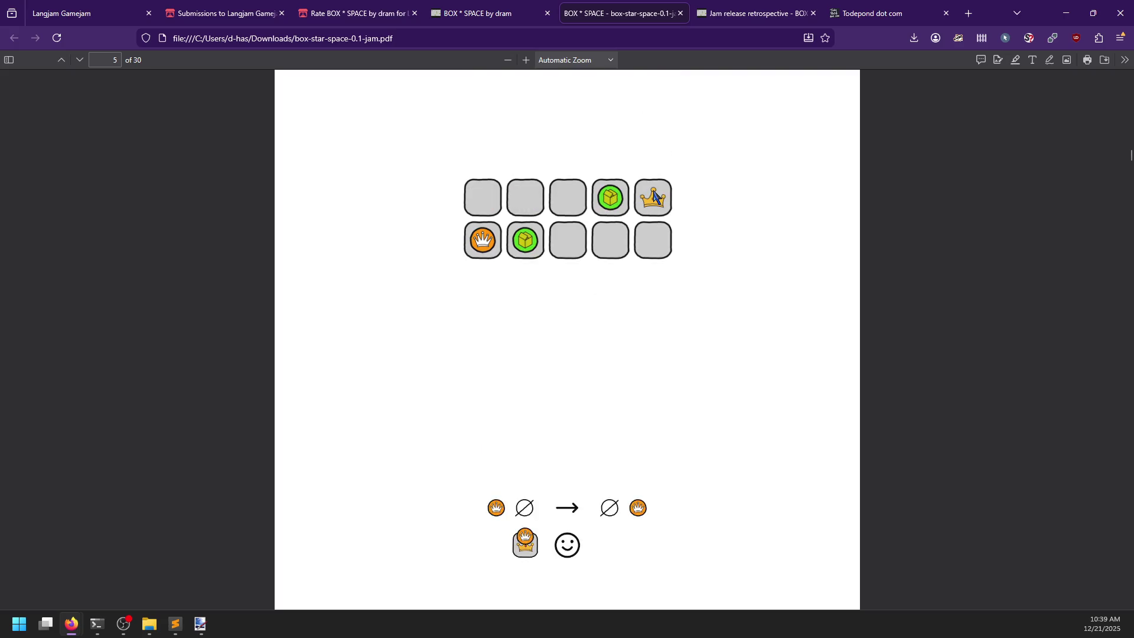
scroll(529, 476, down, 8)
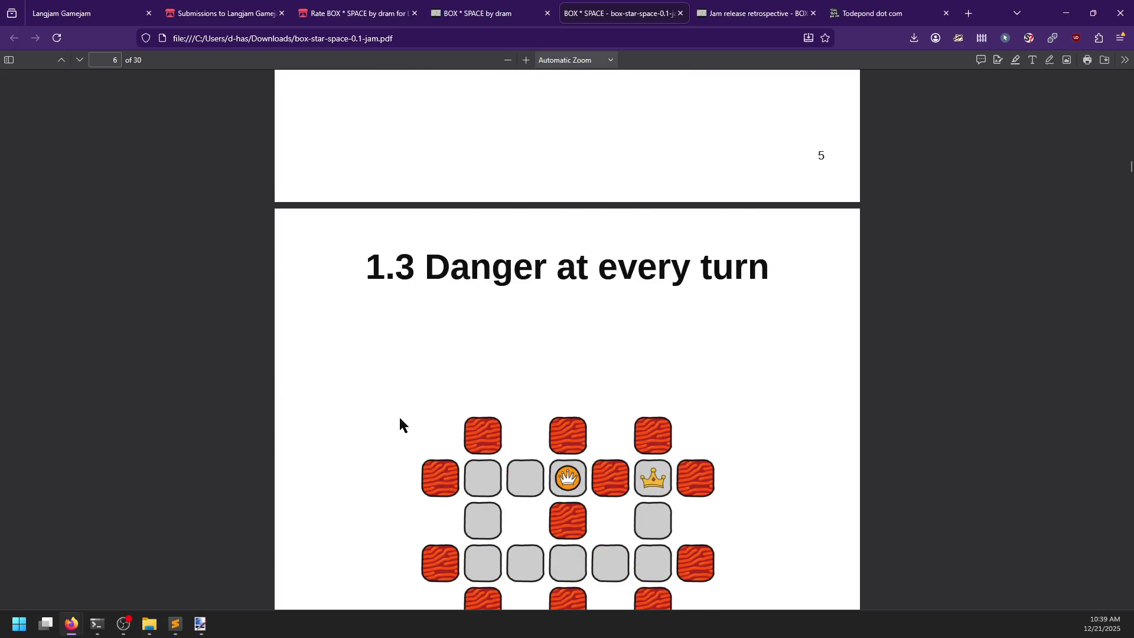
scroll(400, 424, down, 6)
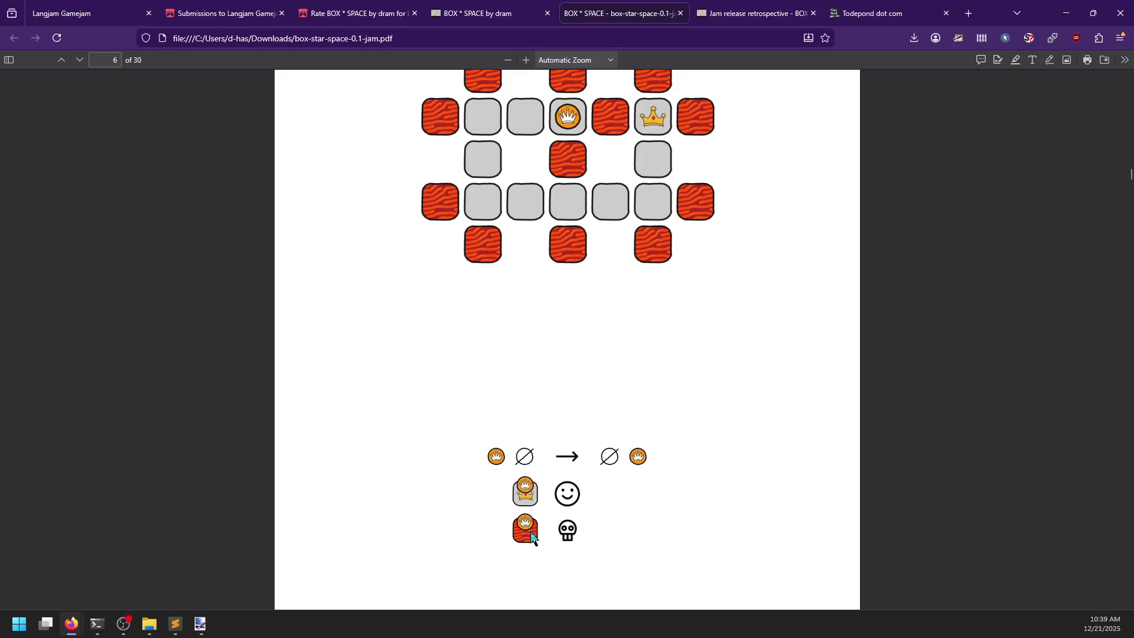
scroll(567, 537, up, 2)
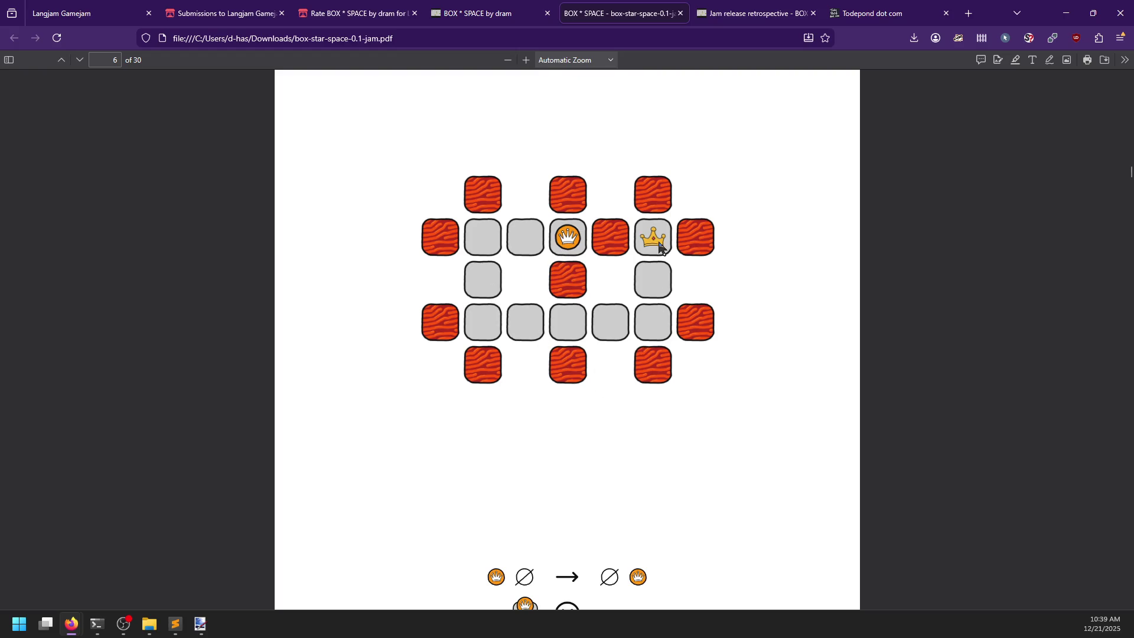
scroll(602, 279, down, 7)
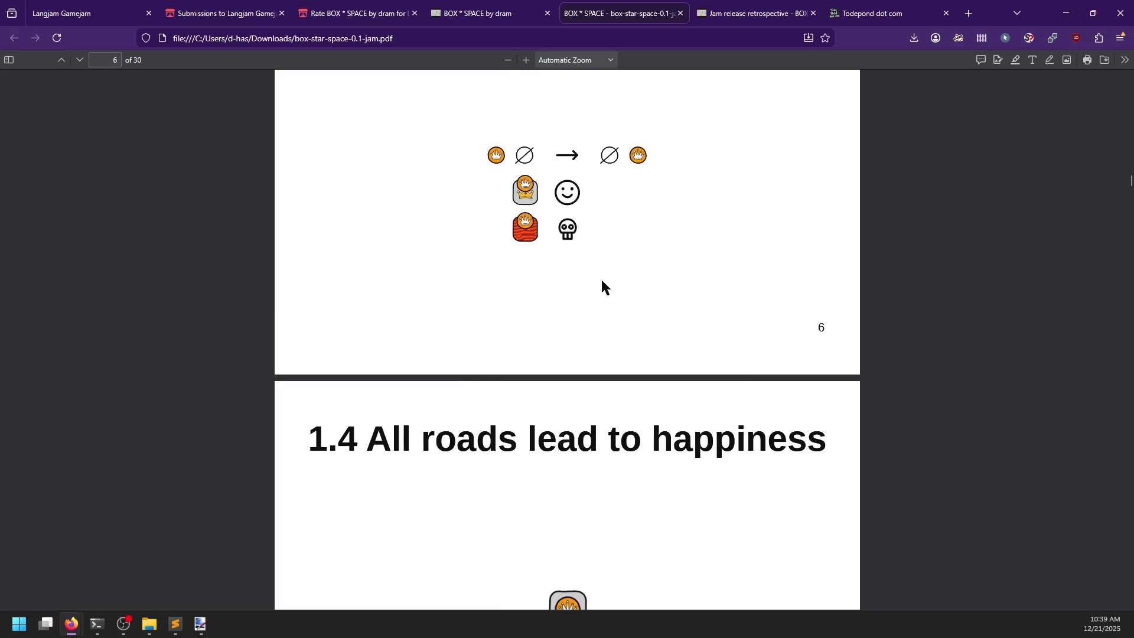
scroll(601, 279, down, 2)
scroll(602, 288, down, 3)
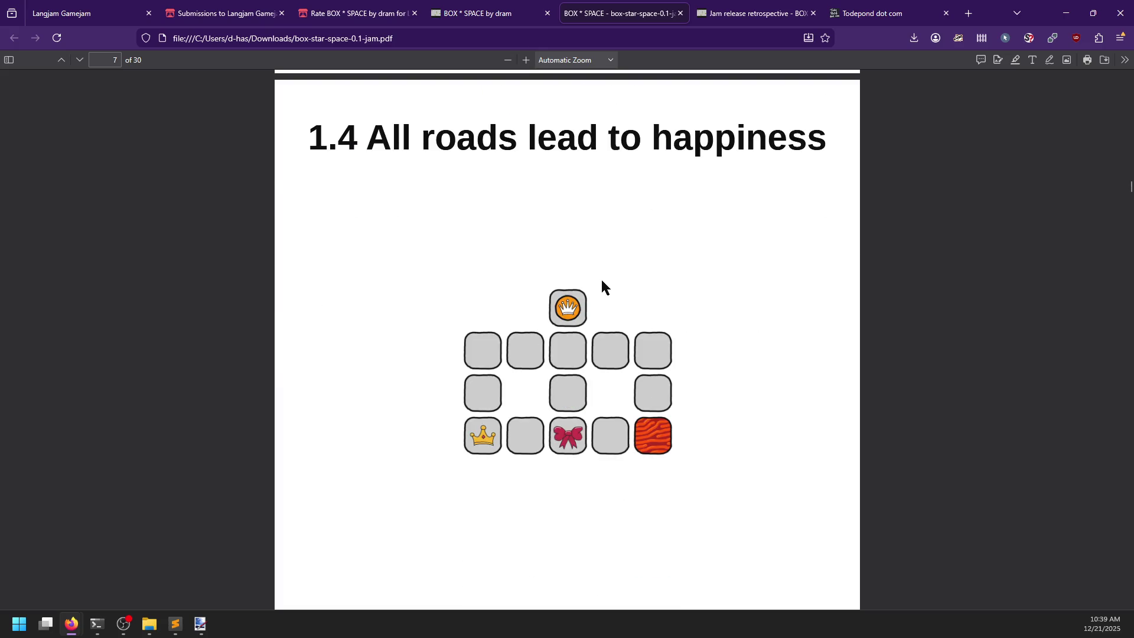
scroll(443, 312, down, 3)
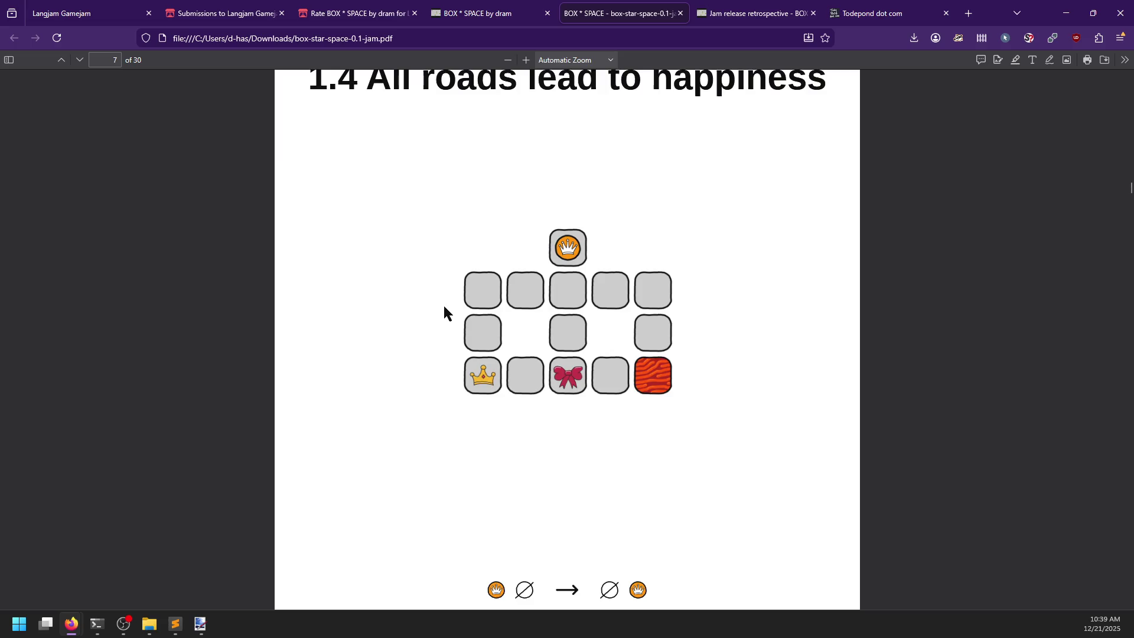
scroll(444, 312, down, 1)
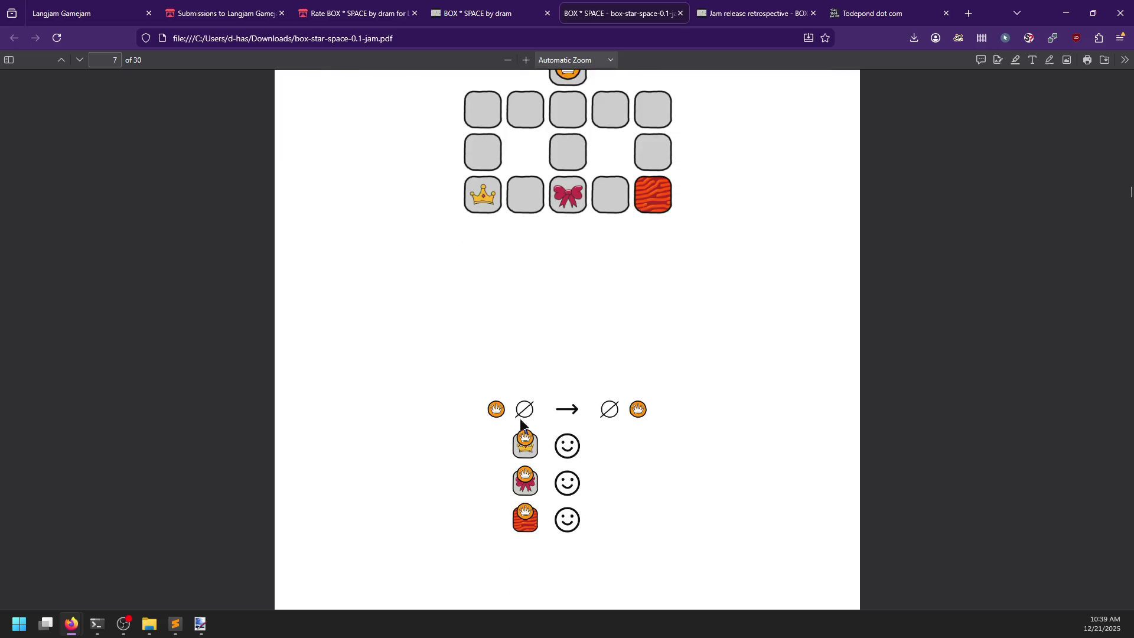
scroll(518, 399, up, 1)
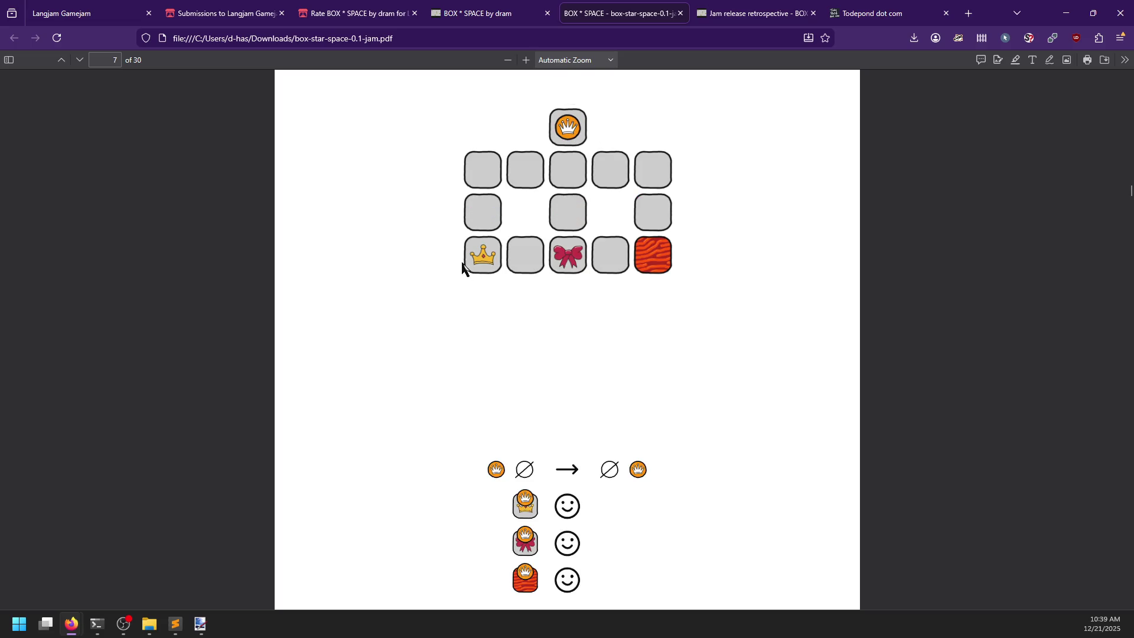
scroll(527, 366, down, 8)
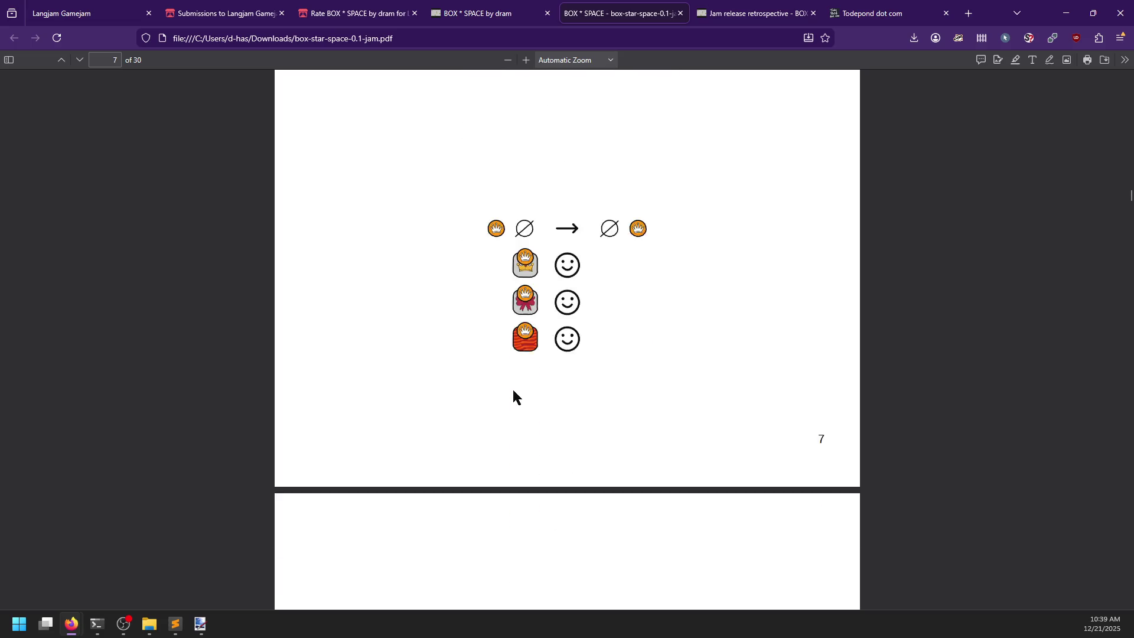
scroll(512, 394, down, 15)
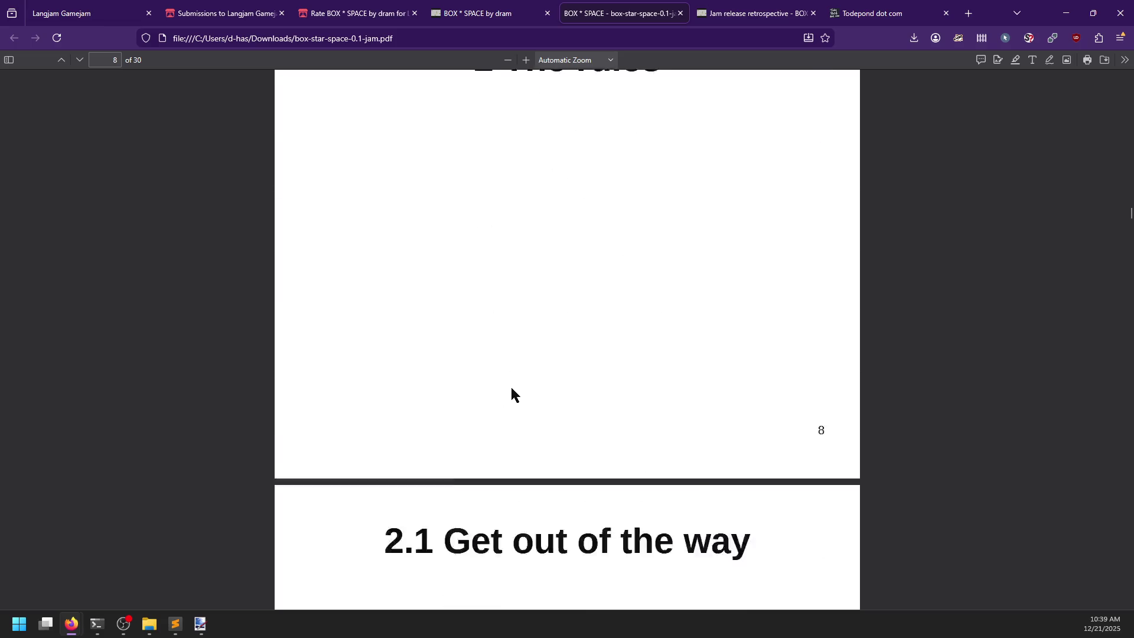
scroll(435, 384, down, 3)
scroll(435, 385, down, 1)
scroll(435, 384, up, 1)
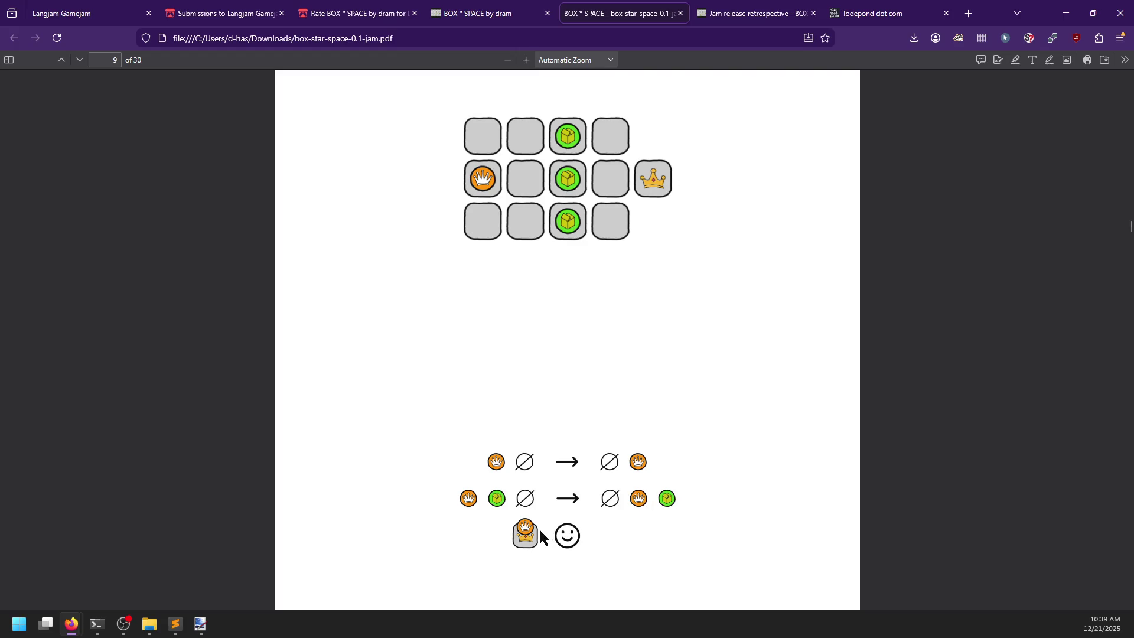
scroll(508, 244, up, 1)
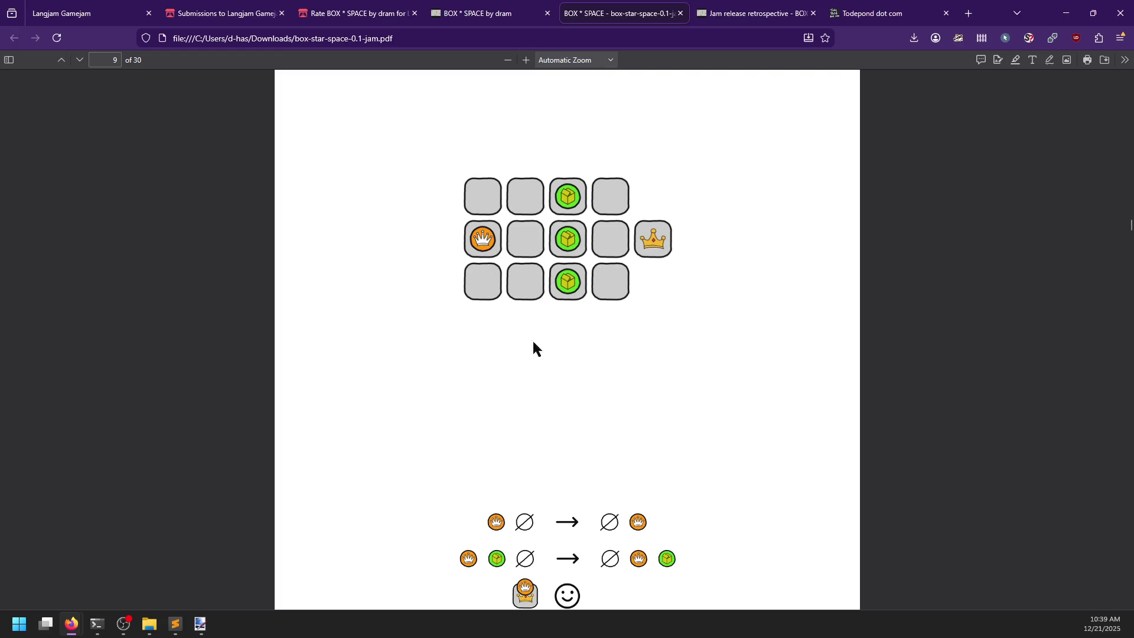
scroll(533, 343, down, 1)
key(super+shift+s)
- Snip page 9's grid and rules, paste it into Paint.NET, and place it right of the earlier puzzle
drag(408, 91, 710, 571)
key(alt+Tab)
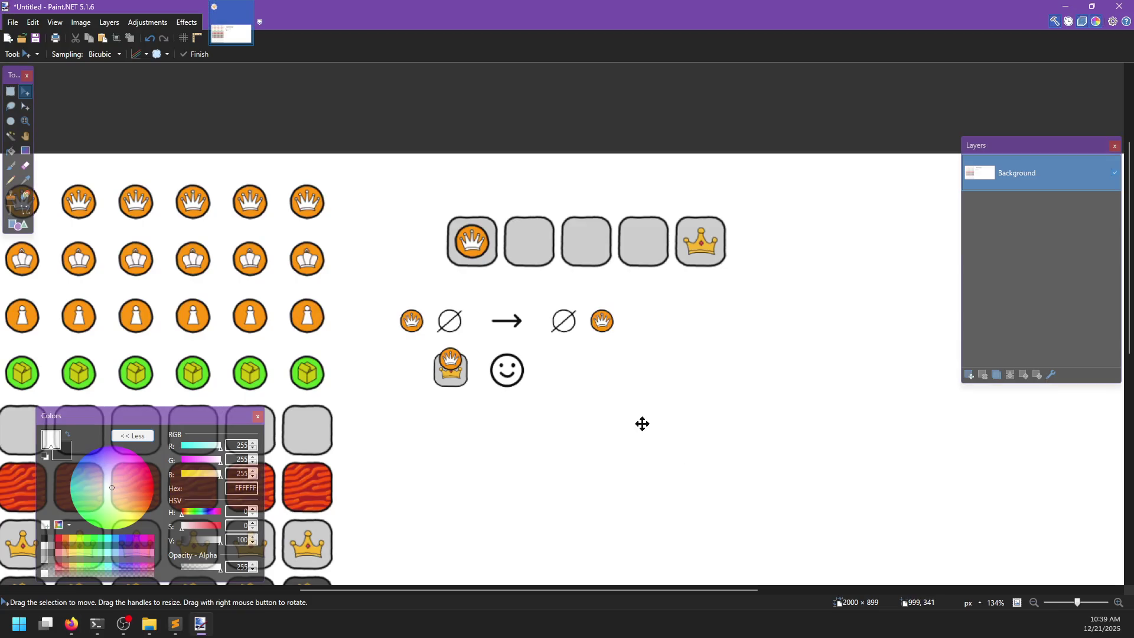
key(ctrl+v)
scroll(641, 423, down, 3)
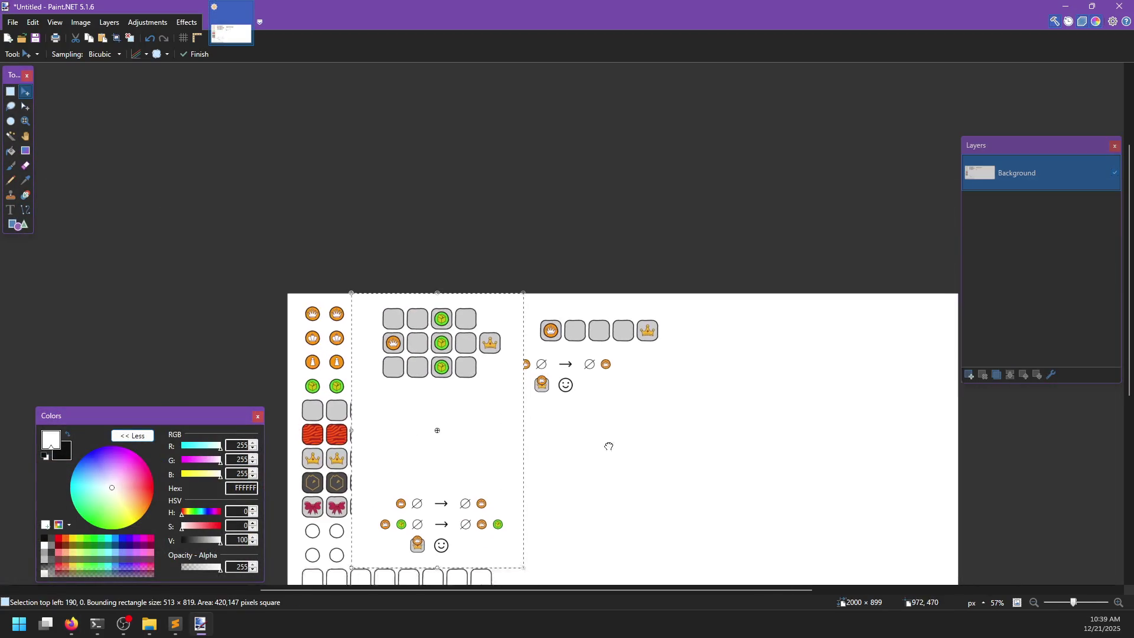
mouse_move(423, 368)
mouse_down()
mouse_move(764, 392)
mouse_move(745, 373)
mouse_up()
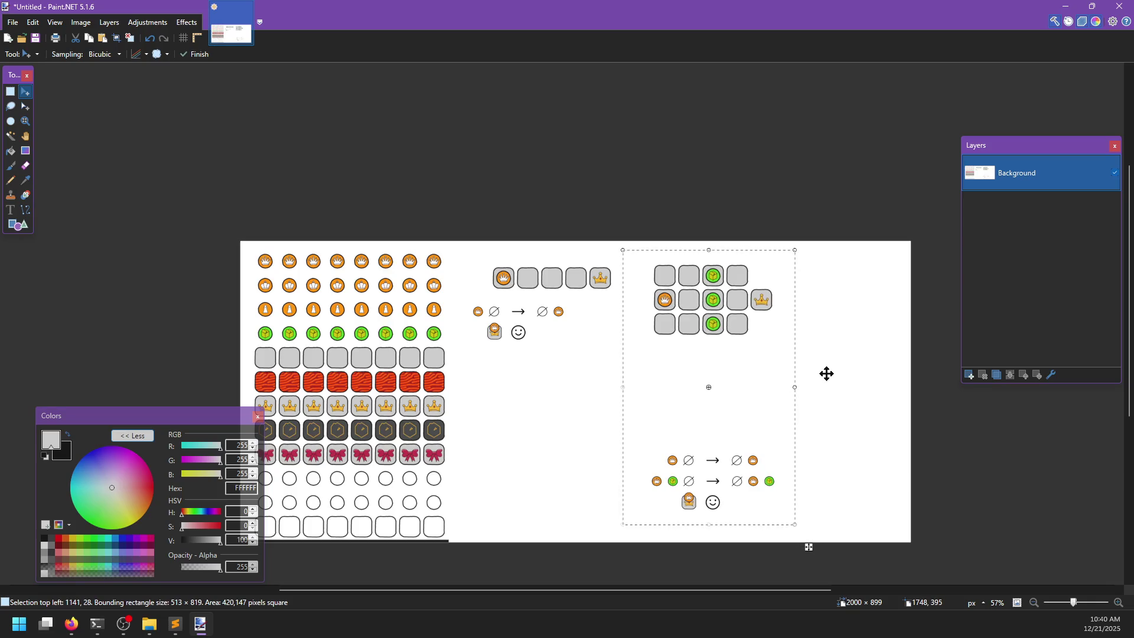
scroll(825, 372, up, 4)
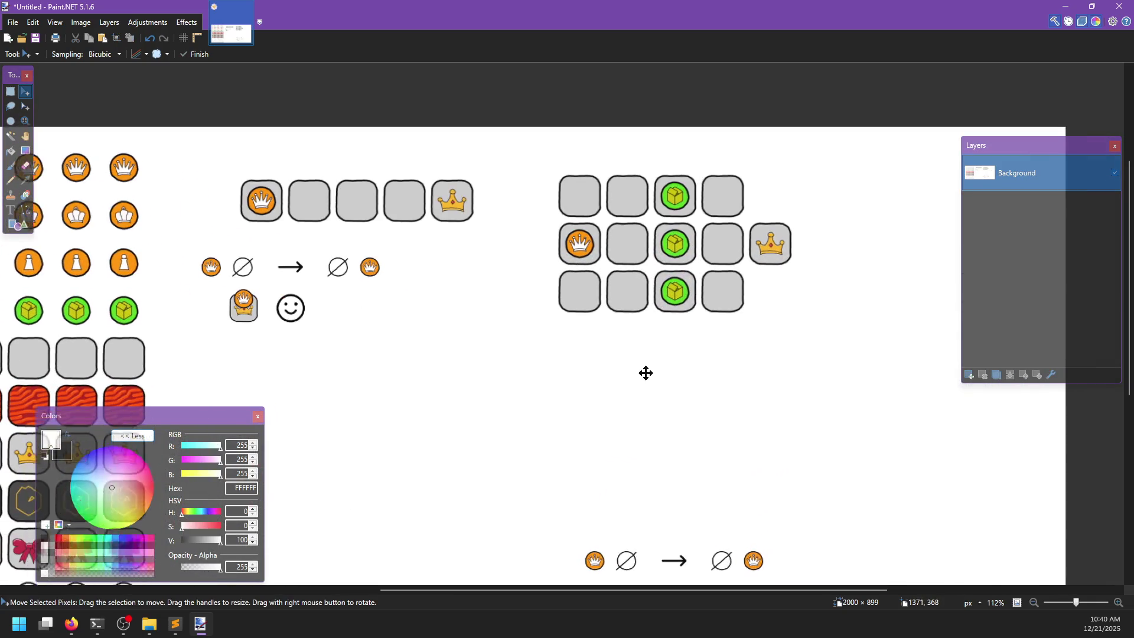
scroll(646, 373, down, 1)
scroll(354, 273, up, 1)
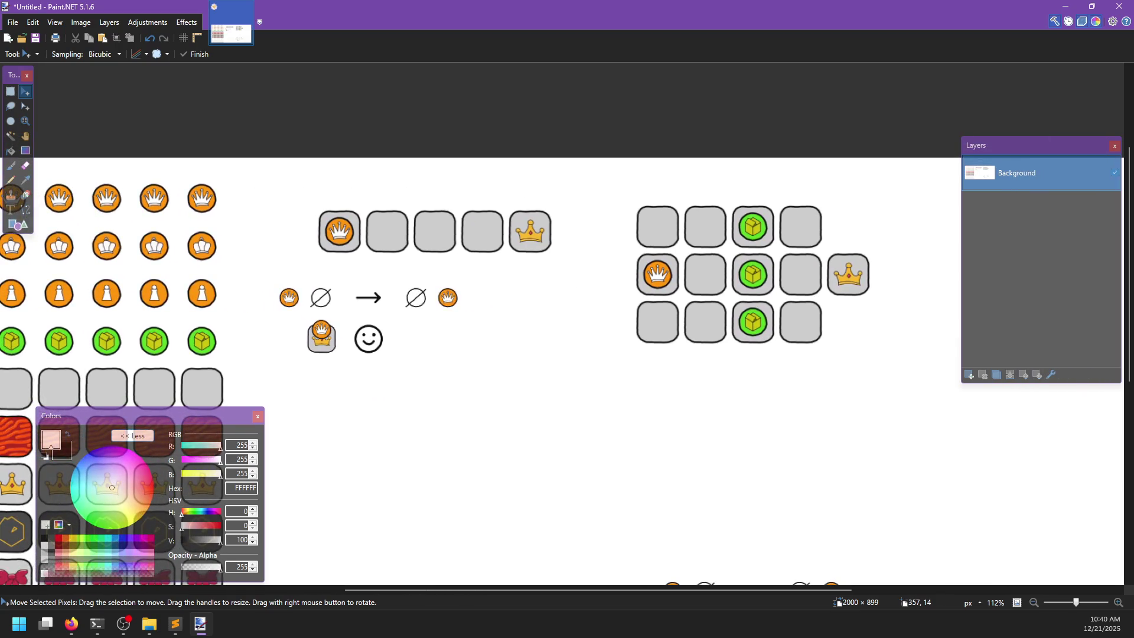
- Select one plain grey tile from the sprite sheet
scroll(393, 232, left, 2)
scroll(392, 232, down, 1)
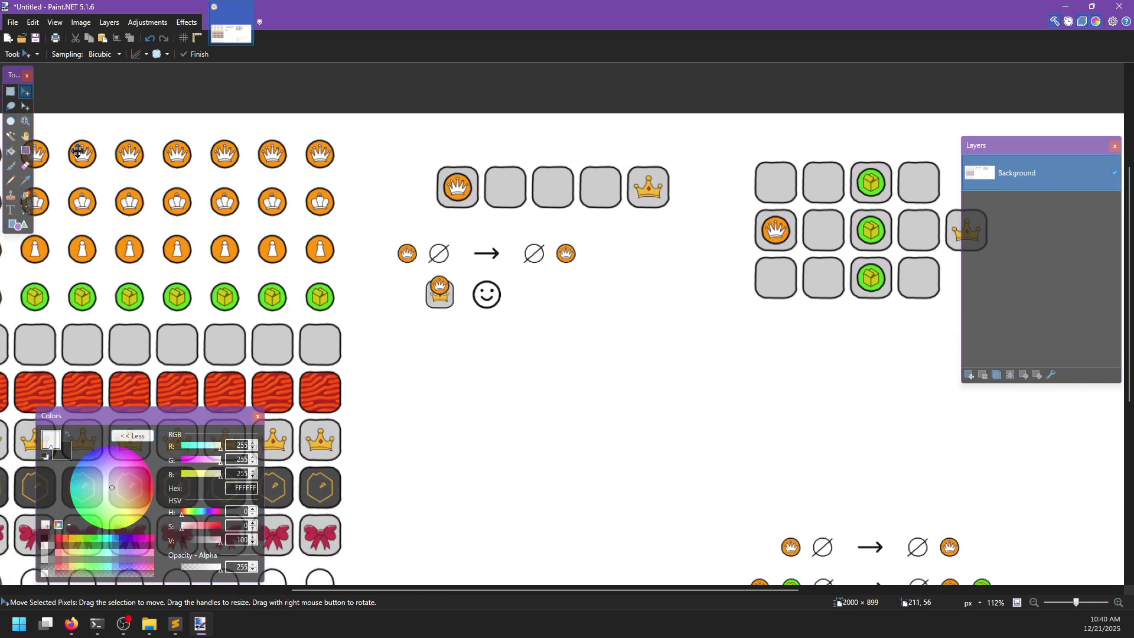
click(10, 91)
drag(298, 320, 343, 367)
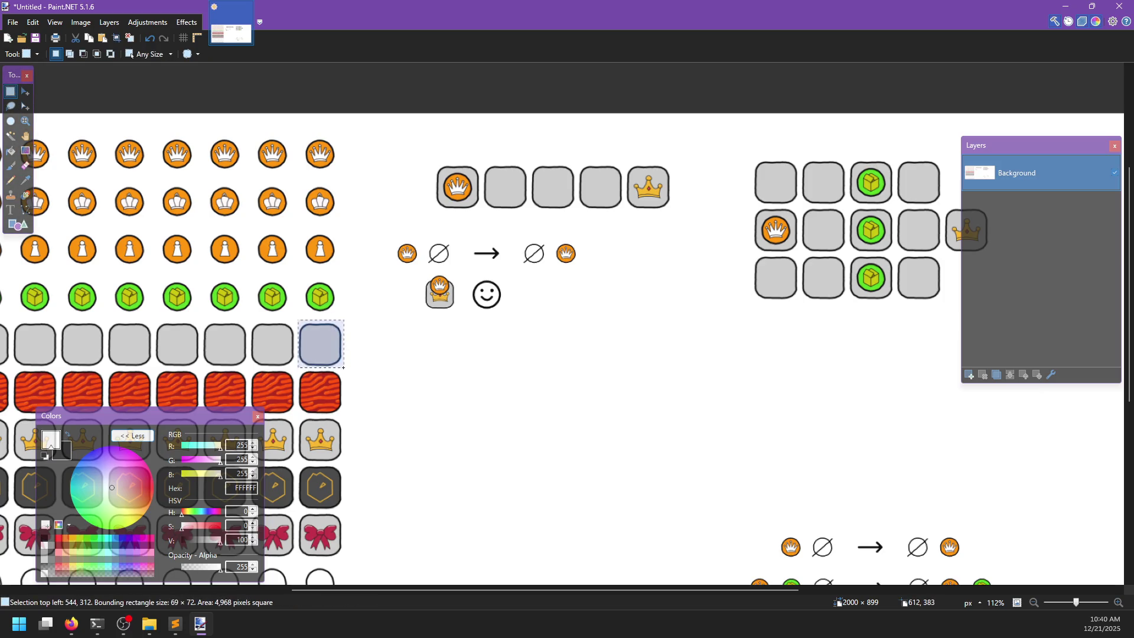
- Add a new layer and paste the grey tile below the pasted puzzle
click(968, 374)
key(m)
mouse_move(329, 355)
mouse_down()
mouse_move(759, 253)
mouse_move(787, 236)
mouse_move(671, 286)
mouse_move(690, 354)
mouse_up()
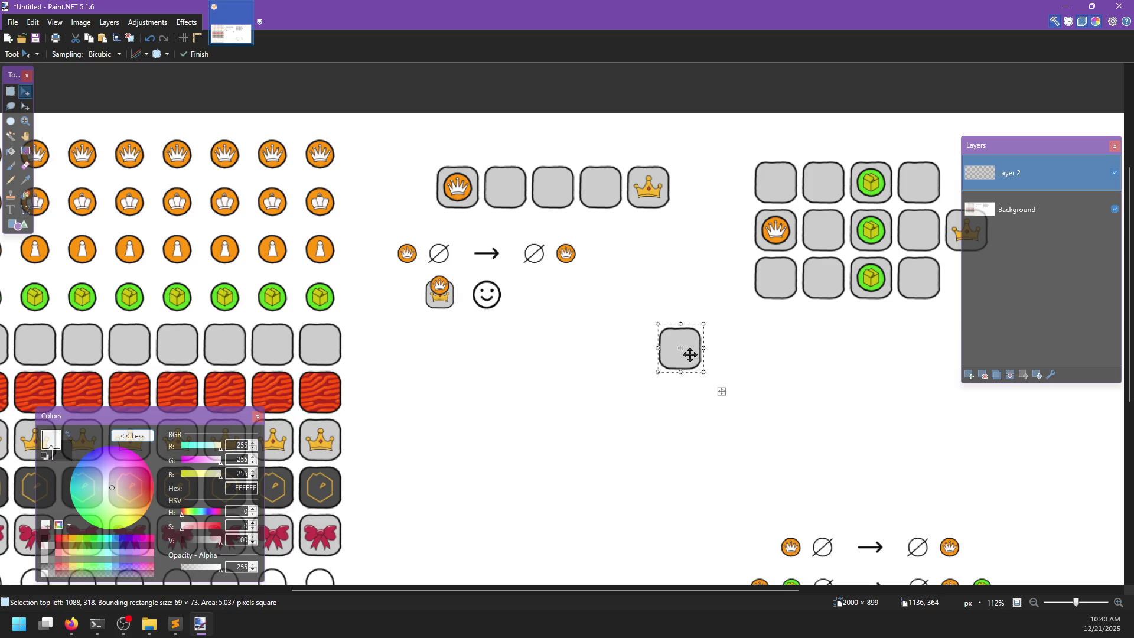
- Copy an orange crown from the sprite sheet onto Layer 2 at the middle row's second tile
click(1021, 209)
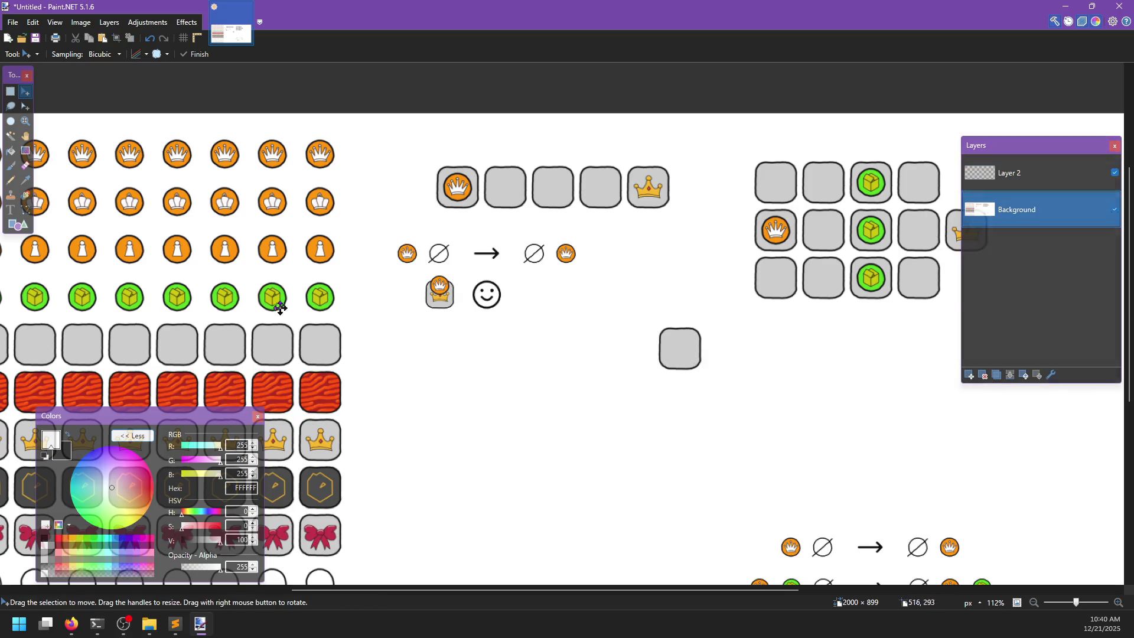
click(10, 121)
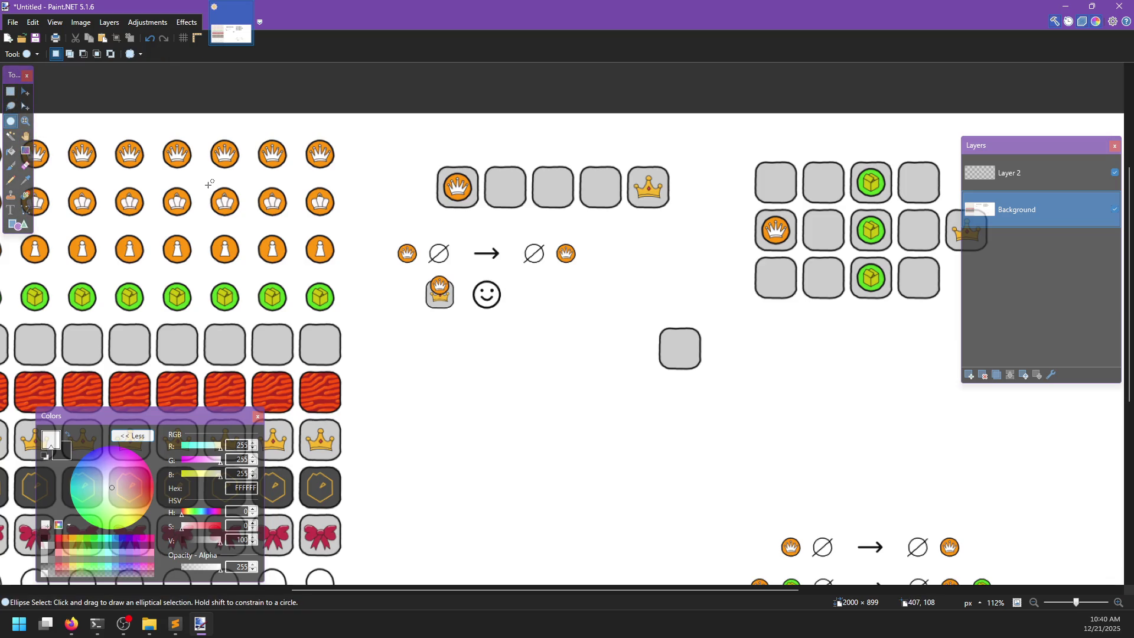
drag(208, 138, 239, 170)
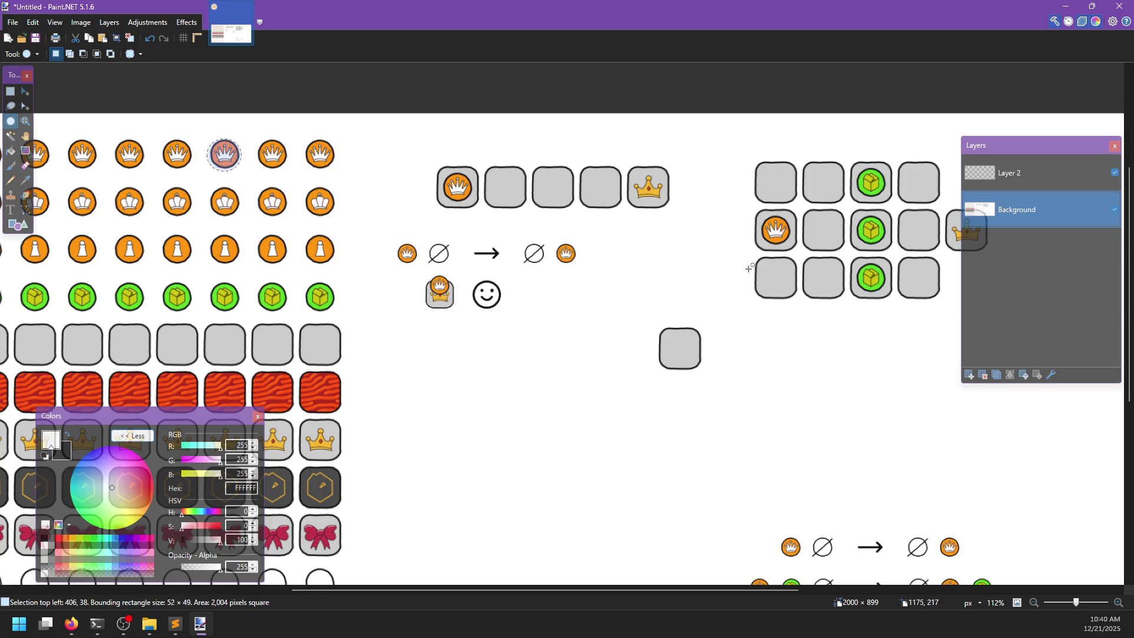
key(m)
drag(232, 159, 641, 351)
key(ctrl+z)
click(1031, 173)
mouse_move(234, 167)
mouse_down()
mouse_move(385, 233)
mouse_move(702, 305)
mouse_up()
scroll(668, 382, right, 5)
scroll(668, 382, up, 2)
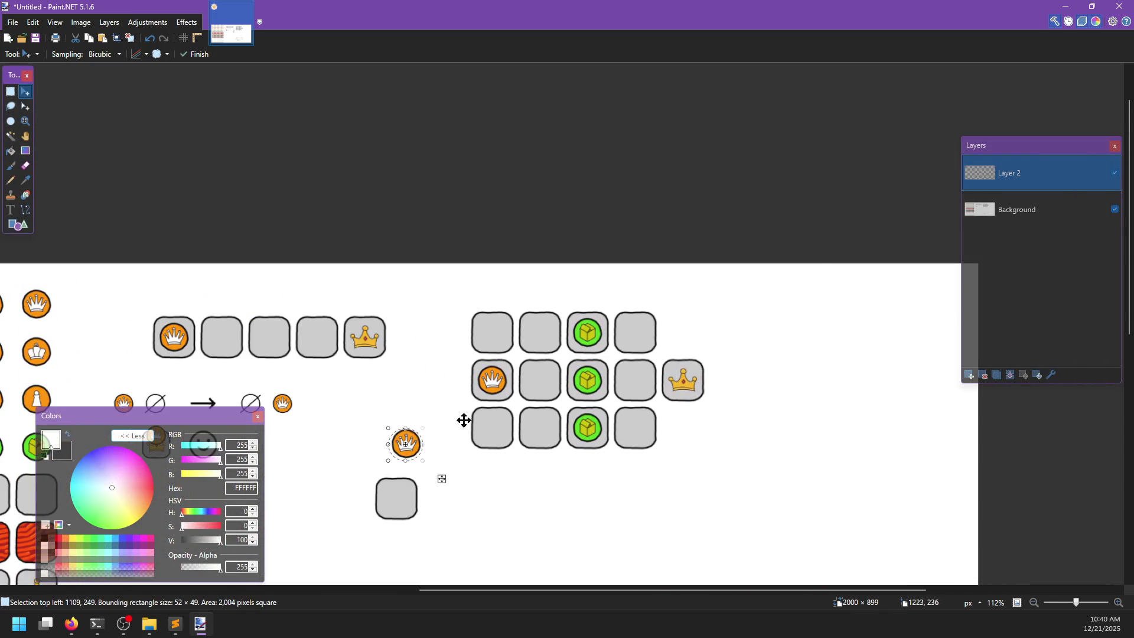
ctrl+scroll(470, 417, up, 2)
drag(389, 364, 579, 275)
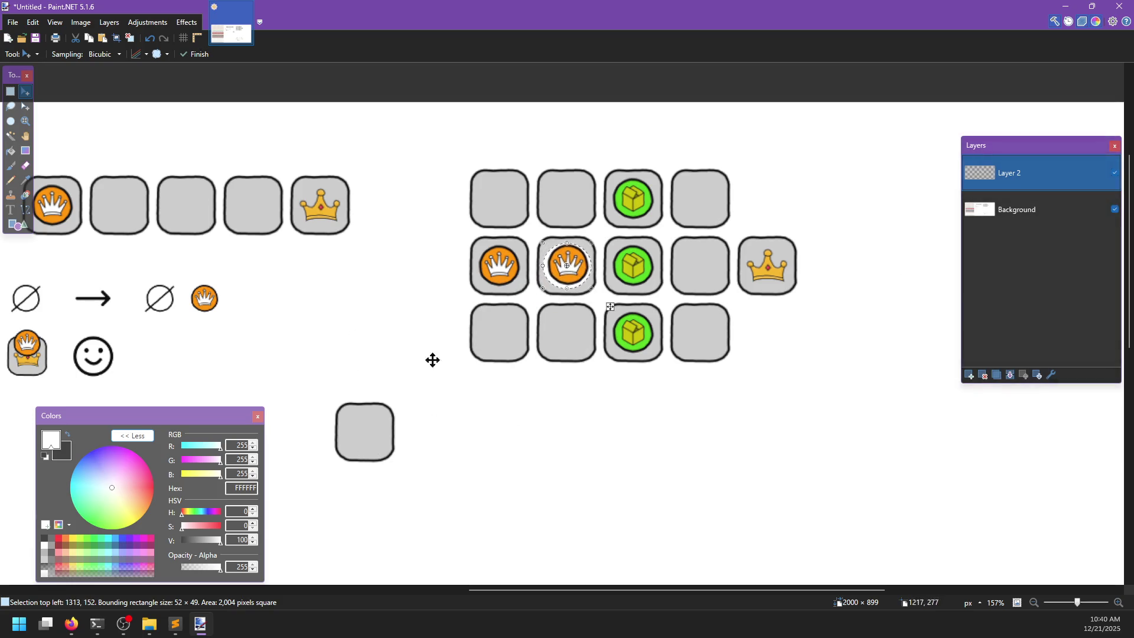
- Cover the crown's starting tile with the blank grey tile
key(s)
drag(328, 385, 403, 474)
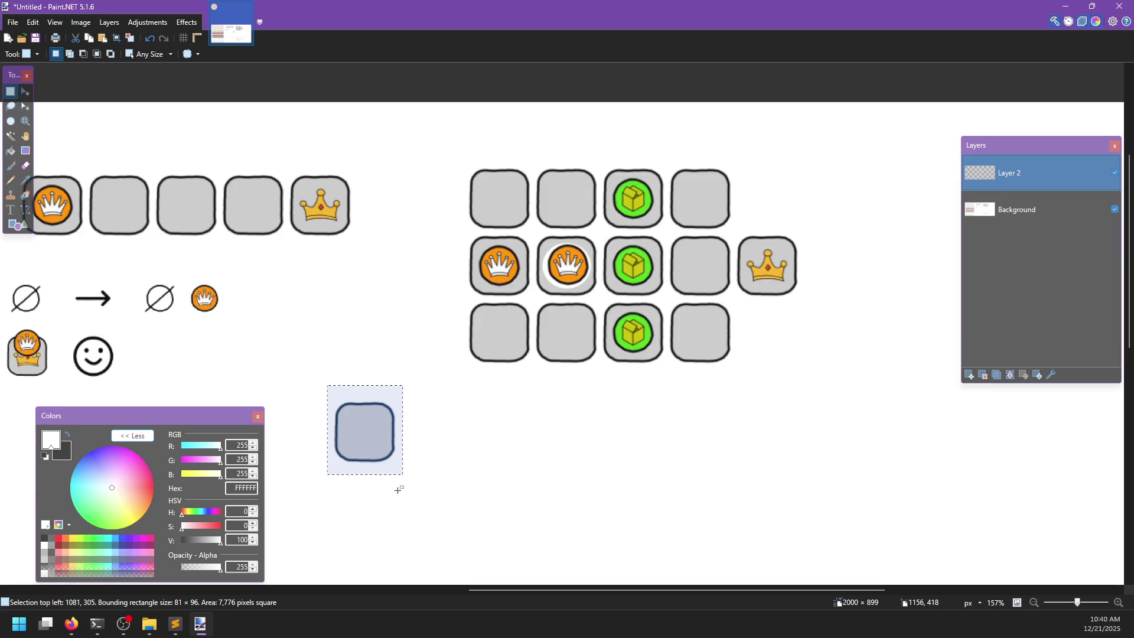
key(t)
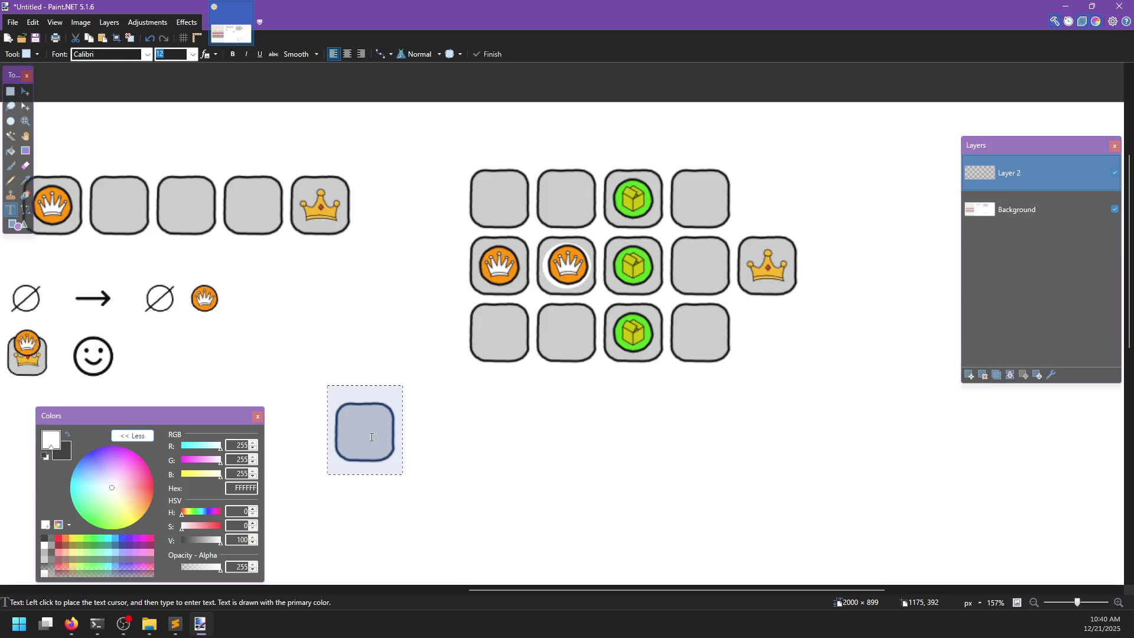
click(372, 437)
key(m)
drag(418, 494, 552, 329)
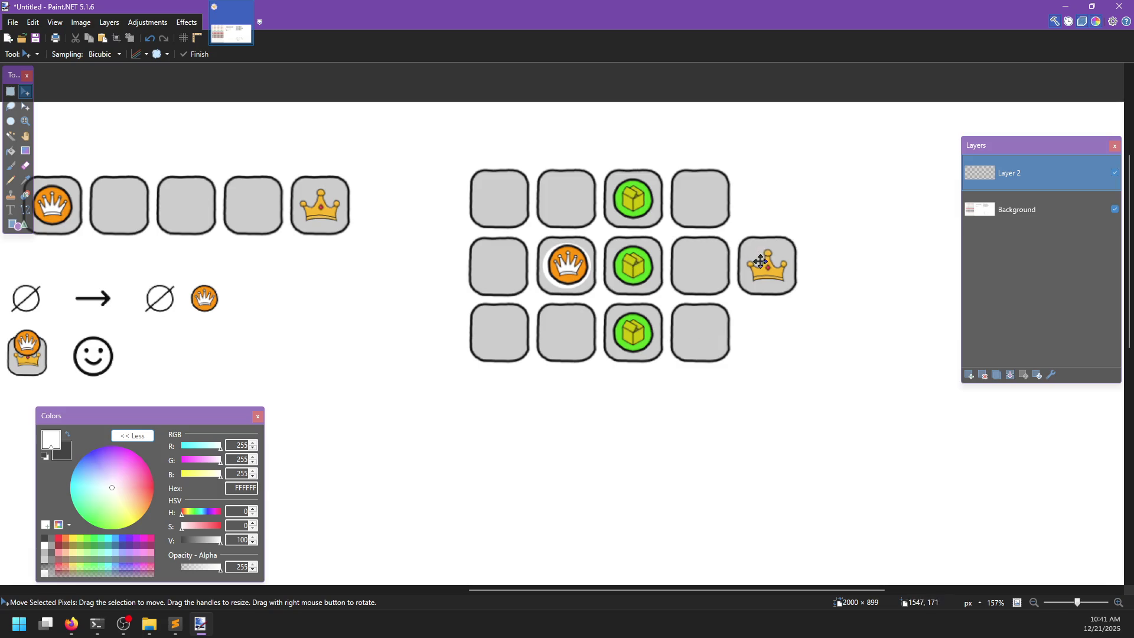
- Move an empty tile from the middle row onto the top row's third tile
click(10, 91)
key(alt+Page_Down)
mouse_move(560, 388)
mouse_down()
mouse_move(620, 382)
mouse_move(591, 388)
mouse_up()
click(1010, 173)
drag(496, 227, 565, 296)
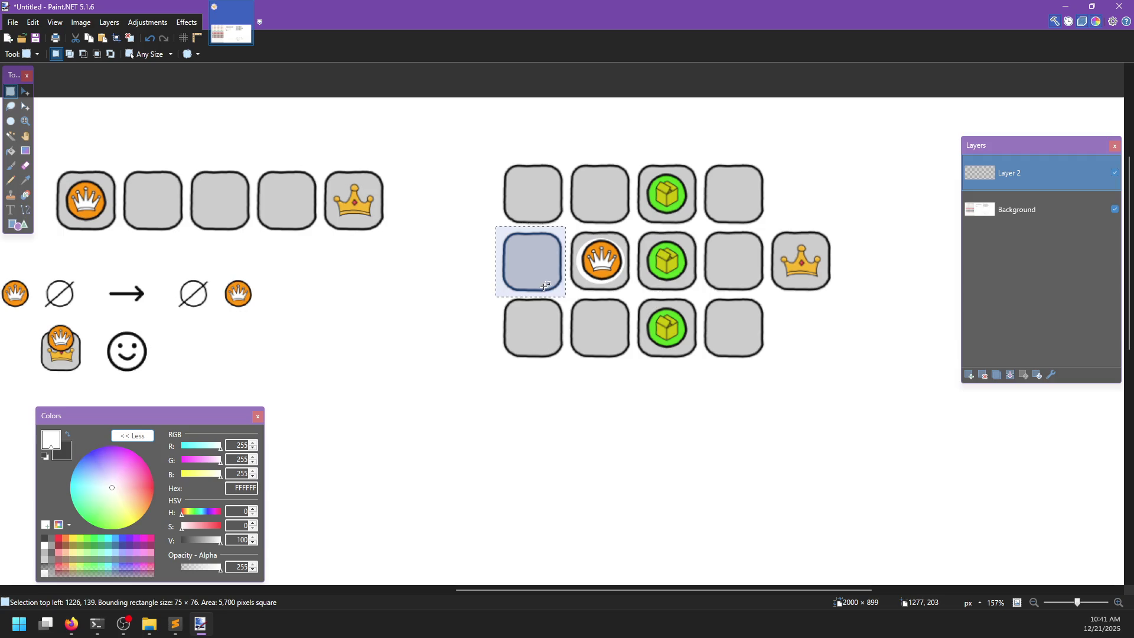
key(m)
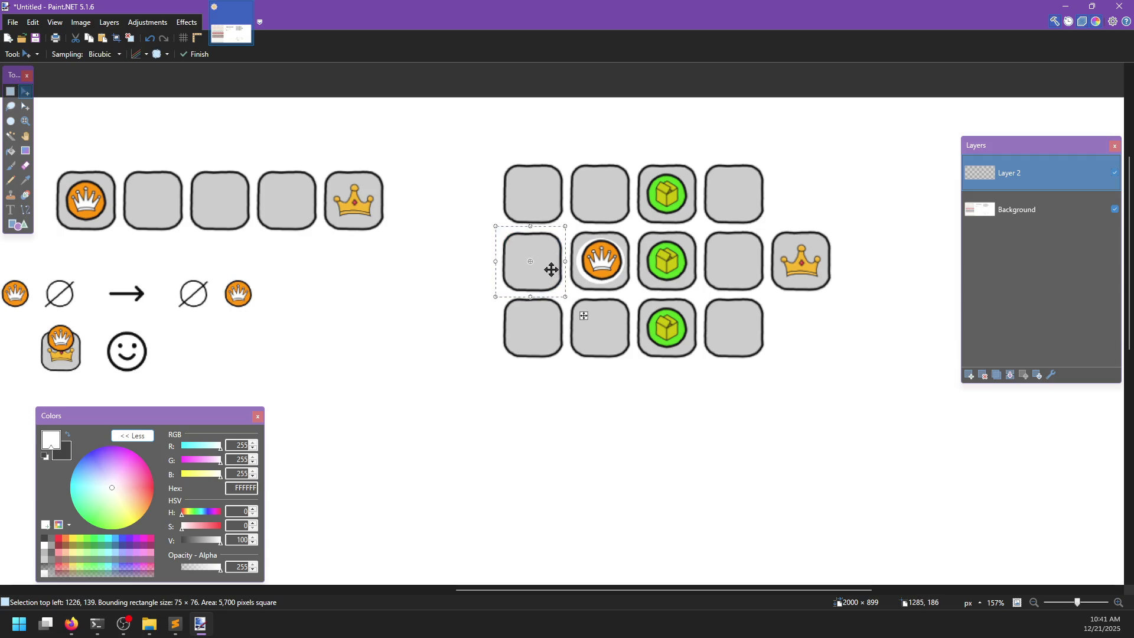
mouse_move(541, 274)
mouse_down()
mouse_move(686, 197)
mouse_move(645, 319)
mouse_move(680, 332)
mouse_up()
- Copy the green box icon from the Background sprite sheet into the top-row right tile
scroll(679, 331, left, 5)
scroll(535, 383, down, 1)
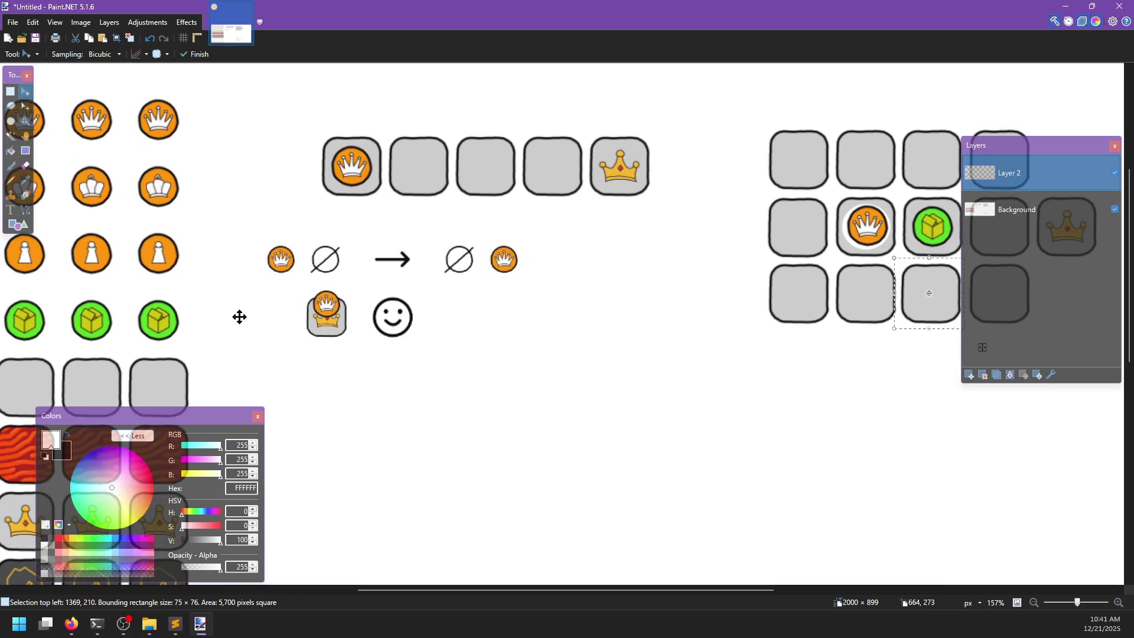
scroll(507, 326, left, 3)
scroll(507, 325, down, 1)
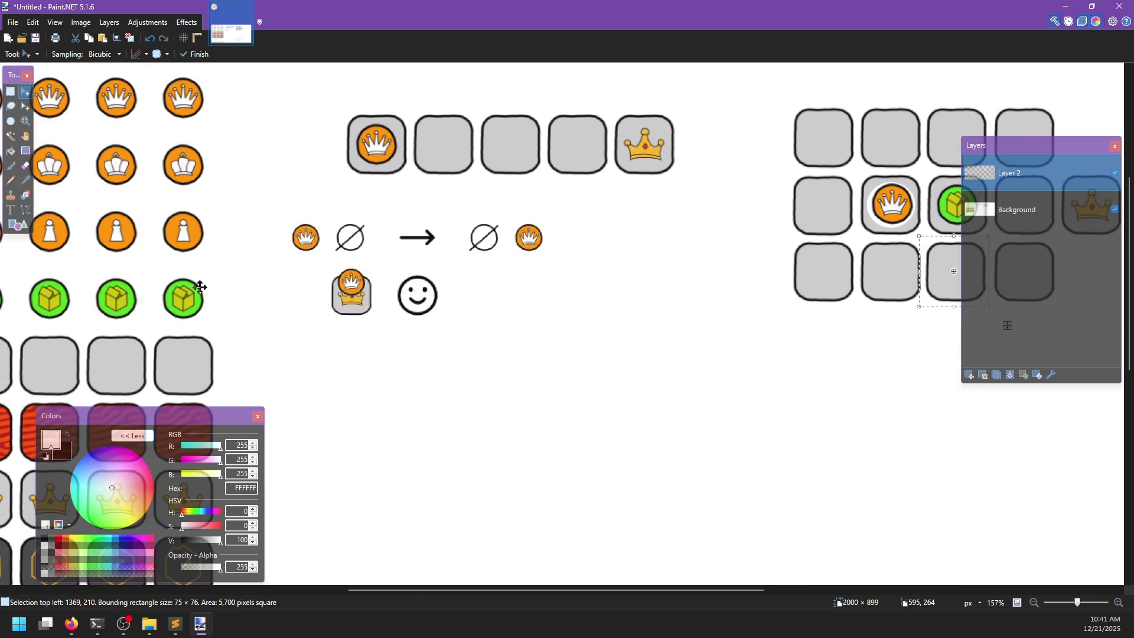
key(alt+Page_Down)
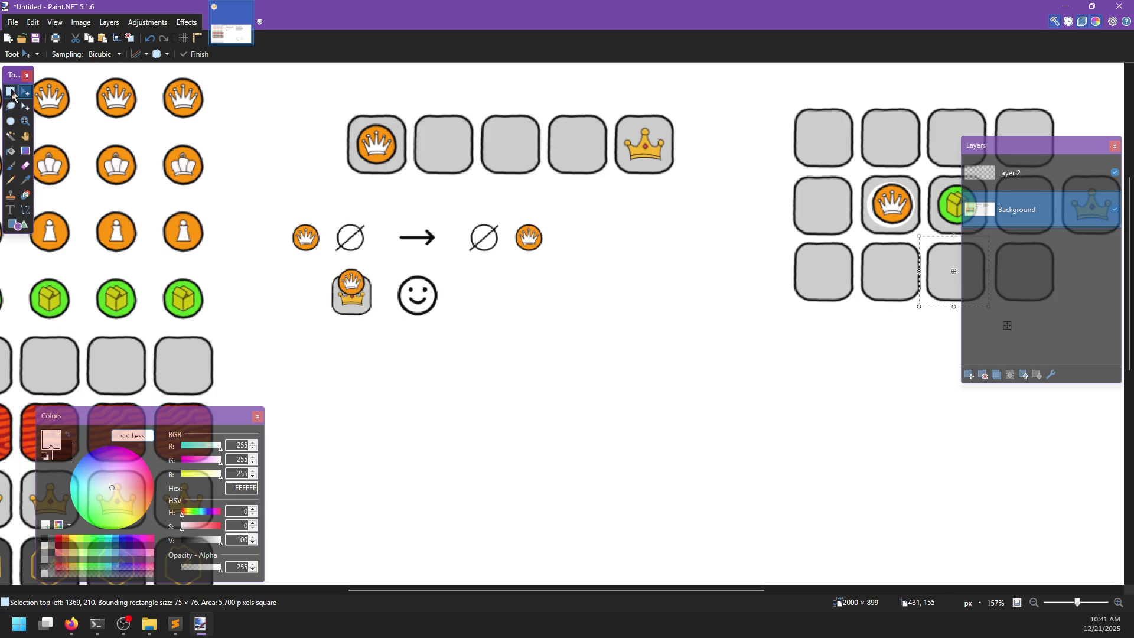
click(11, 121)
drag(160, 271, 210, 325)
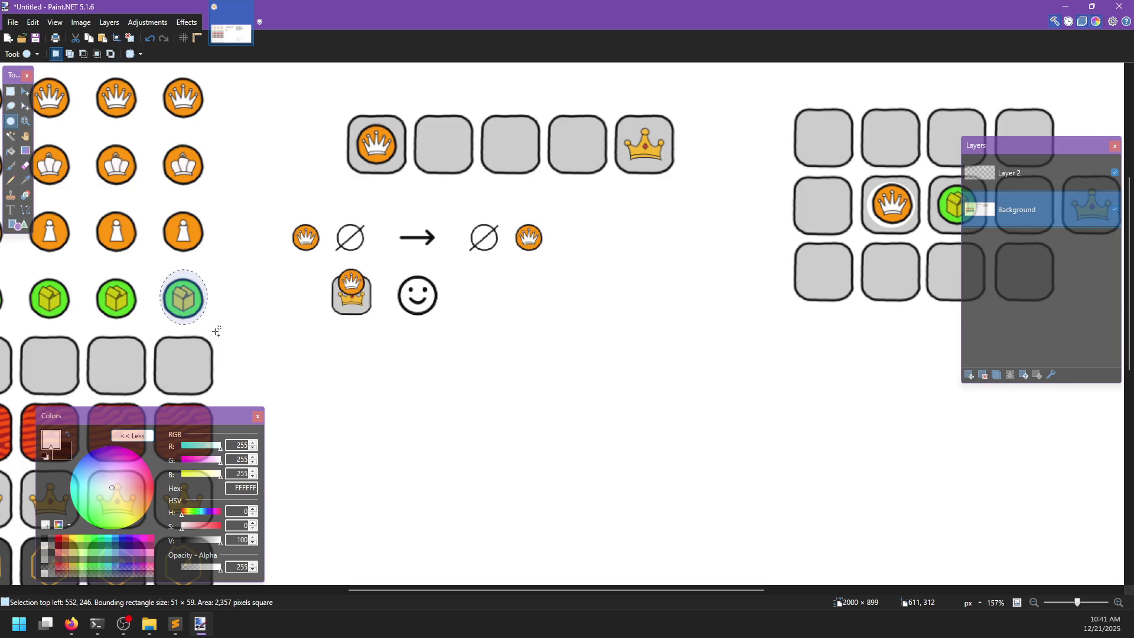
key(ctrl+z)
key(ctrl+y)
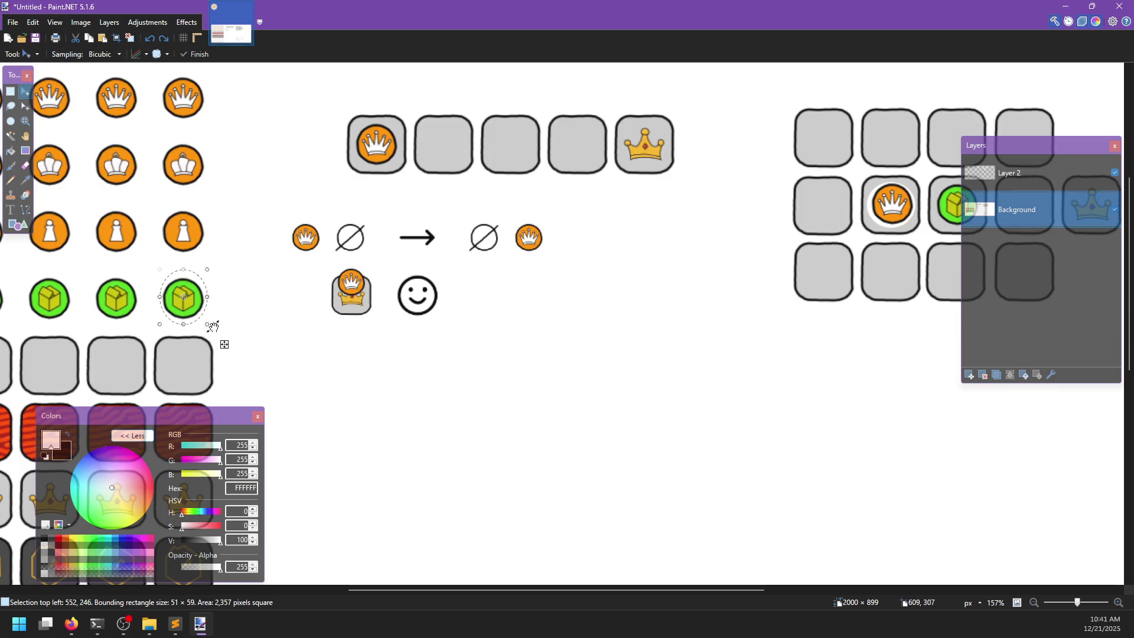
click(1009, 173)
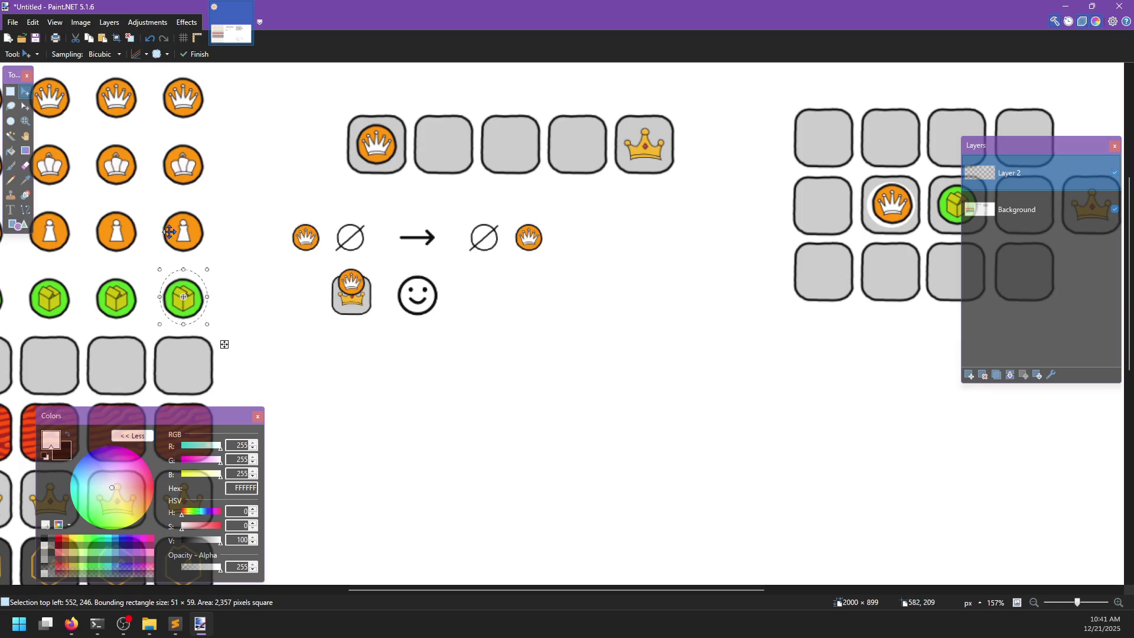
drag(183, 299, 794, 215)
drag(478, 329, 721, 243)
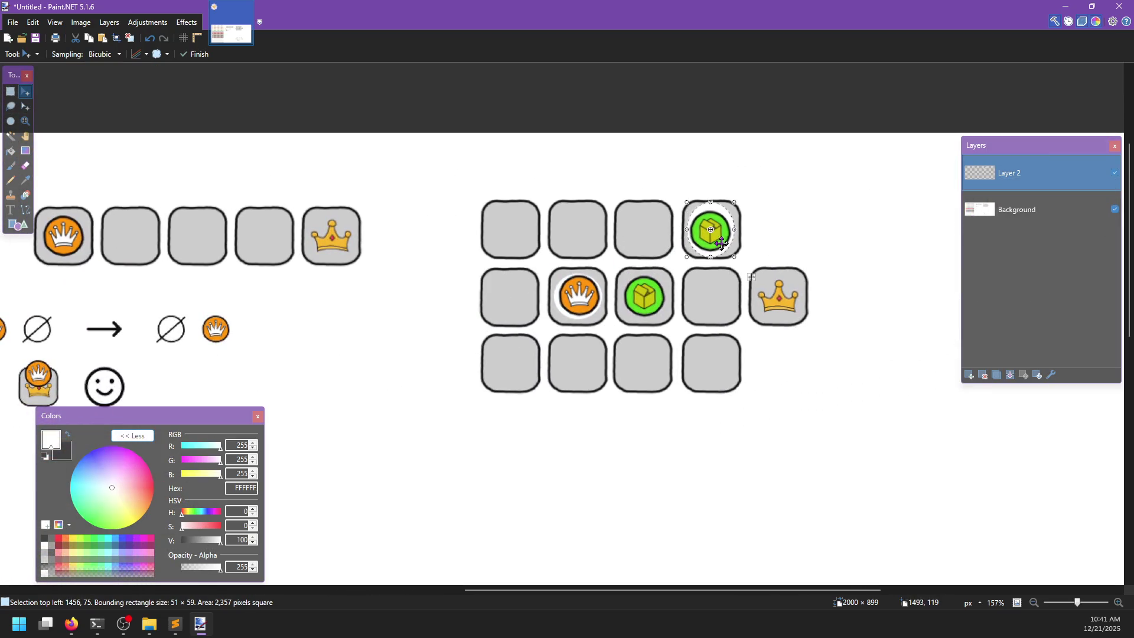
- Paste another green box into the bottom-right tile of the right grid
key(ctrl+v)
mouse_move(36, 394)
mouse_down()
mouse_move(409, 348)
mouse_move(728, 361)
mouse_move(724, 369)
mouse_up()
scroll(629, 431, right, 1)
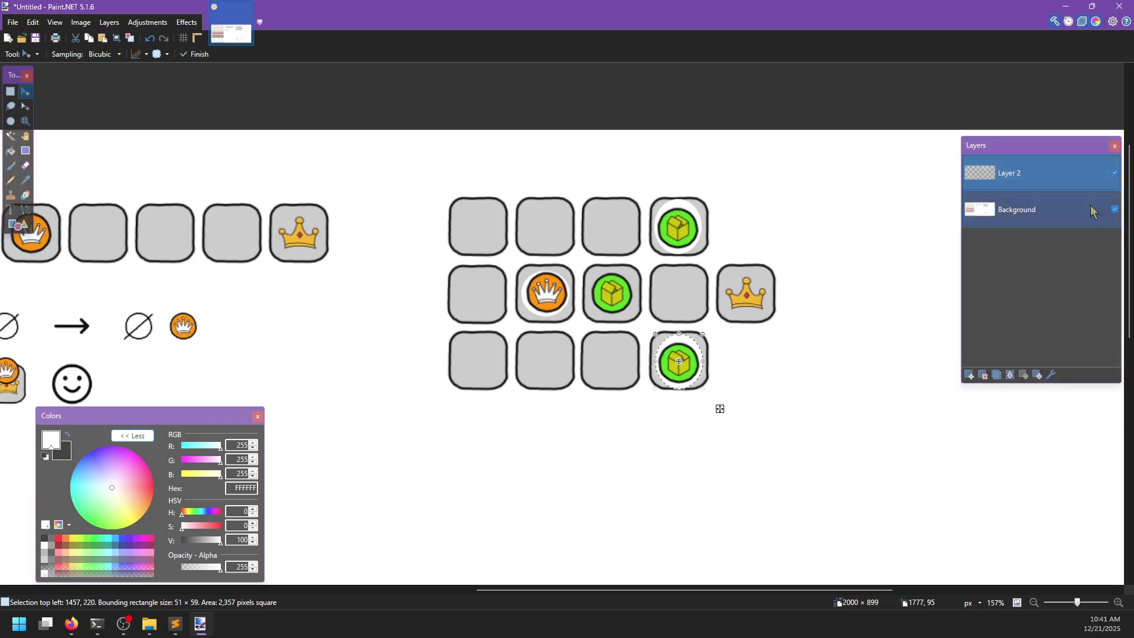
- Reposition the orange crown tile and a green box tile within the grid
click(10, 91)
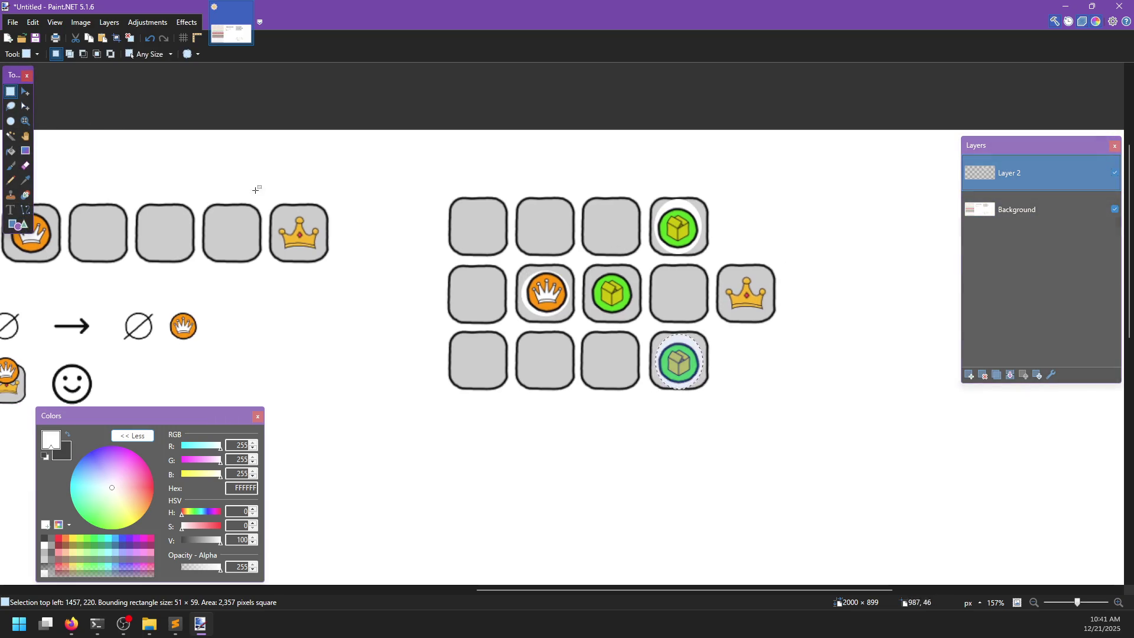
drag(516, 263, 620, 372)
key(m)
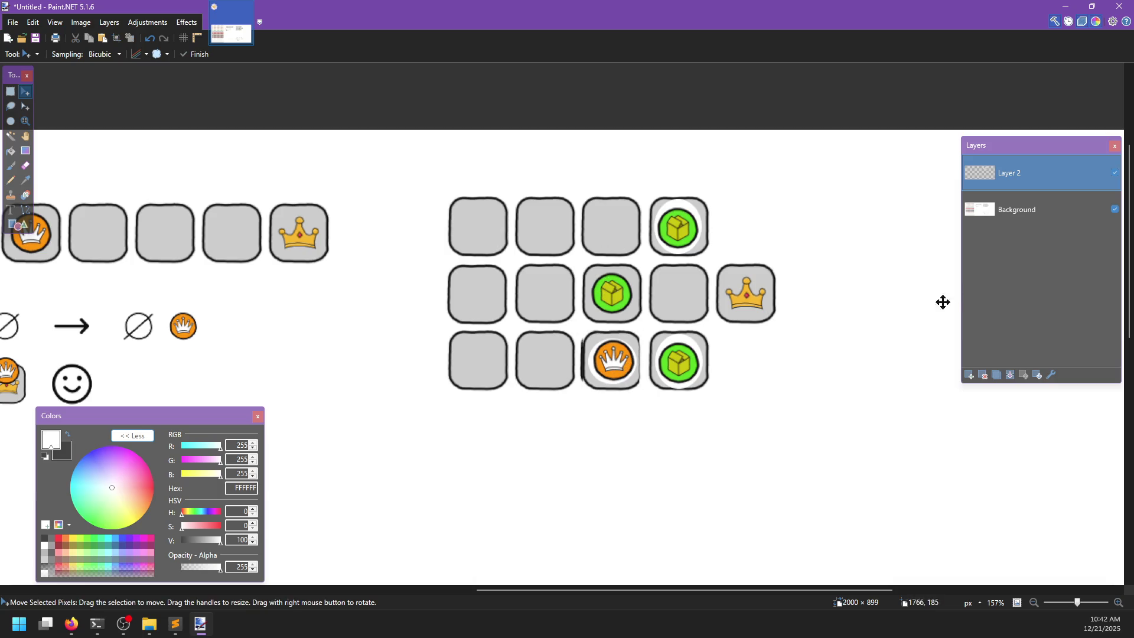
scroll(681, 441, left, 1)
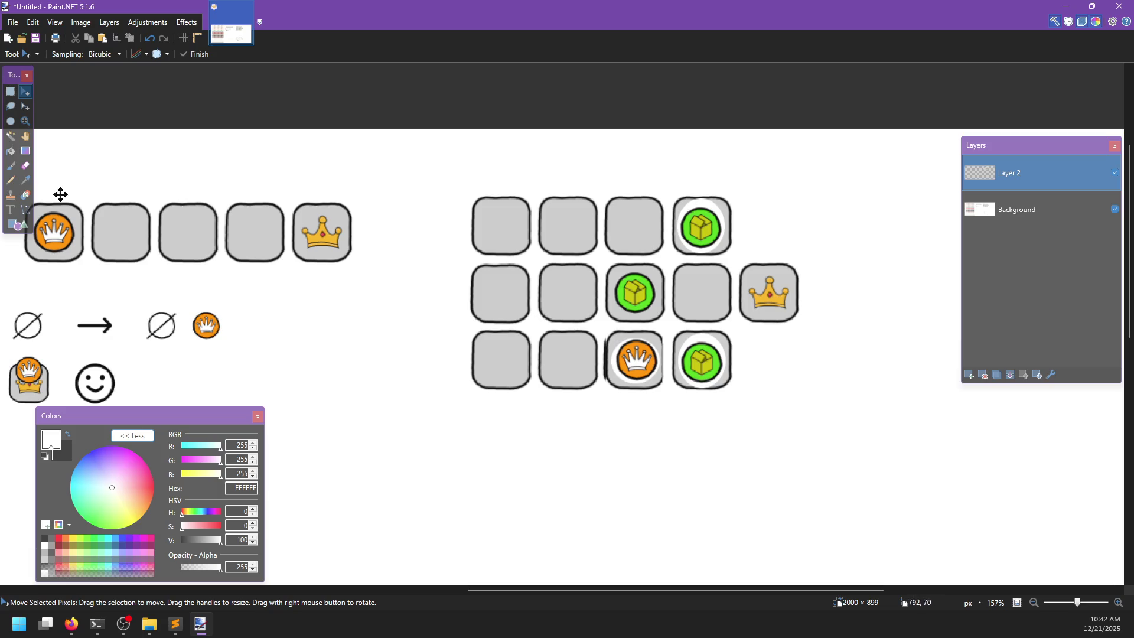
click(10, 91)
mouse_move(674, 323)
mouse_down()
mouse_move(729, 396)
mouse_move(645, 243)
mouse_up()
key(m)
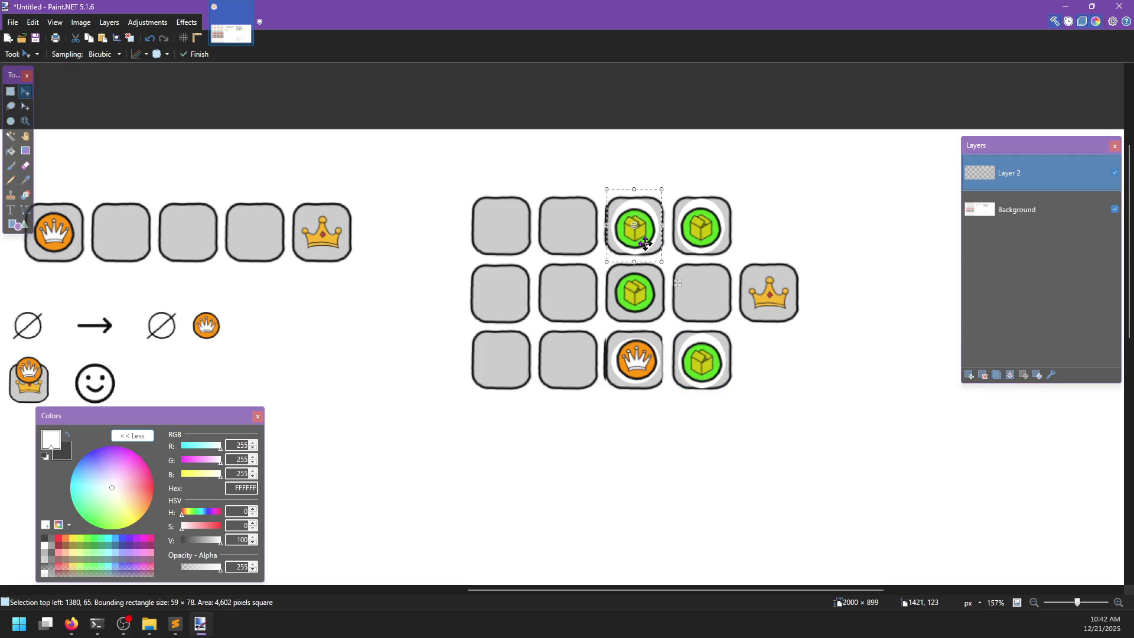
key(ctrl+d)
- Cover the middle-row green box with an empty tile
scroll(375, 397, left, 1)
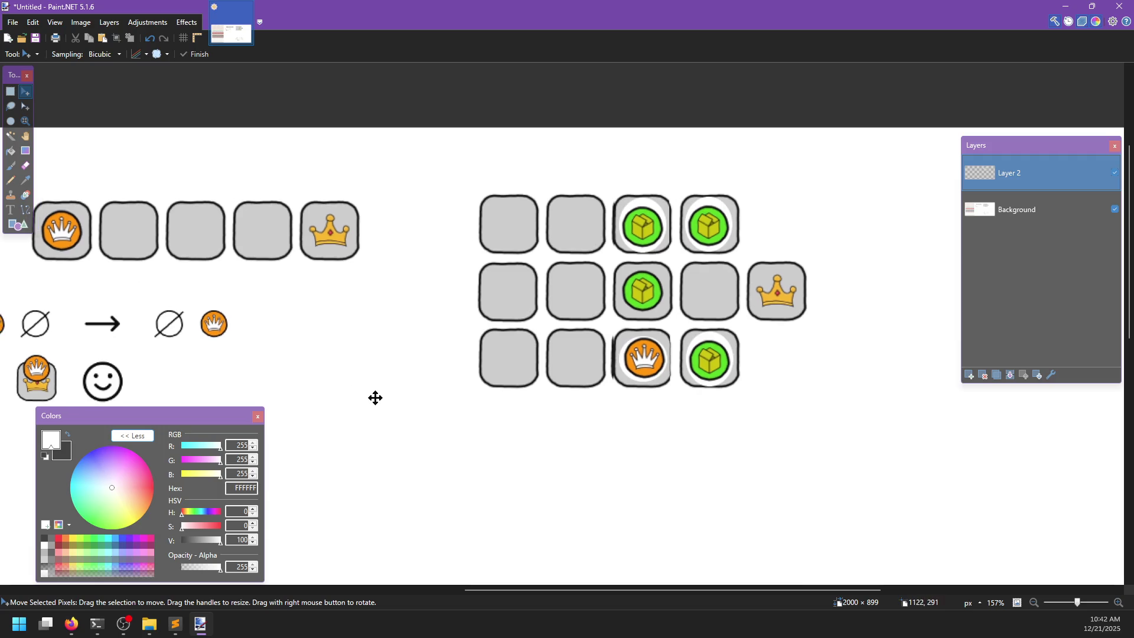
click(10, 90)
mouse_move(470, 260)
mouse_down()
mouse_move(542, 324)
mouse_move(655, 307)
mouse_up()
key(m)
key(ctrl+d)
- Shift the crown into place and cover the bottom green box with an empty tile
key(ctrl+a)
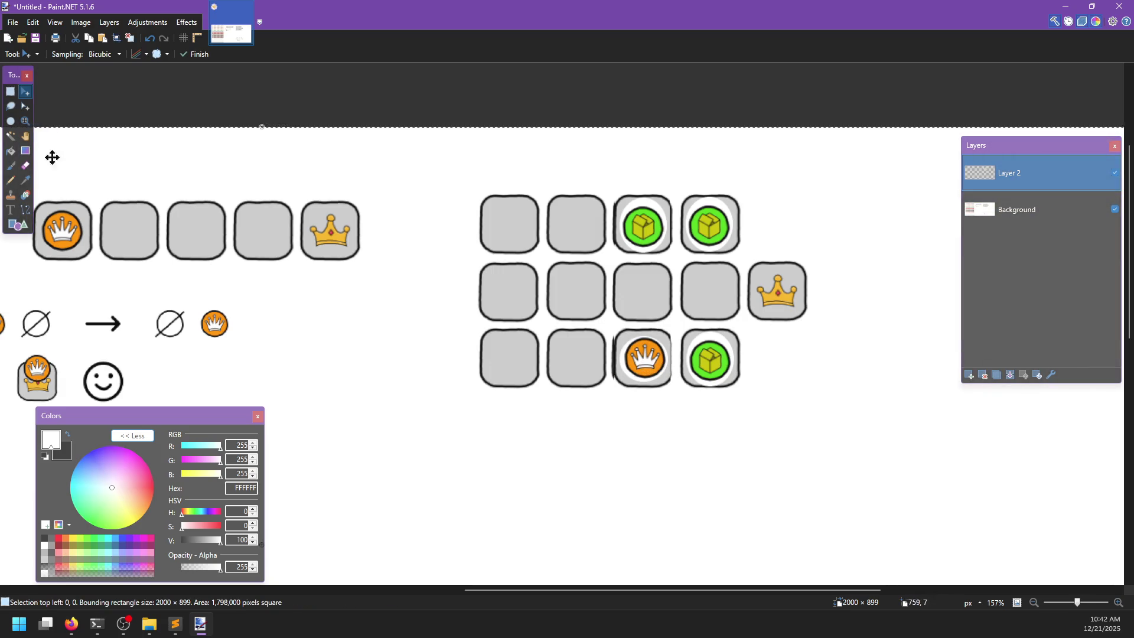
key(s)
mouse_move(611, 325)
mouse_down()
mouse_move(675, 391)
mouse_move(661, 297)
mouse_up()
key(m)
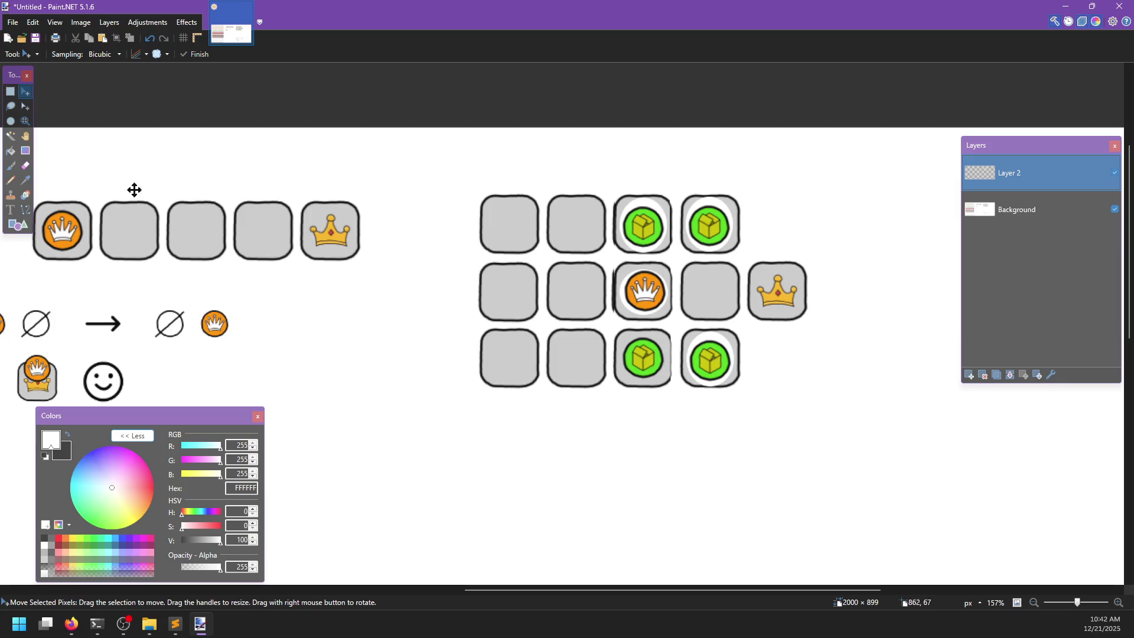
click(10, 91)
mouse_move(479, 257)
mouse_down()
mouse_move(535, 326)
mouse_move(659, 369)
mouse_up()
key(m)
key(ctrl+d)
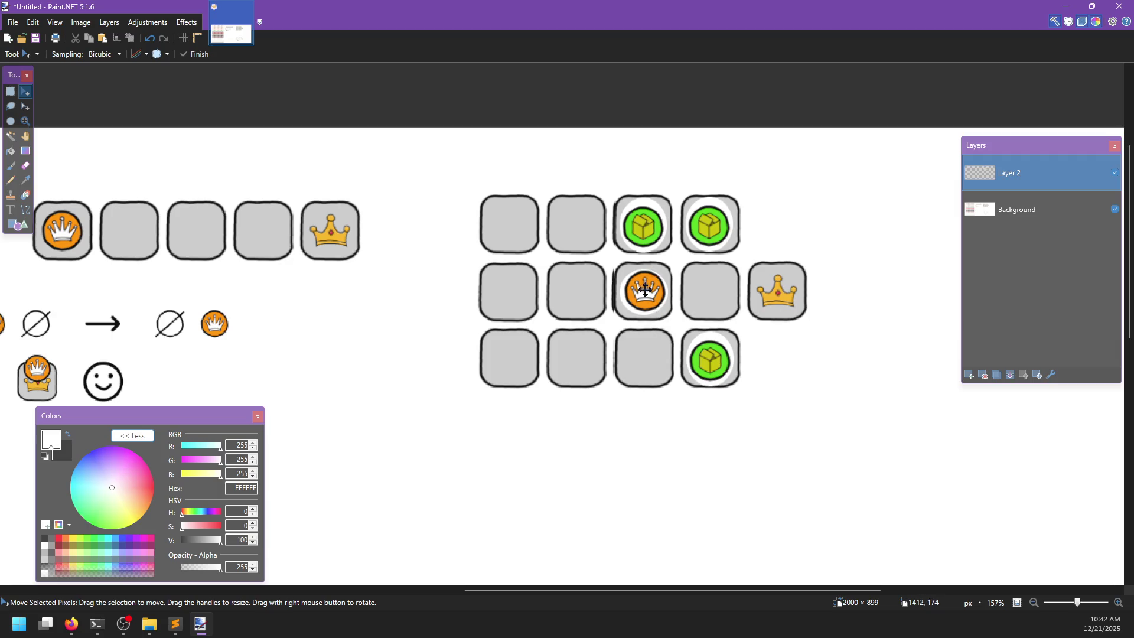
- Return to the rulebook PDF in Firefox at page 10, "2.2 One at a time"
scroll(719, 413, down, 3)
scroll(706, 413, up, 2)
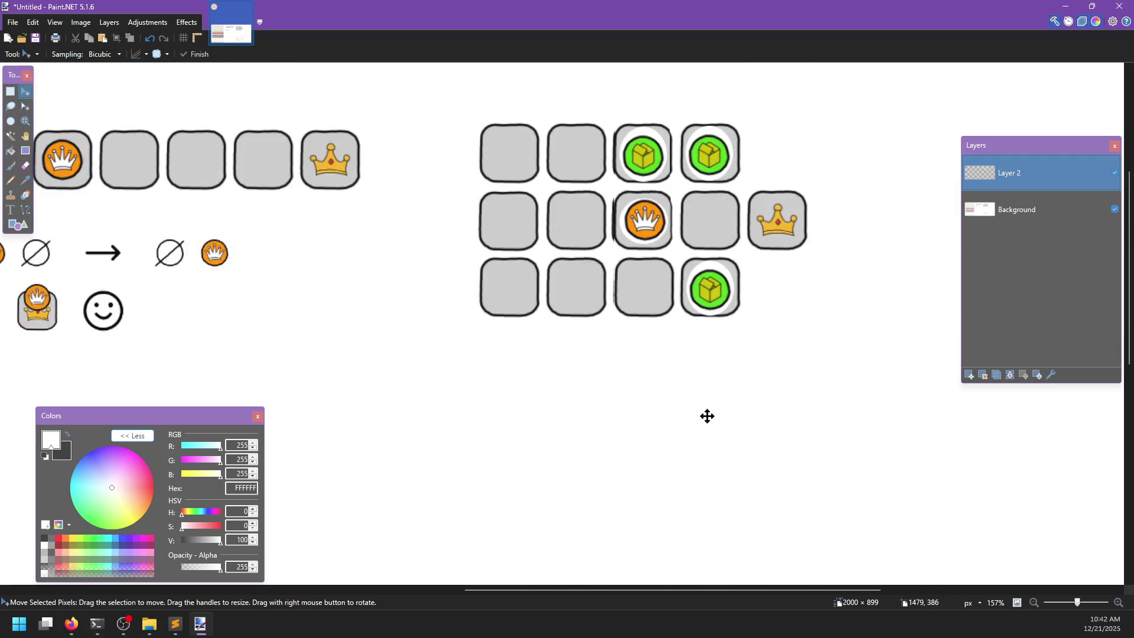
key(alt+Tab)
scroll(641, 412, down, 5)
- Scroll to page 11's two five-tile rows with crown goals, orange tokens and red tiles
scroll(631, 416, down, 5)
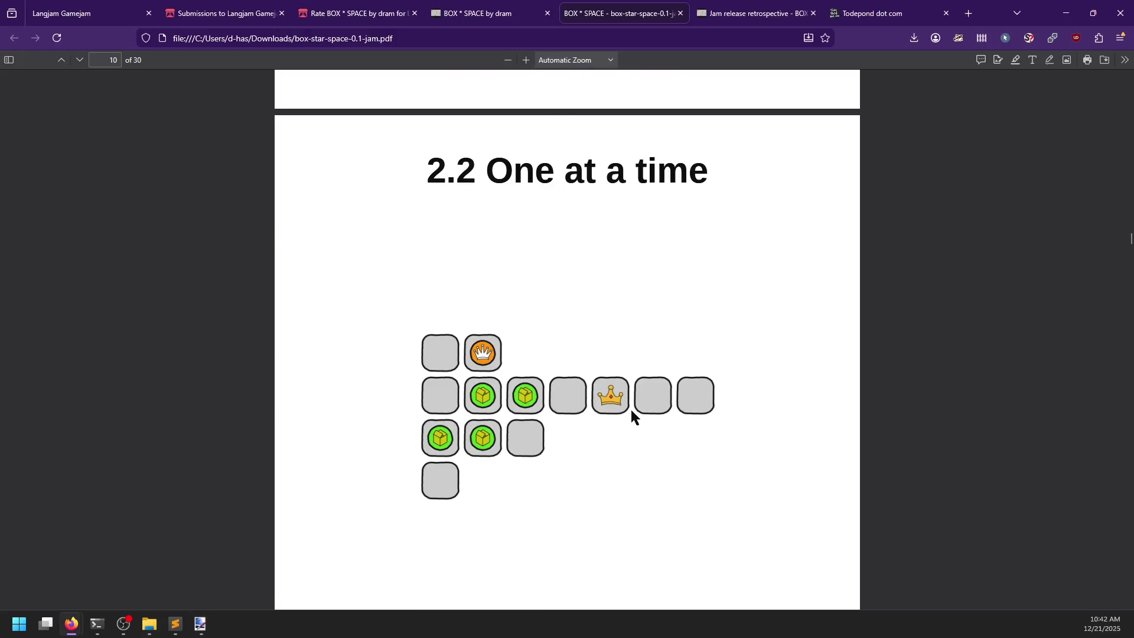
scroll(632, 416, down, 1)
scroll(631, 415, down, 1)
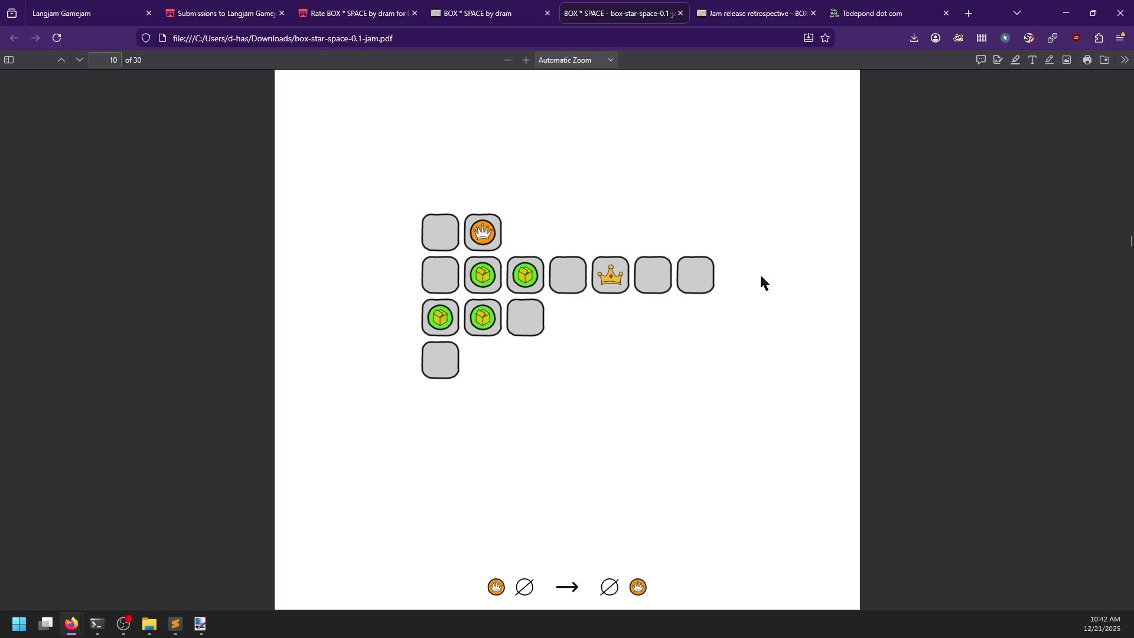
scroll(638, 385, down, 2)
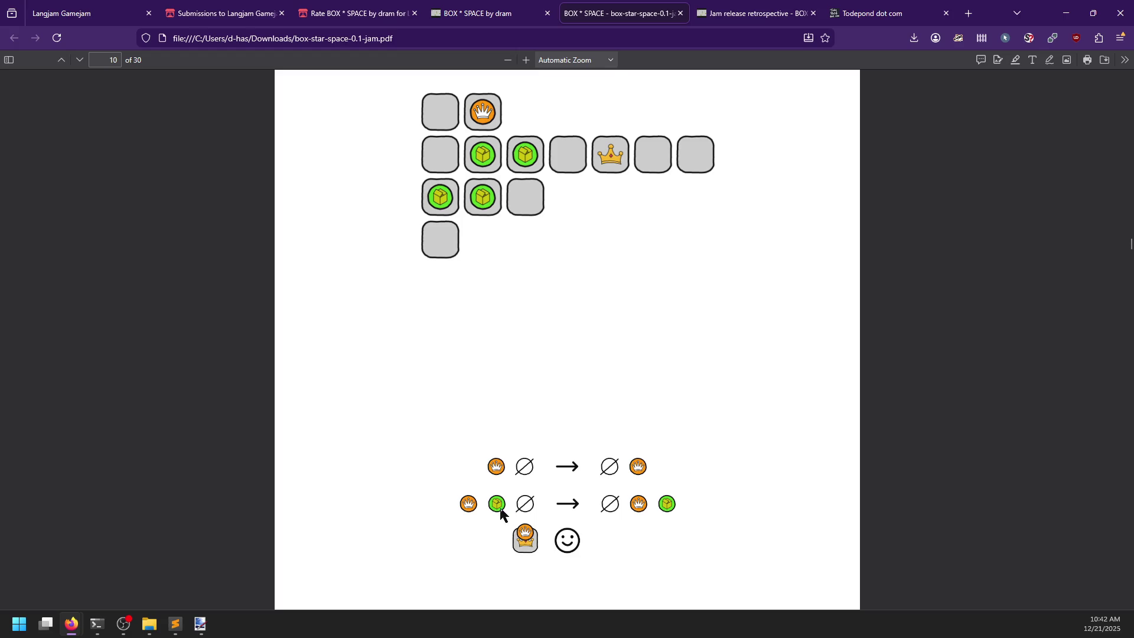
scroll(666, 505, down, 10)
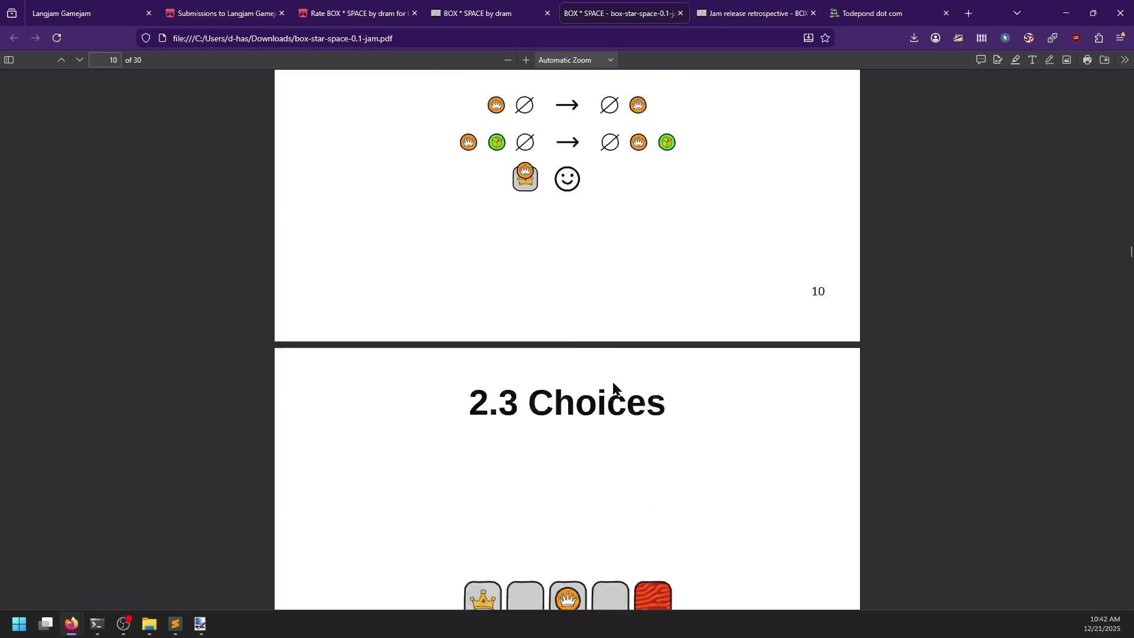
scroll(677, 322, down, 1)
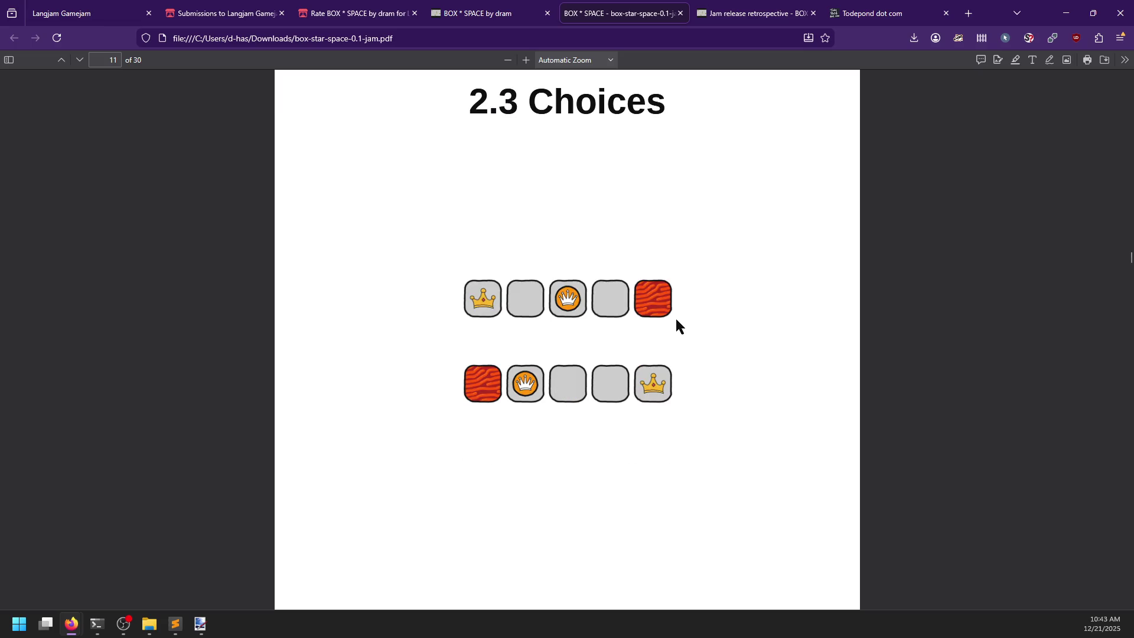
scroll(677, 322, down, 2)
scroll(676, 321, down, 1)
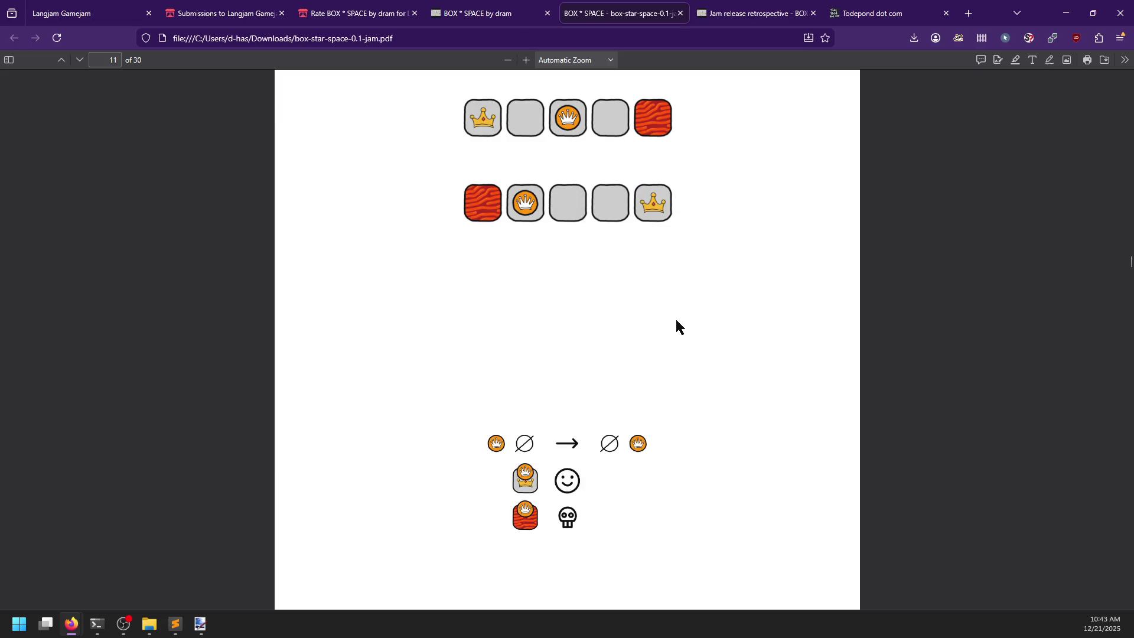
scroll(698, 369, up, 1)
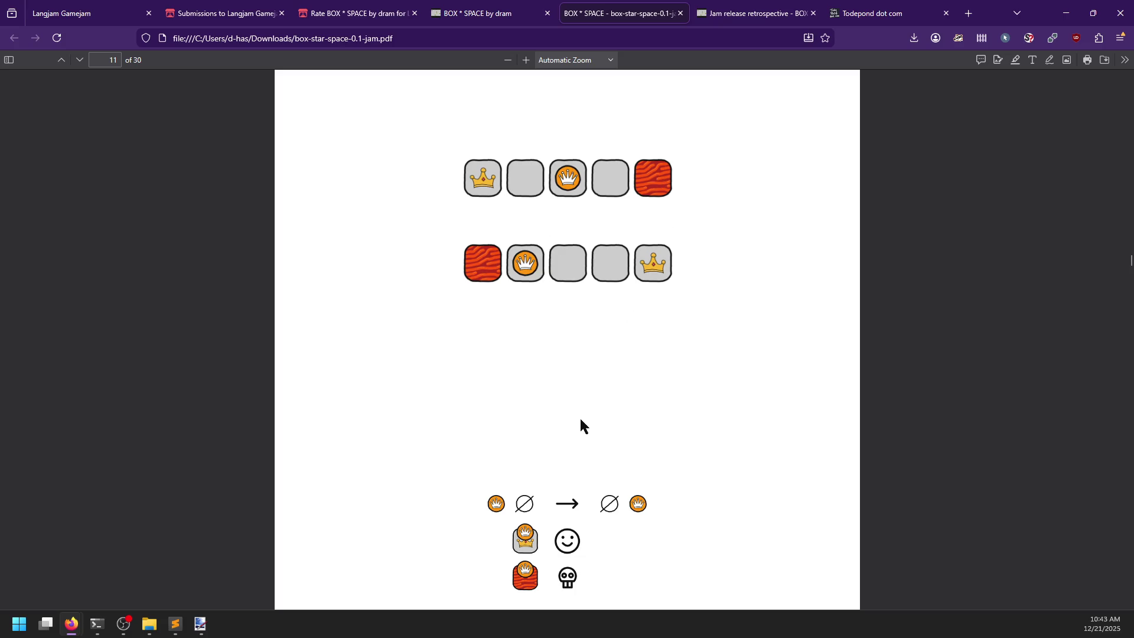
scroll(585, 416, down, 1)
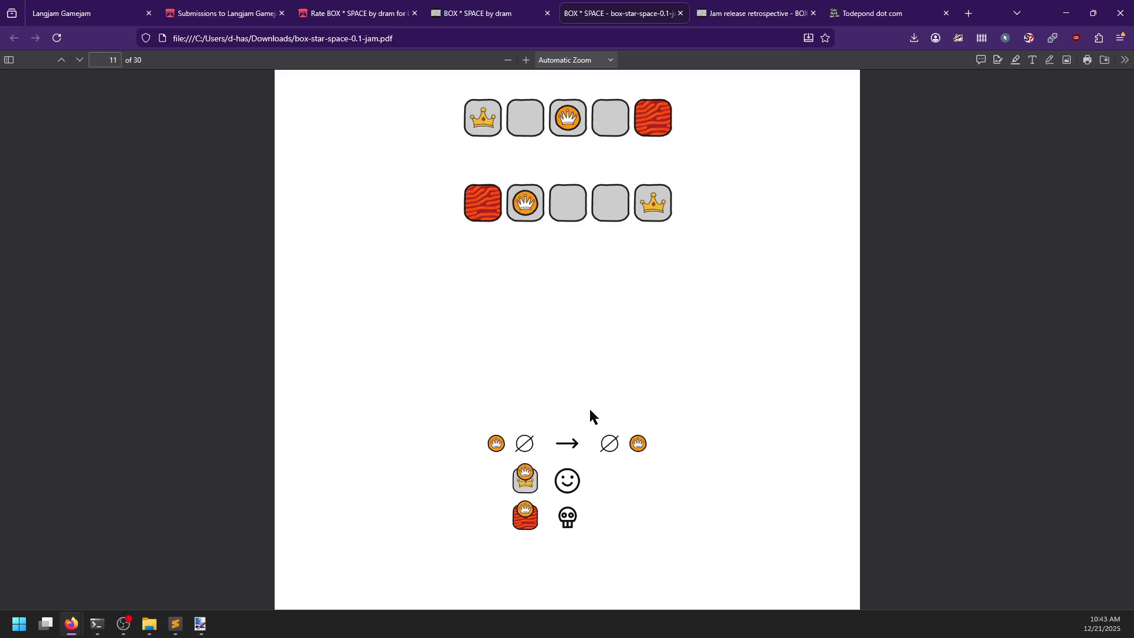
scroll(560, 500, down, 2)
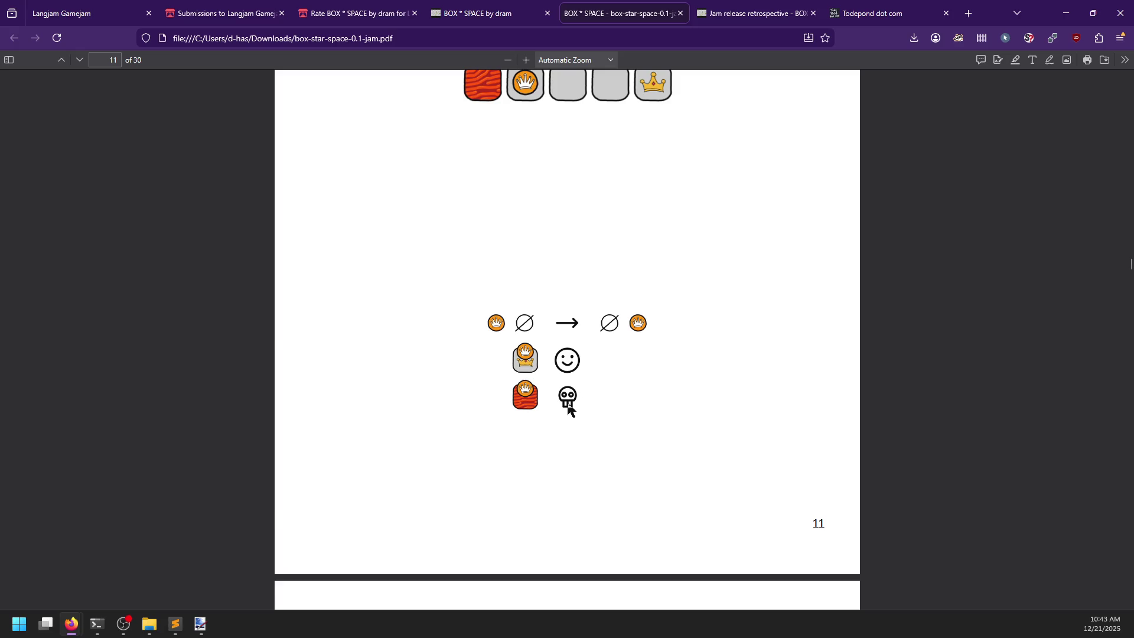
scroll(569, 409, down, 4)
scroll(568, 410, up, 7)
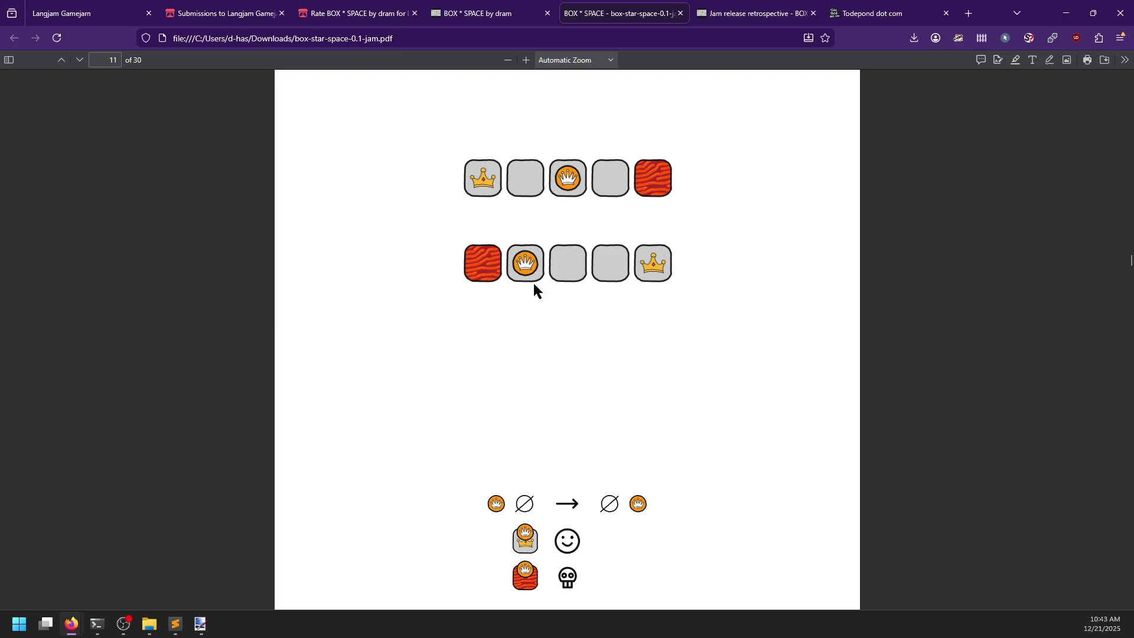
scroll(661, 368, down, 10)
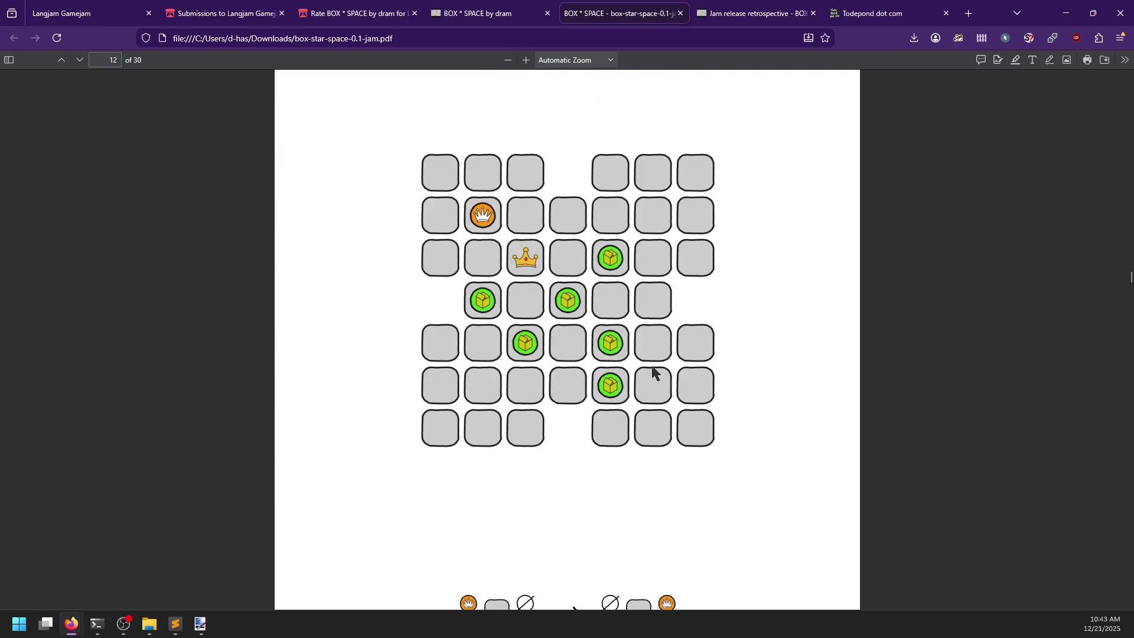
- Look over page 12's puzzle grid and rule diagrams, then return to Paint.NET
scroll(748, 333, down, 4)
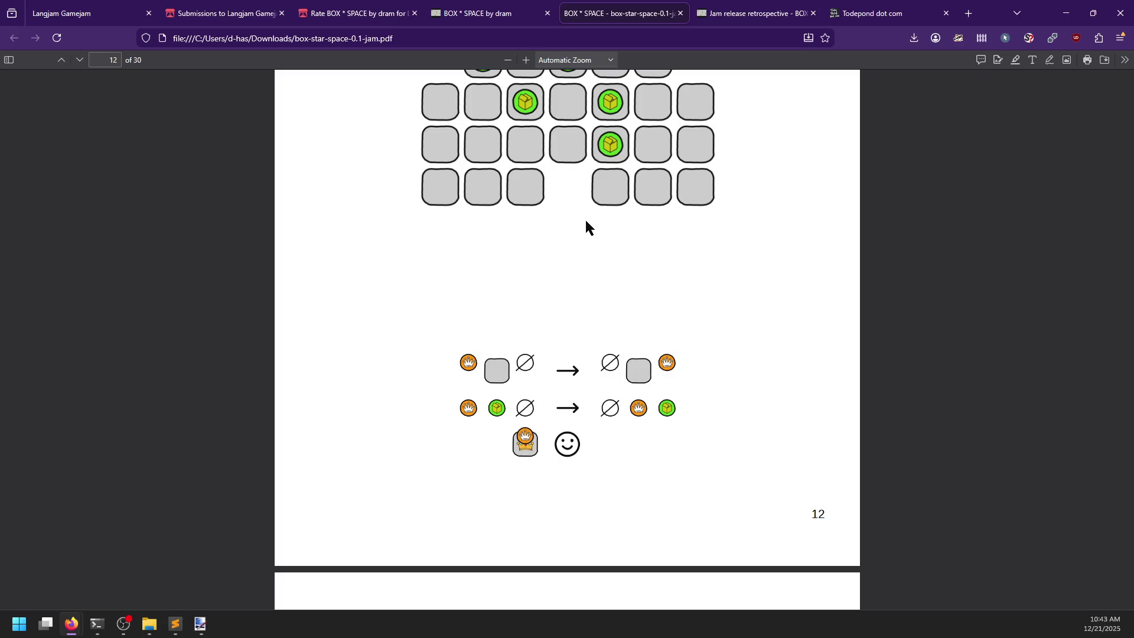
scroll(572, 289, down, 10)
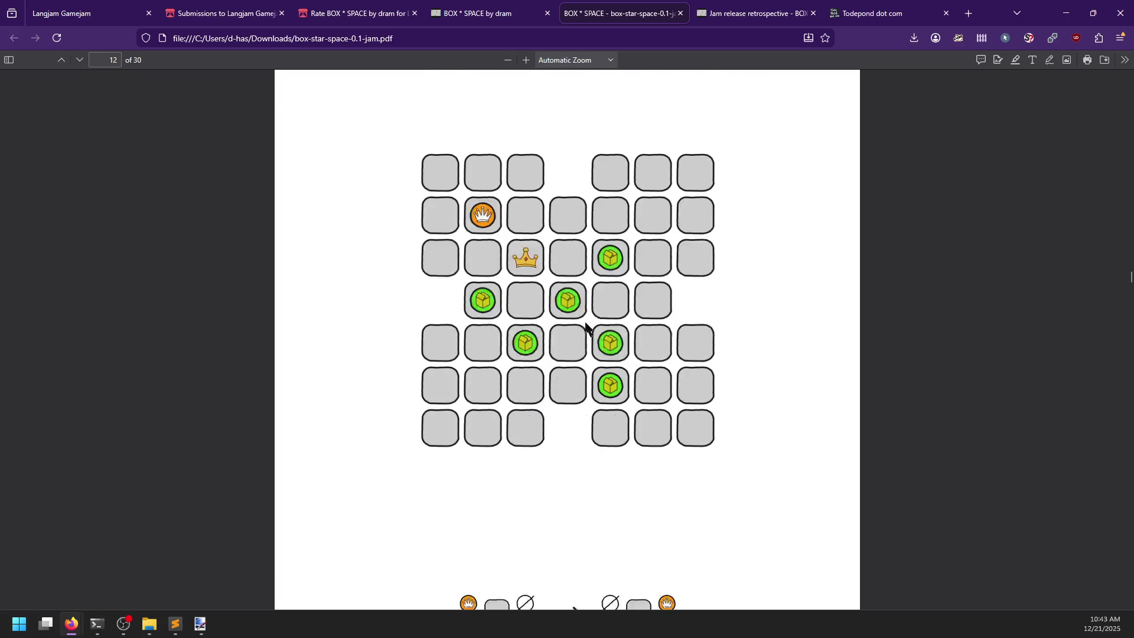
scroll(584, 326, down, 8)
scroll(576, 331, up, 5)
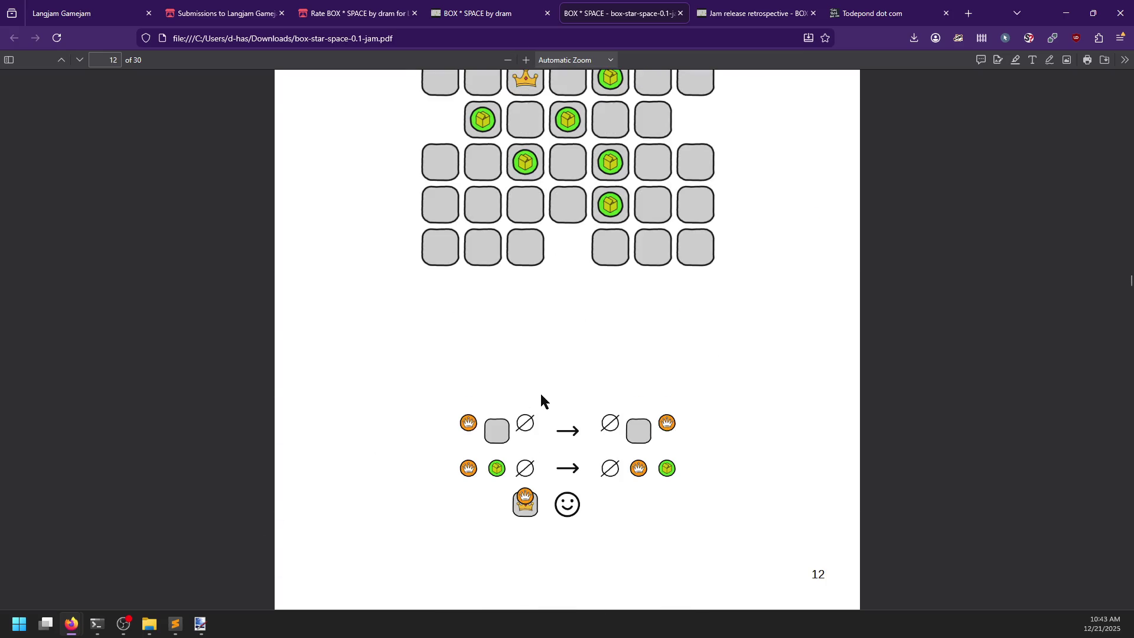
scroll(541, 400, up, 2)
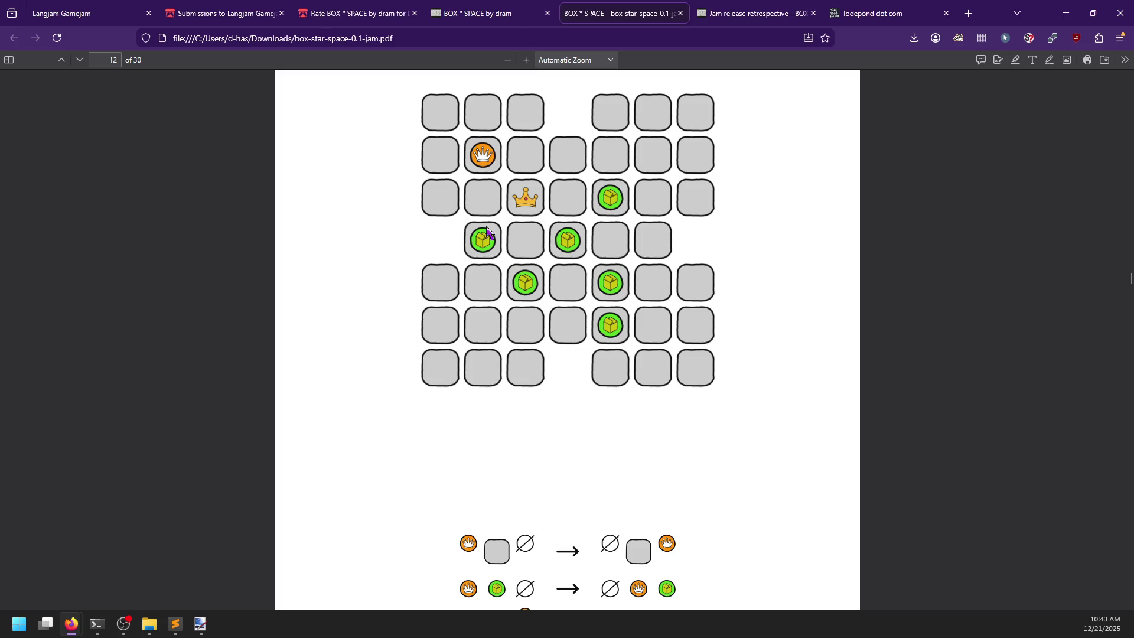
click(200, 624)
scroll(561, 294, down, 4)
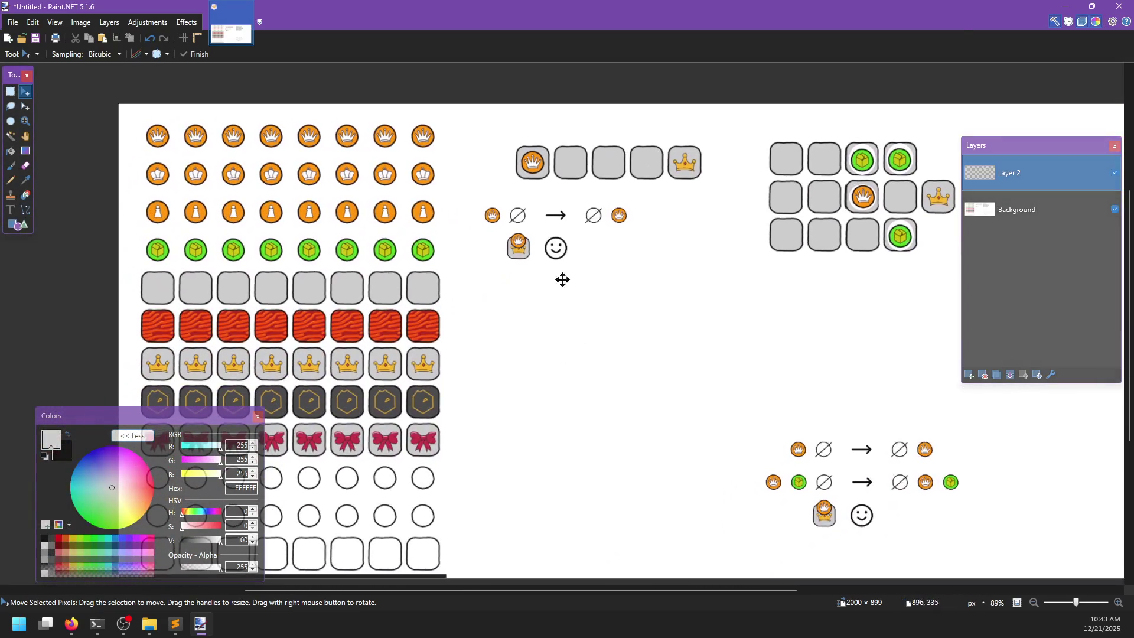
- Pan and zoom the Paint.NET canvas to inspect the assembled puzzle mockups
scroll(562, 280, right, 5)
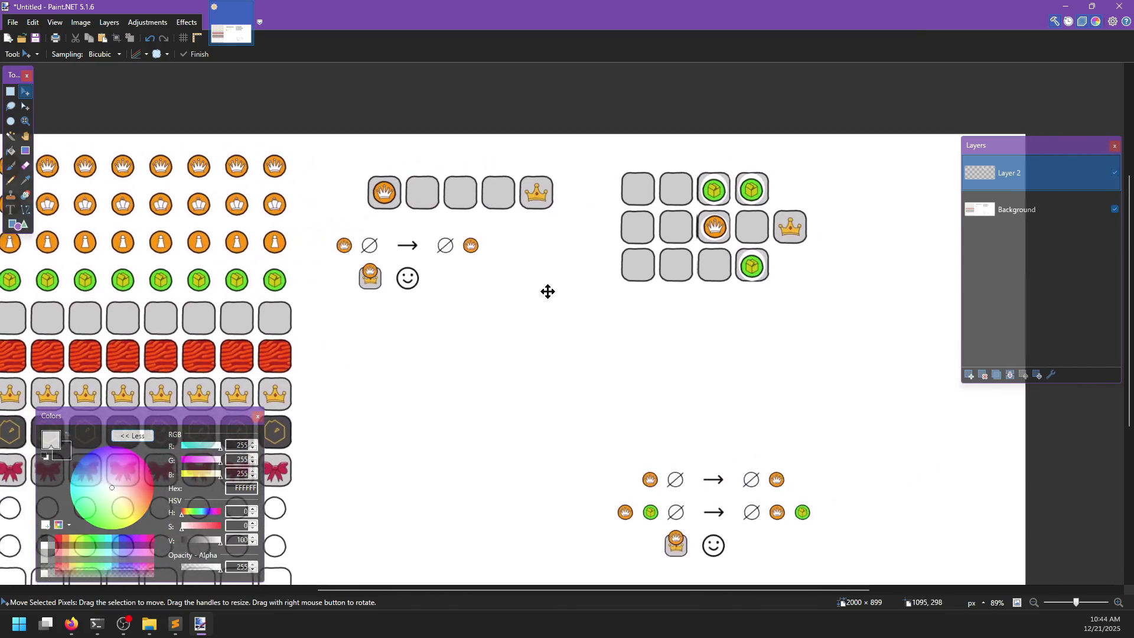
drag(547, 292, 770, 210)
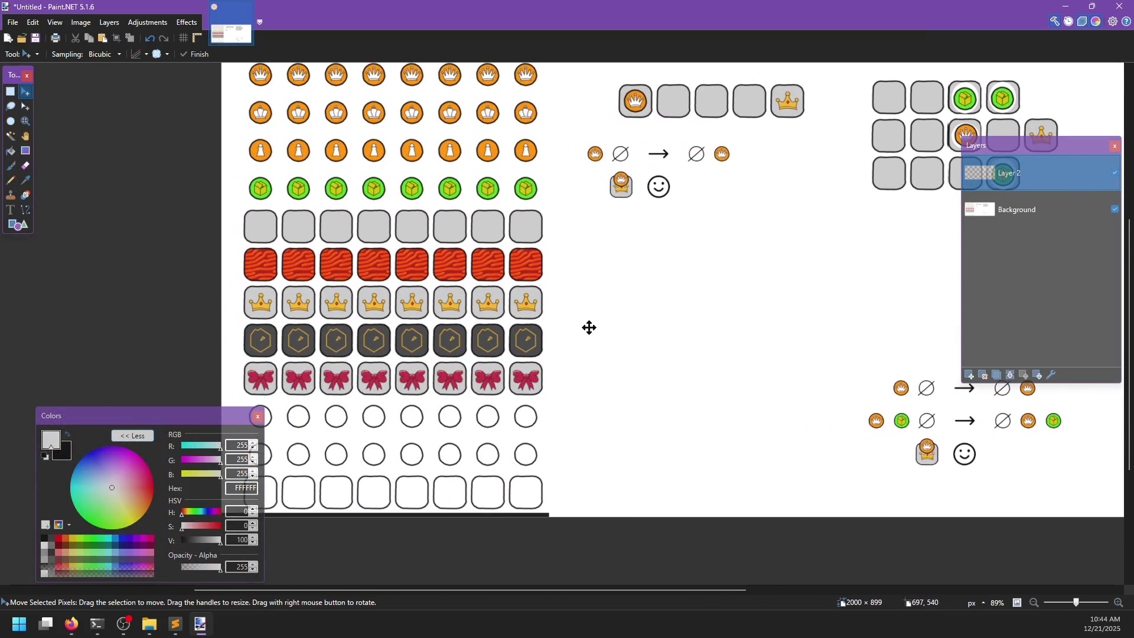
drag(589, 328, 473, 362)
scroll(514, 344, up, 3)
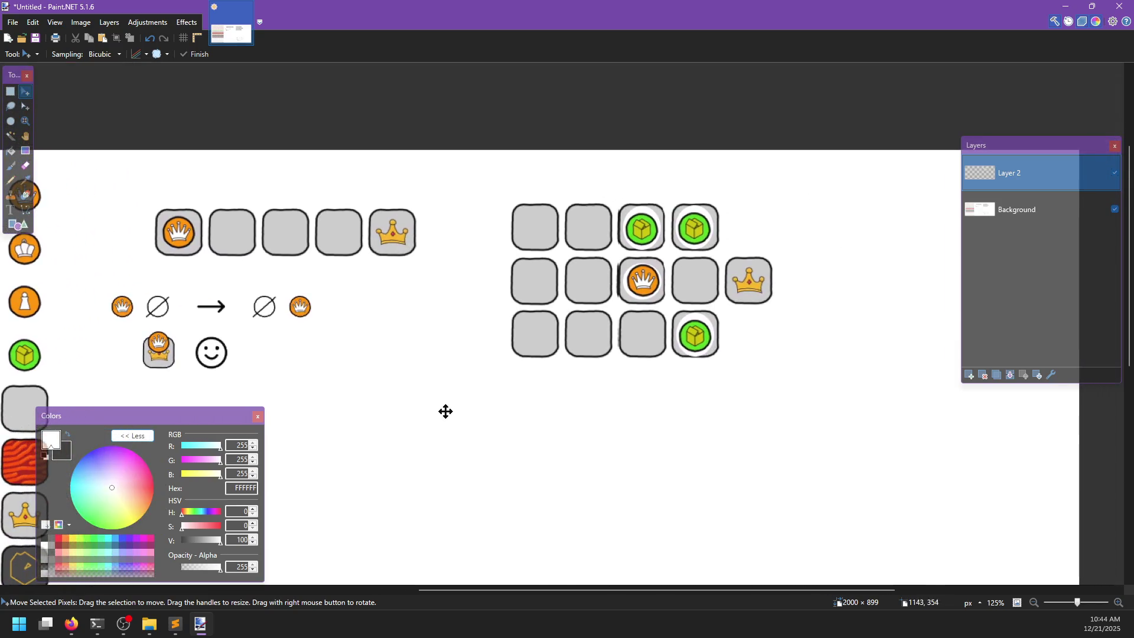
scroll(446, 412, down, 3)
- Check the BOX * SPACE game page, dismiss its download dialog, and bring up the Sublime Text notes
key(alt+Tab)
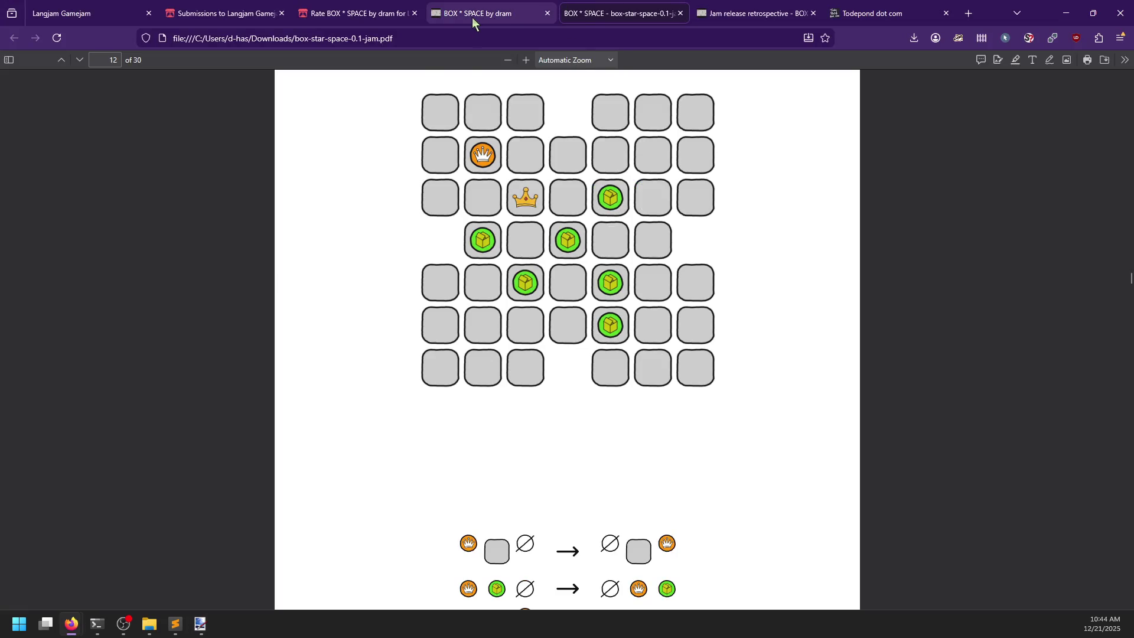
click(471, 16)
click(783, 116)
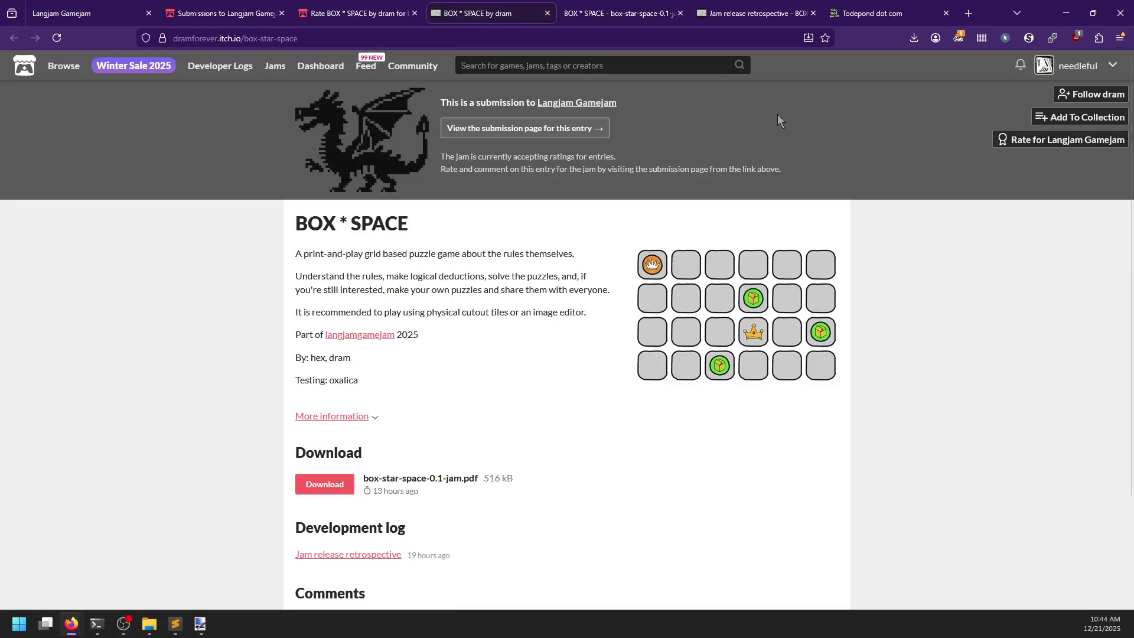
key(alt+Tab)
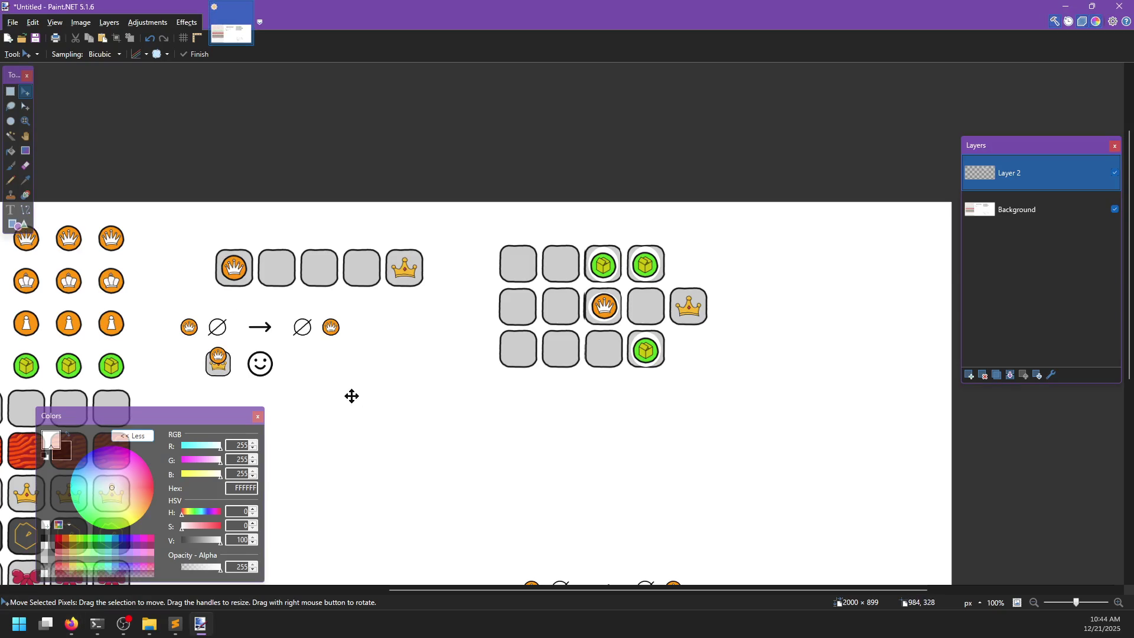
click(175, 623)
- Add the BOX * SPACE heading with the indented note 'Unique concept for the jam'
text(BOX * SPACE)
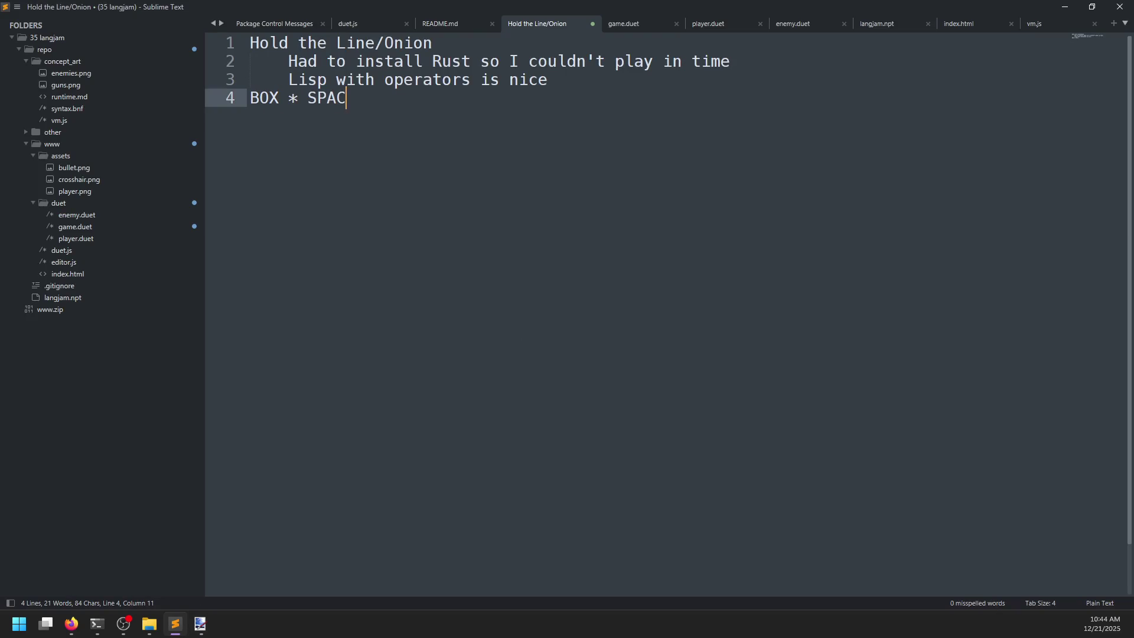
key(Return)
key(Tab)
text(Unique com)
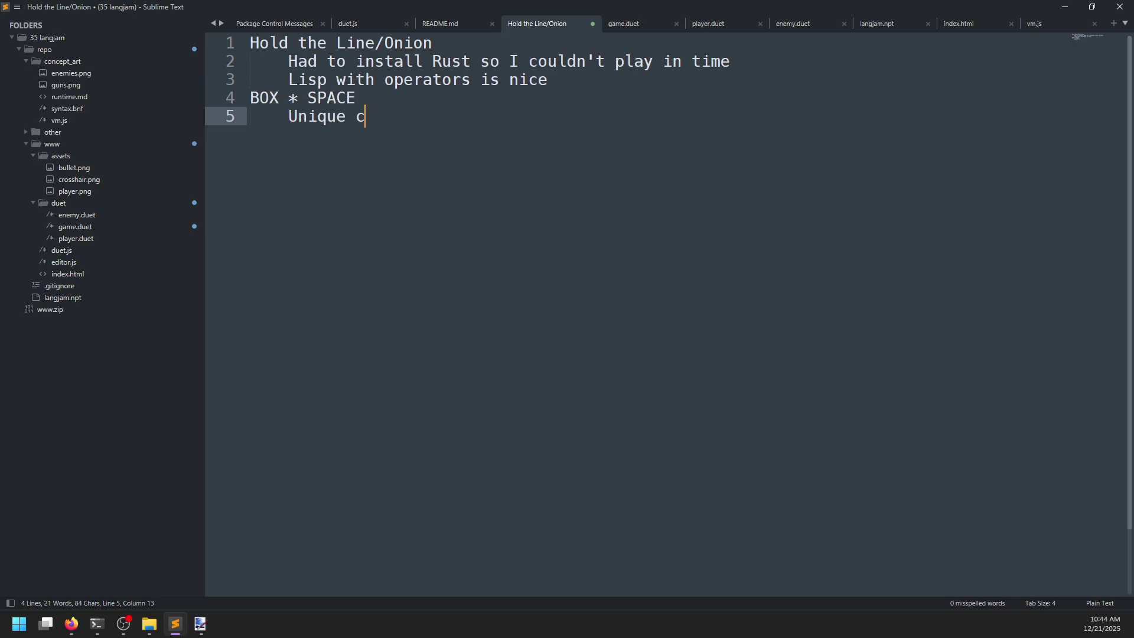
key(BackSpace)
text(ncept for the)
text( jam)
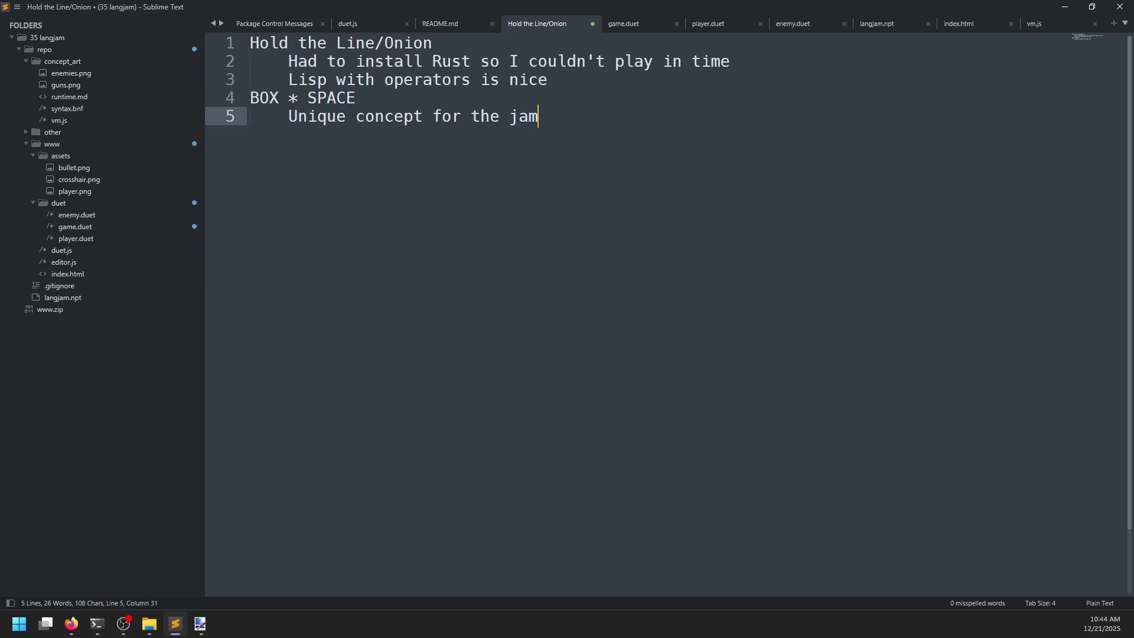
key(Return)
- Add notes 'Reminds me of Todepond, PuzzleScript, Baba is You' and 'Printing it out would be fun'
text(A language l)
key(BackSpace)
key(BackSpace)
key(BackSpace)
text(Reminds me of)
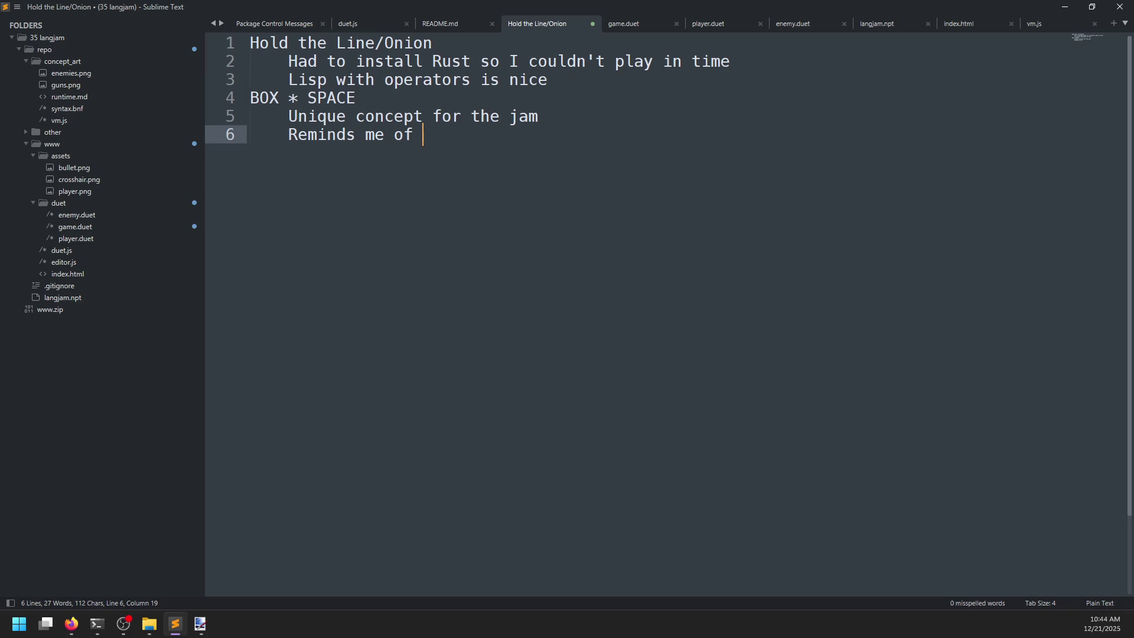
text( Todepo)
text(nd, )
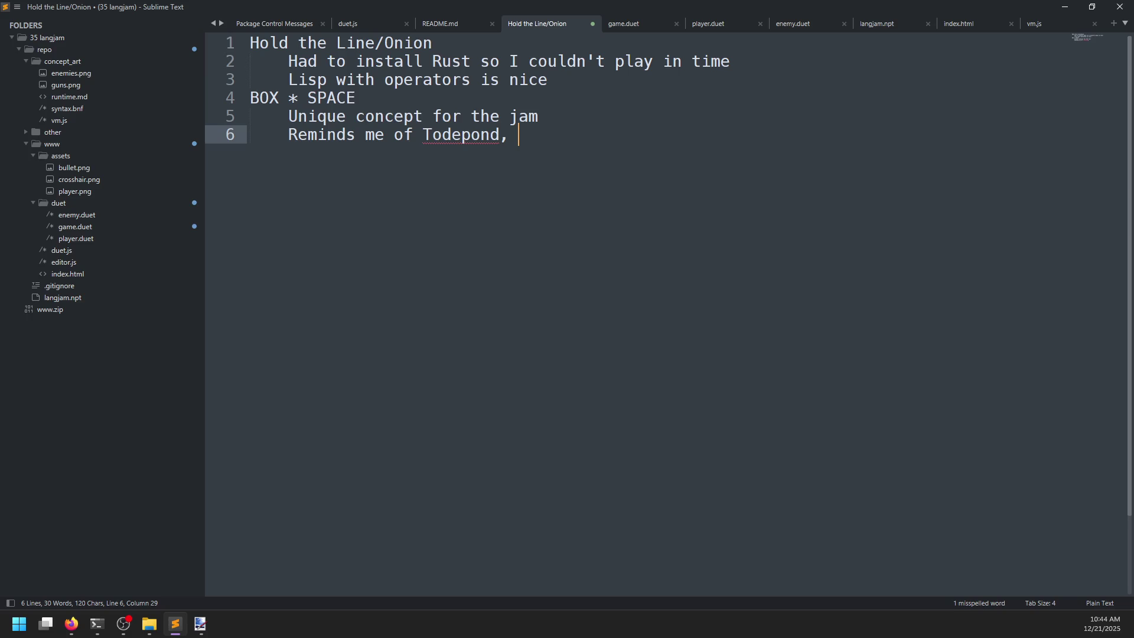
text(PuzzleScript, )
text(Baba is You)
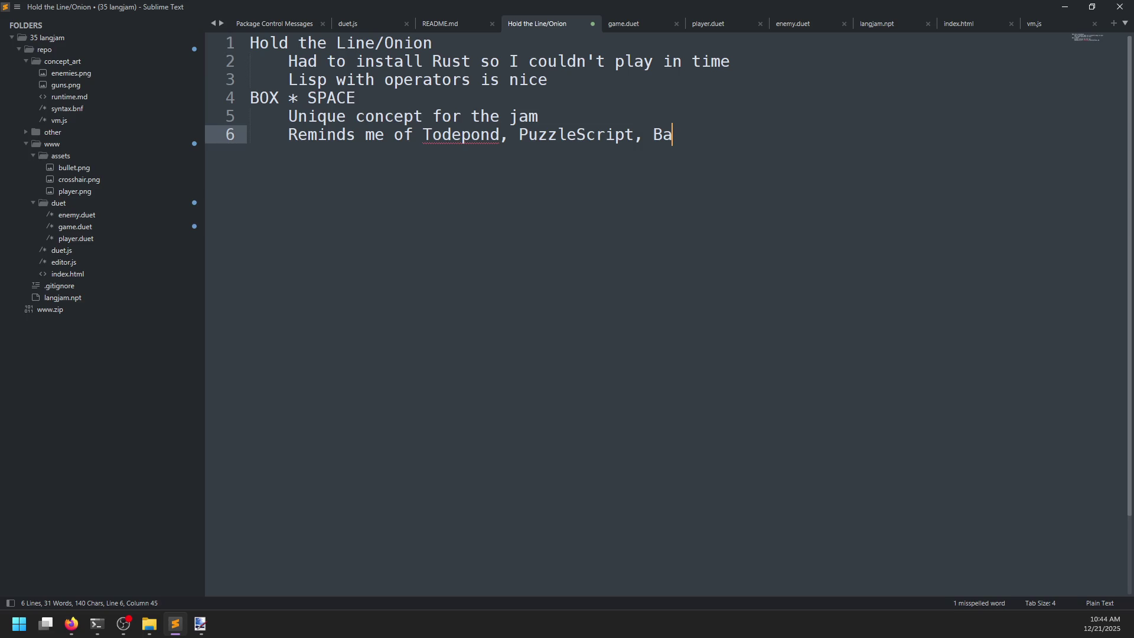
key(Return)
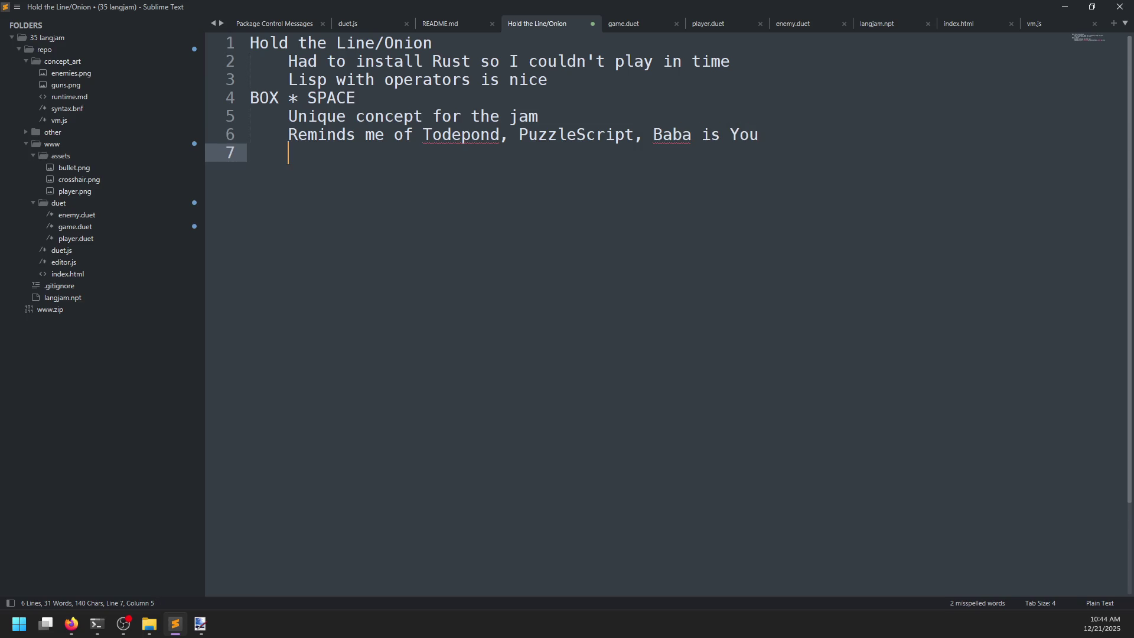
text(Printint )
text(it)
key(BackSpace)
key(BackSpace)
key(BackSpace)
key(BackSpace)
text(g it uo)
key(BackSpace)
key(BackSpace)
text(out would be fun)
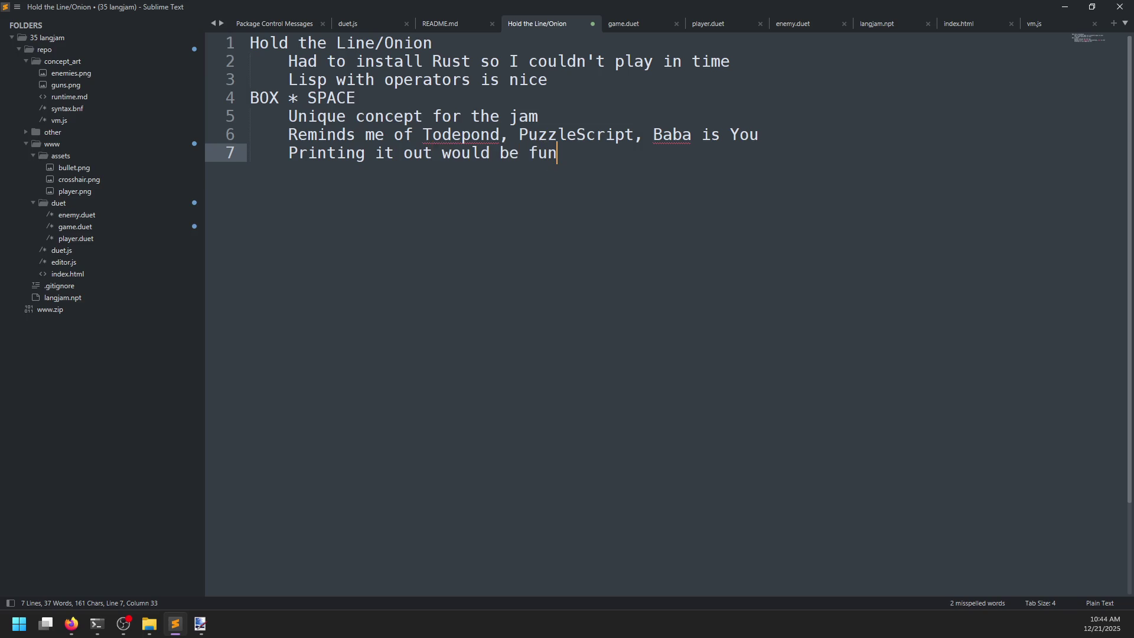
key(Return)
key(BackSpace)
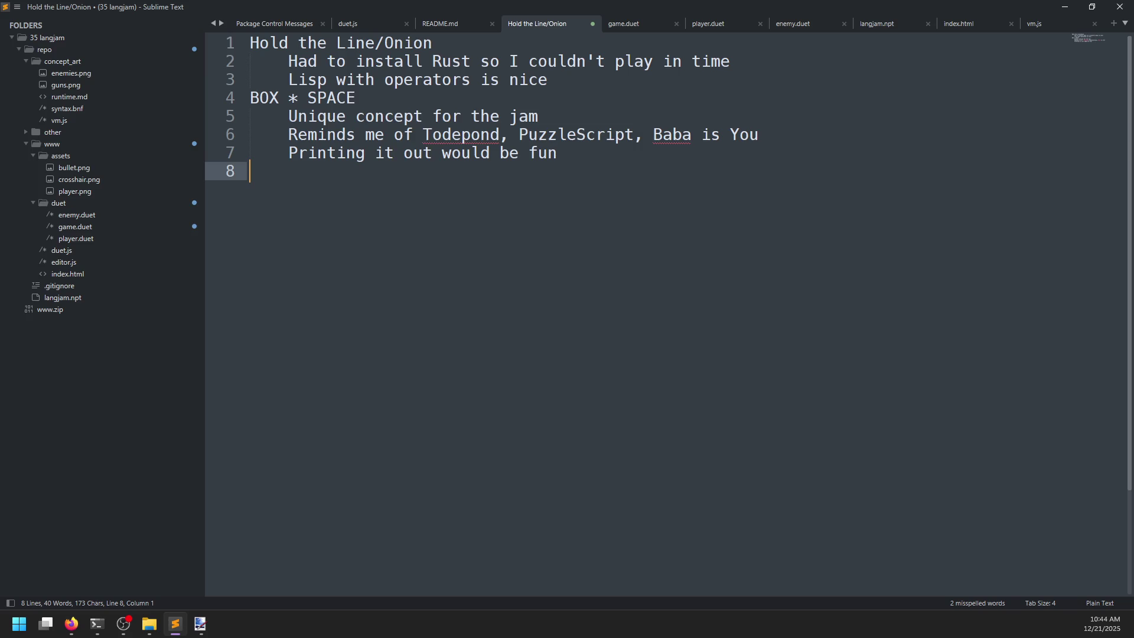
key(alt+Tab)
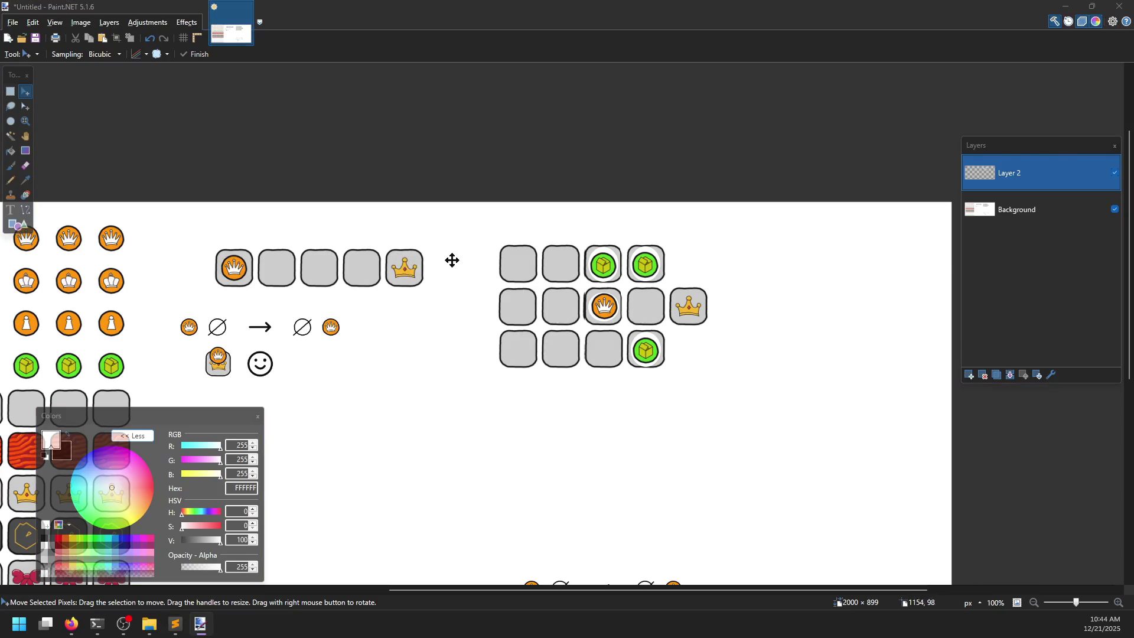
- Close the BOX * SPACE rating, game page, PDF, jam retrospective and Todepond tabs in Firefox
key(alt+Tab)
click(408, 14)
click(414, 13)
click(414, 14)
click(414, 14)
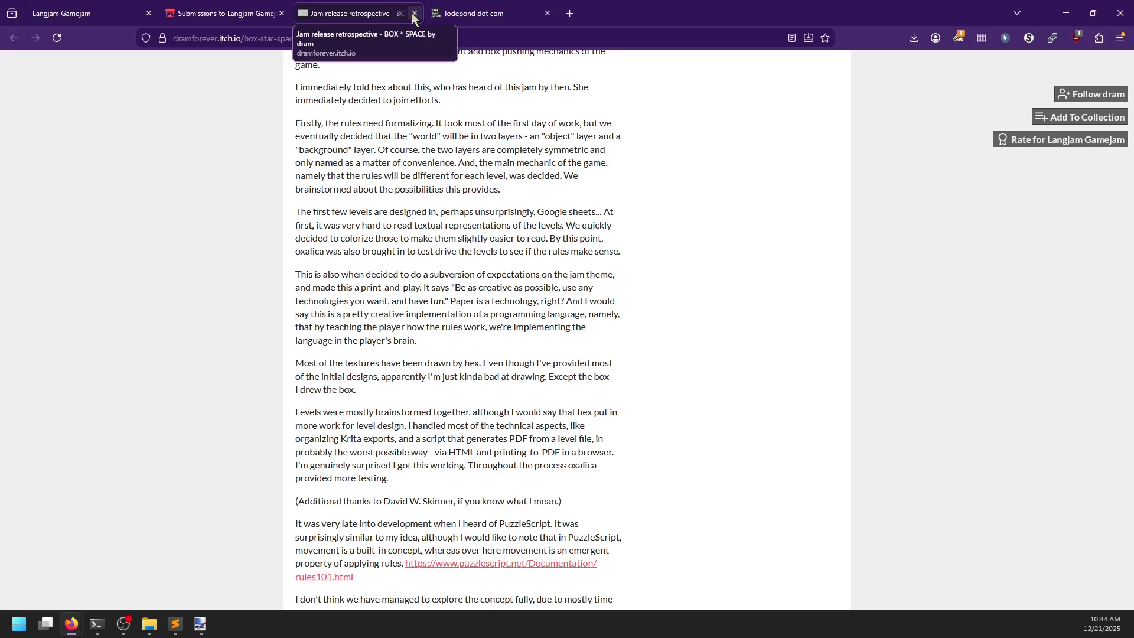
scroll(460, 317, up, 6)
scroll(461, 313, down, 3)
click(416, 14)
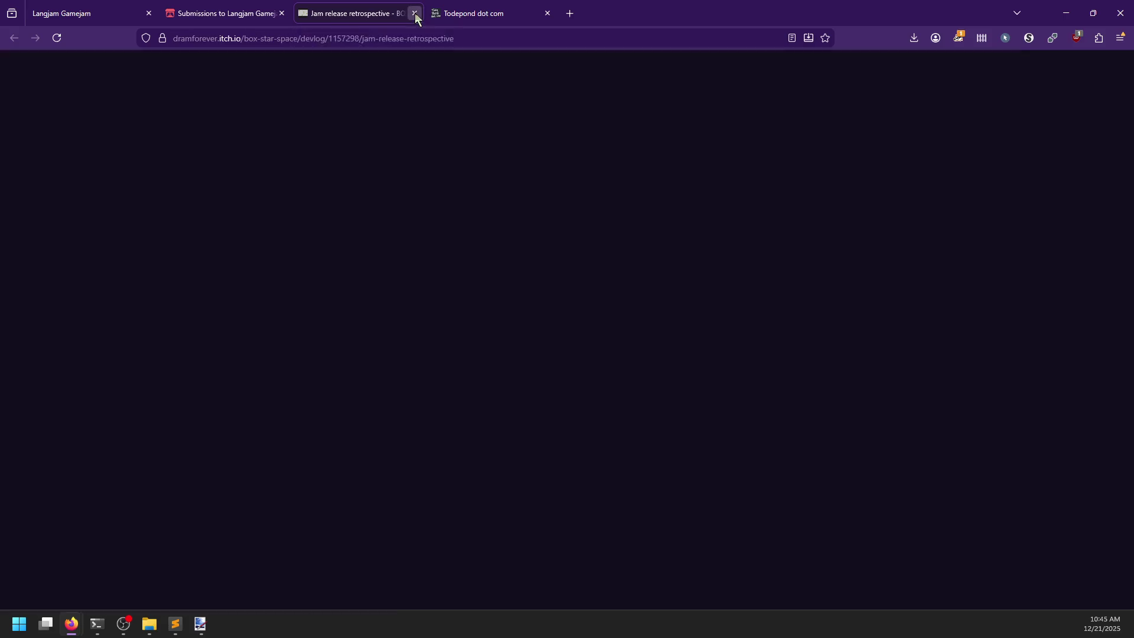
click(415, 13)
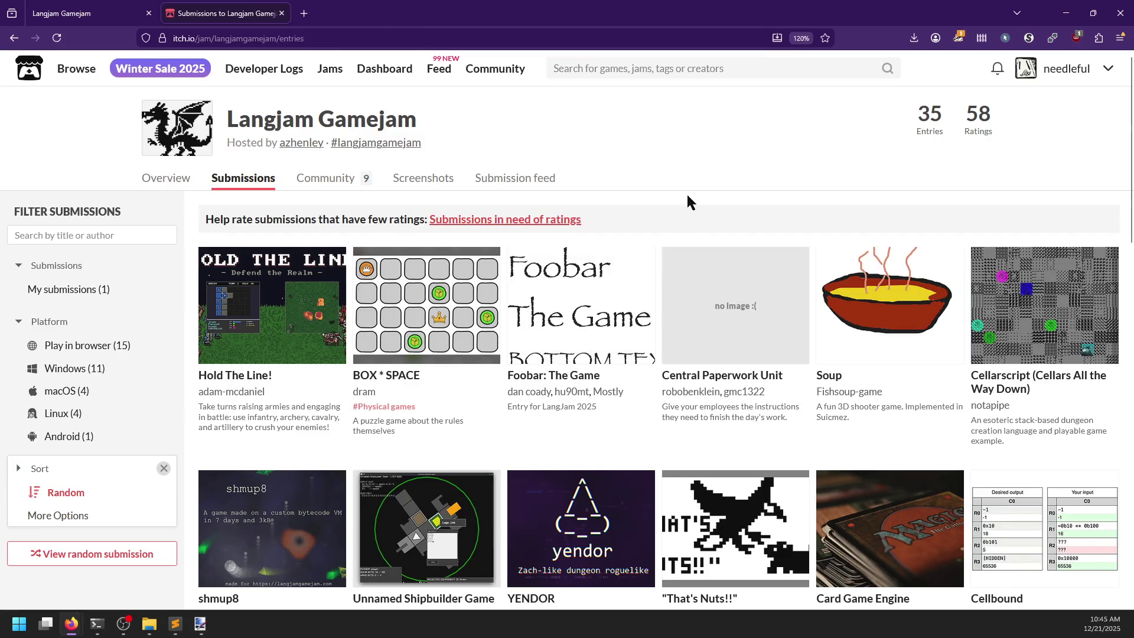
- Open Foobar: The Game's rating page in a new tab and download foobar.zip
scroll(688, 202, down, 2)
middle_click(549, 254)
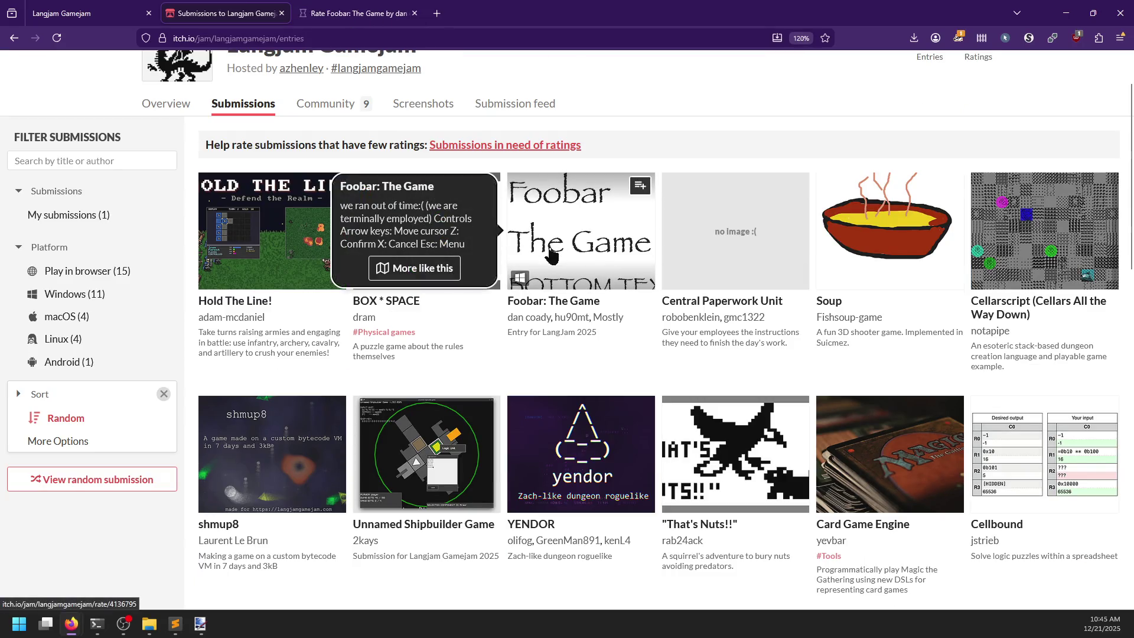
click(334, 14)
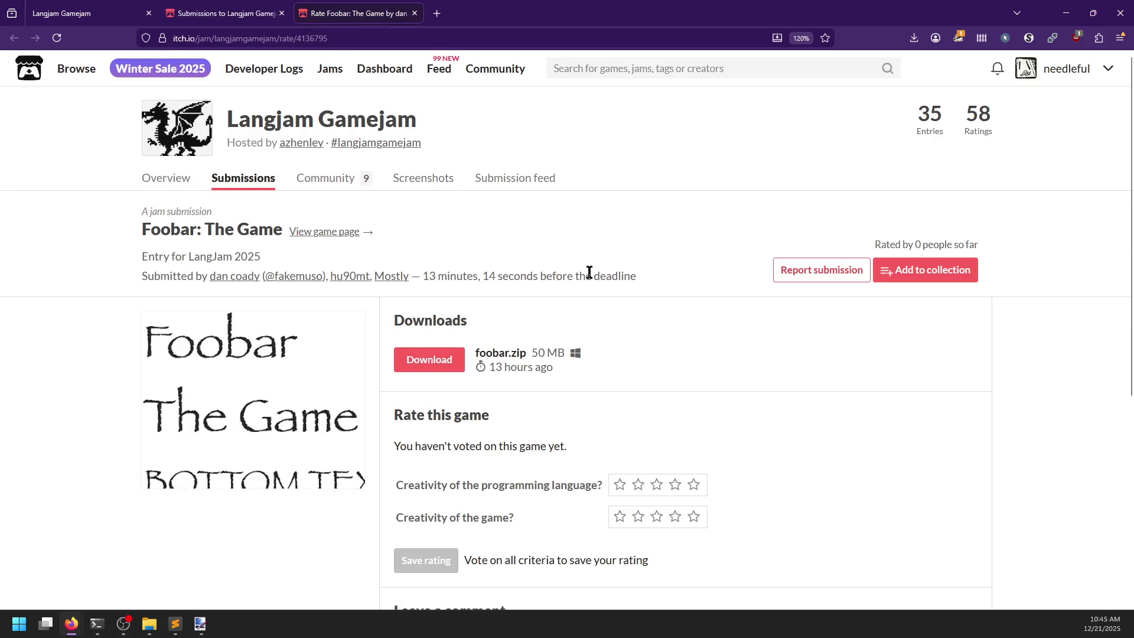
click(454, 366)
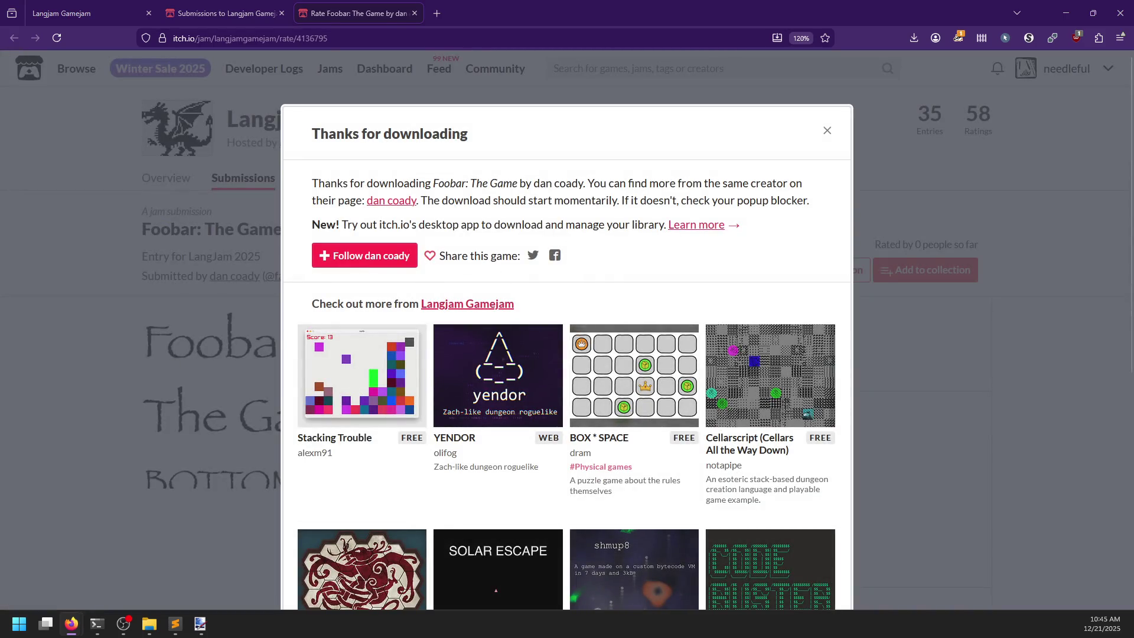
click(97, 285)
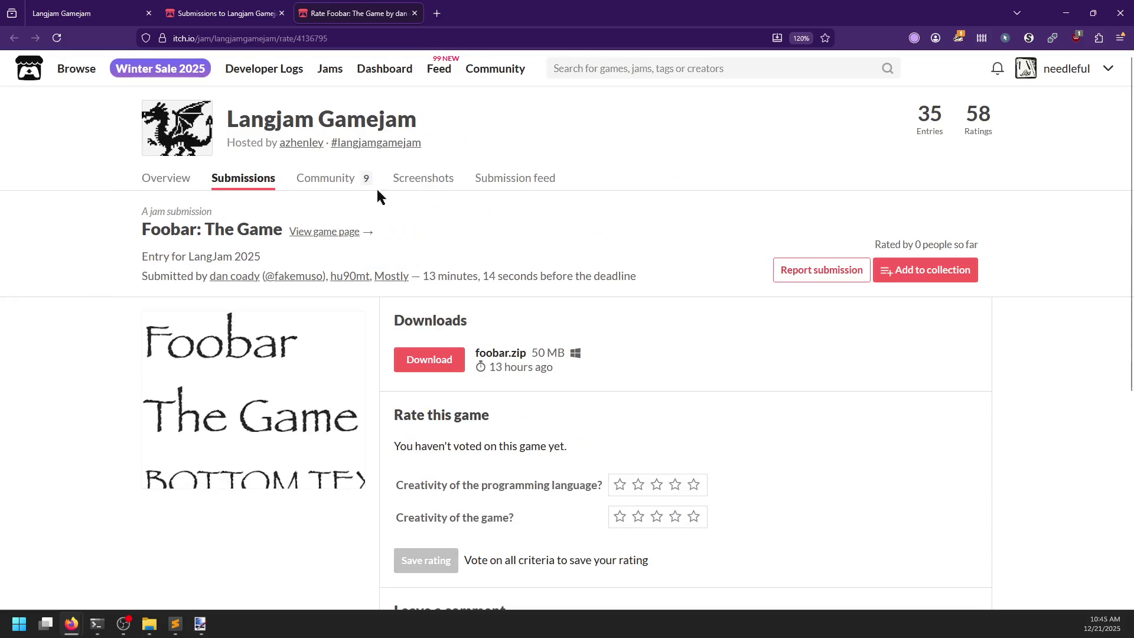
- Go to the Foobar game's own page and scroll down to its install notes
click(319, 232)
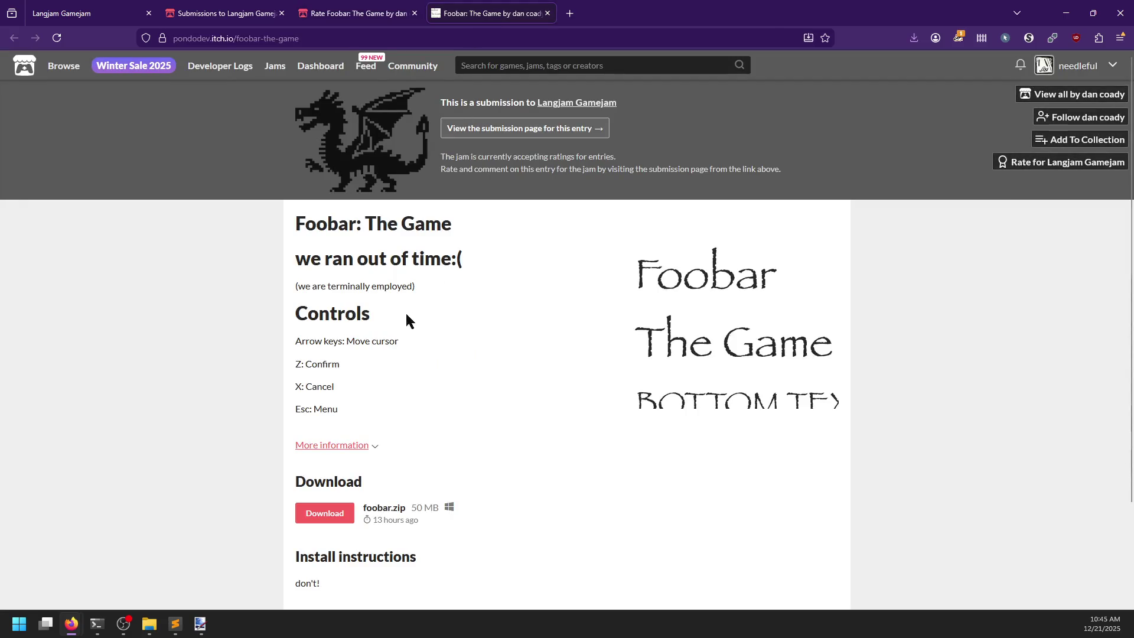
scroll(242, 345, down, 1)
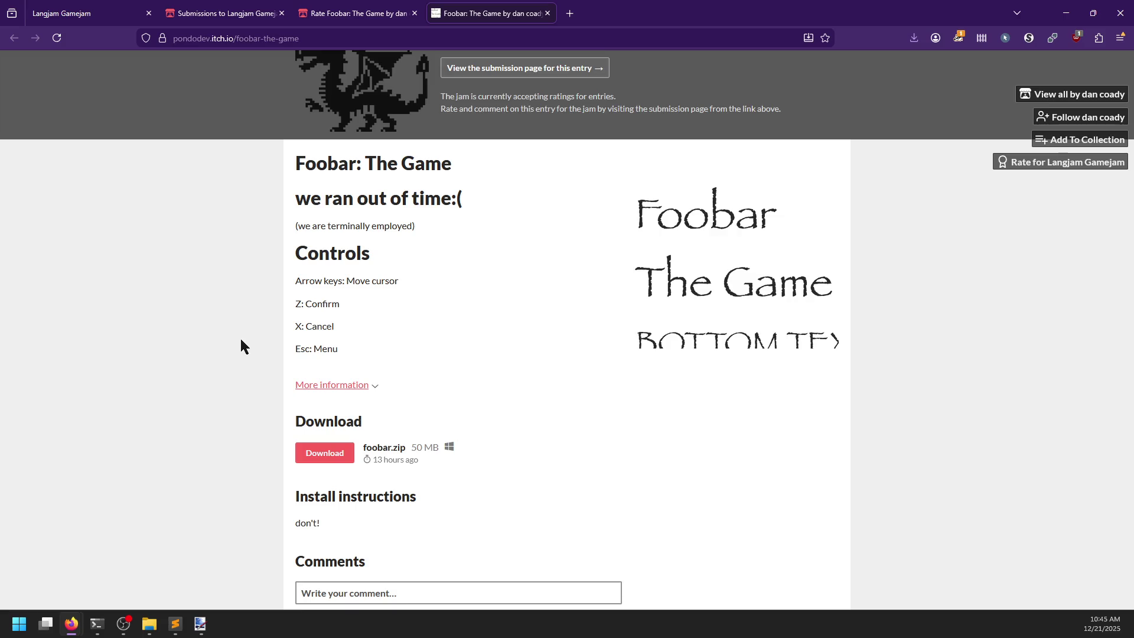
scroll(241, 341, down, 1)
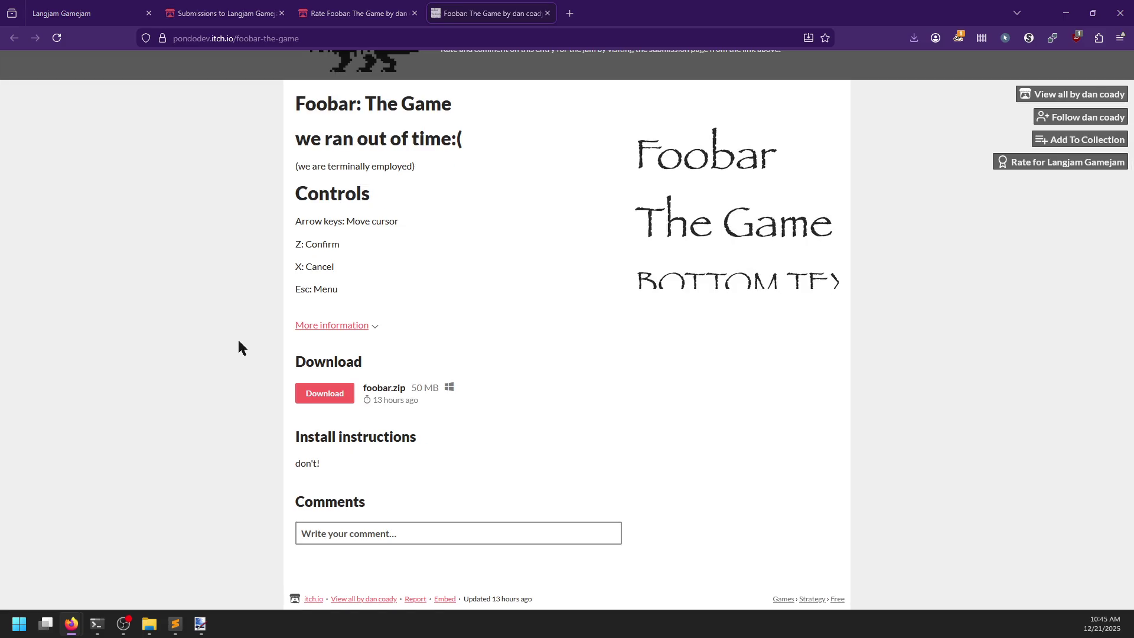
- Extract foobar.zip with 7-Zip into langjam, then open the foobar folder and select foobar.exe
key(alt+Tab)
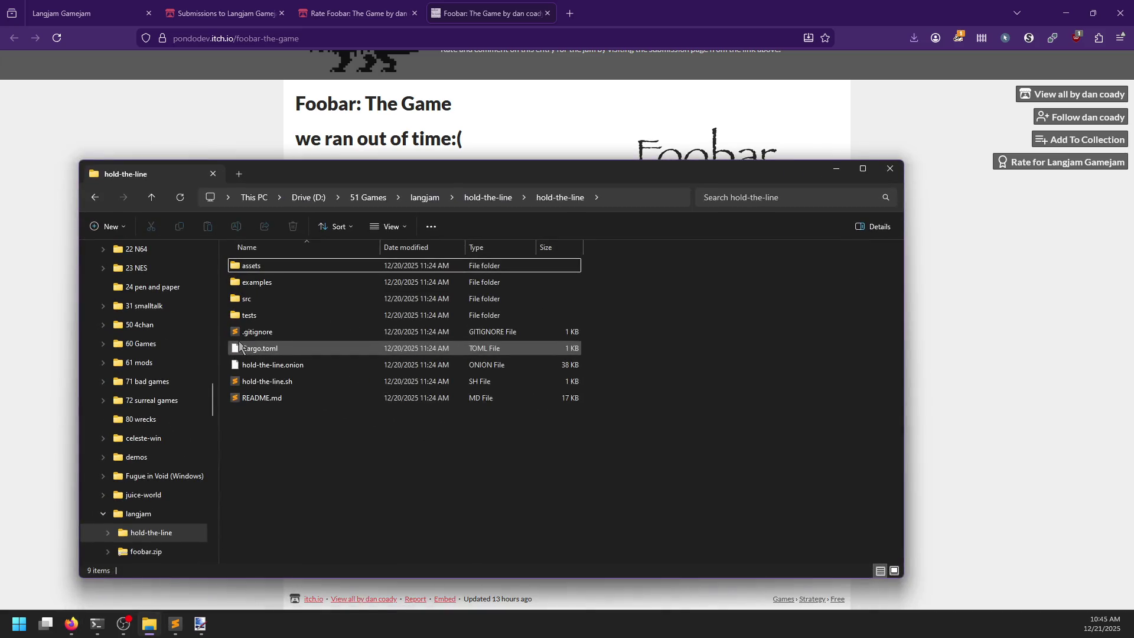
key(alt+Up)
key(alt+Up)
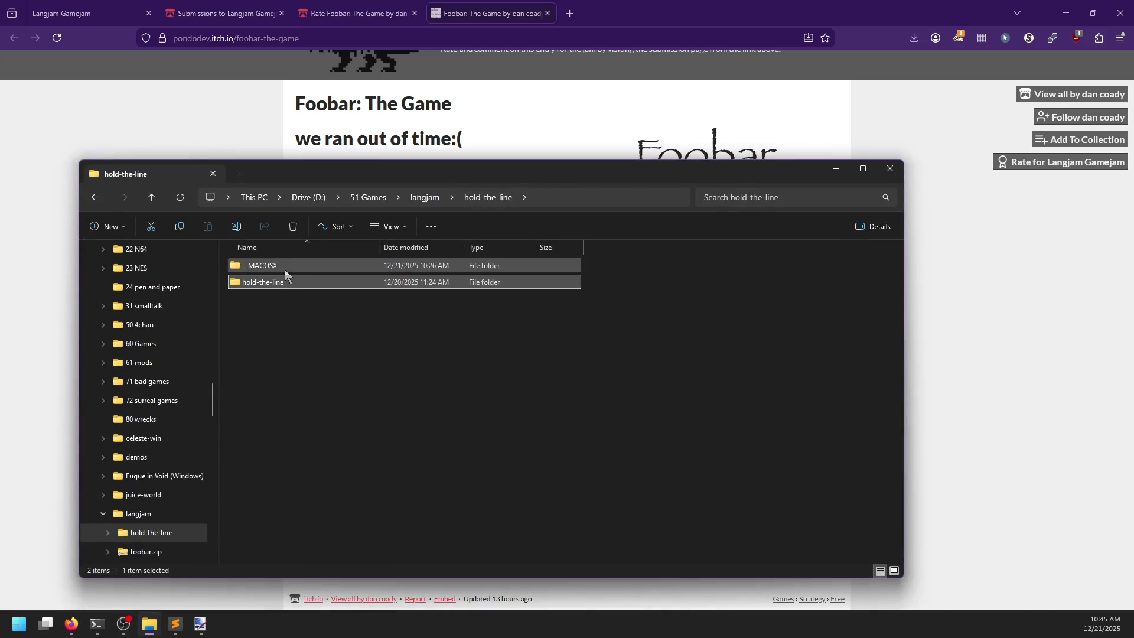
click(298, 300)
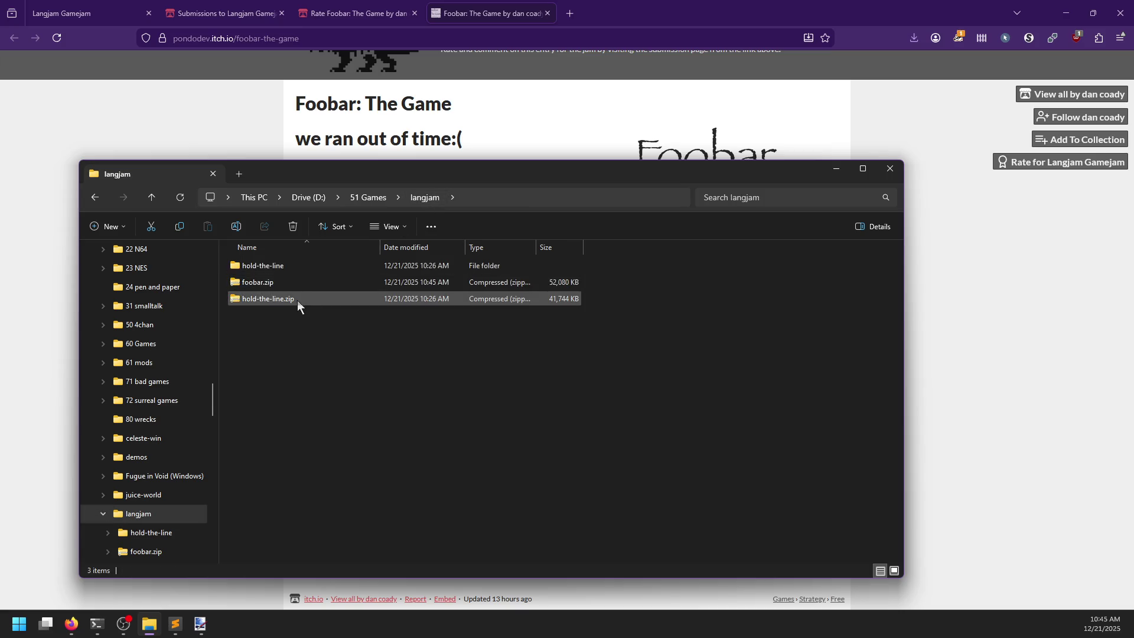
click(273, 284)
right_click(273, 284)
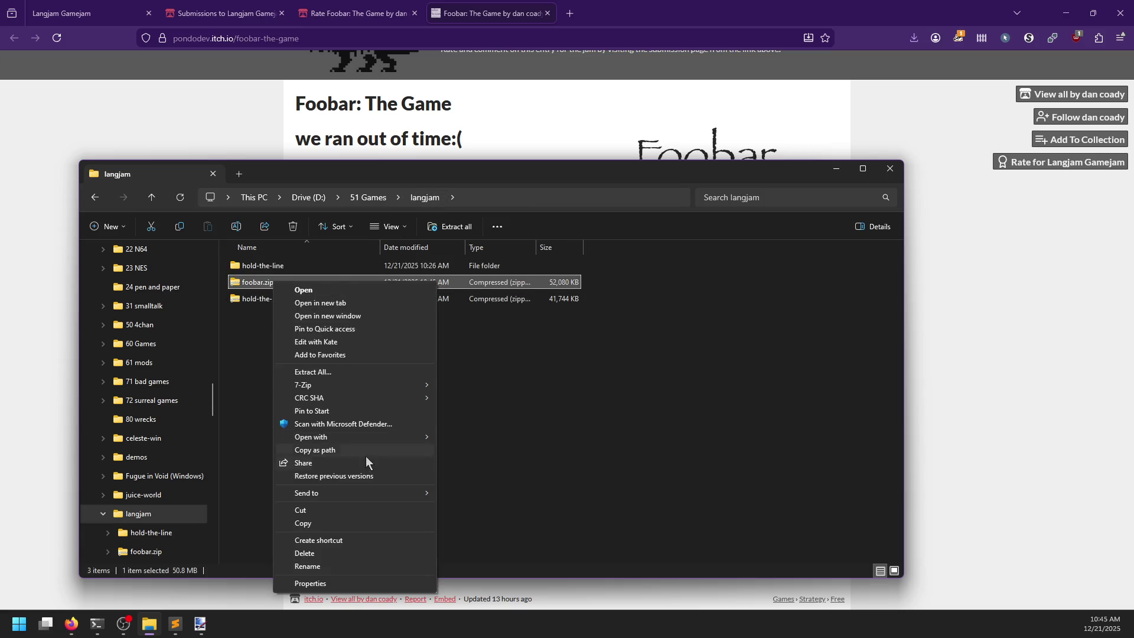
mouse_move(328, 388)
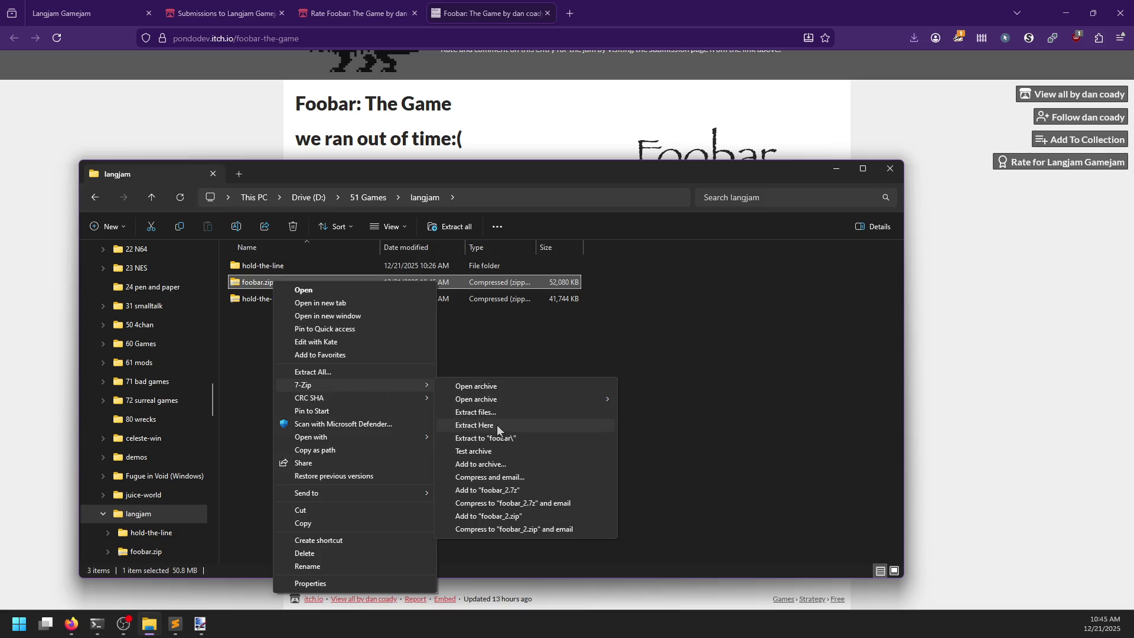
click(497, 424)
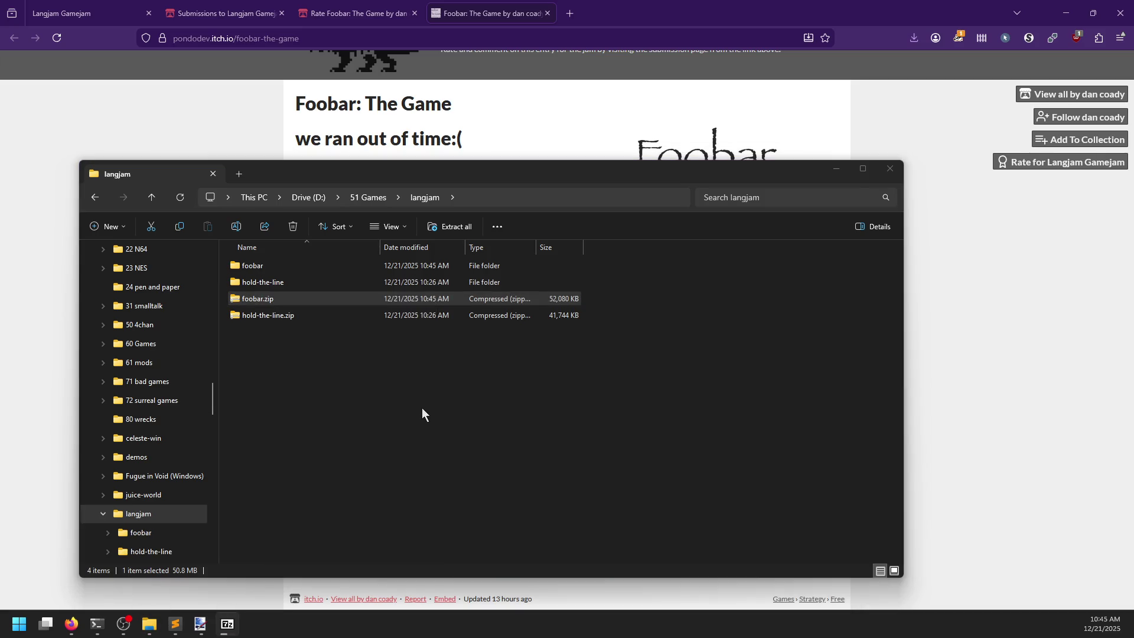
double_click(277, 266)
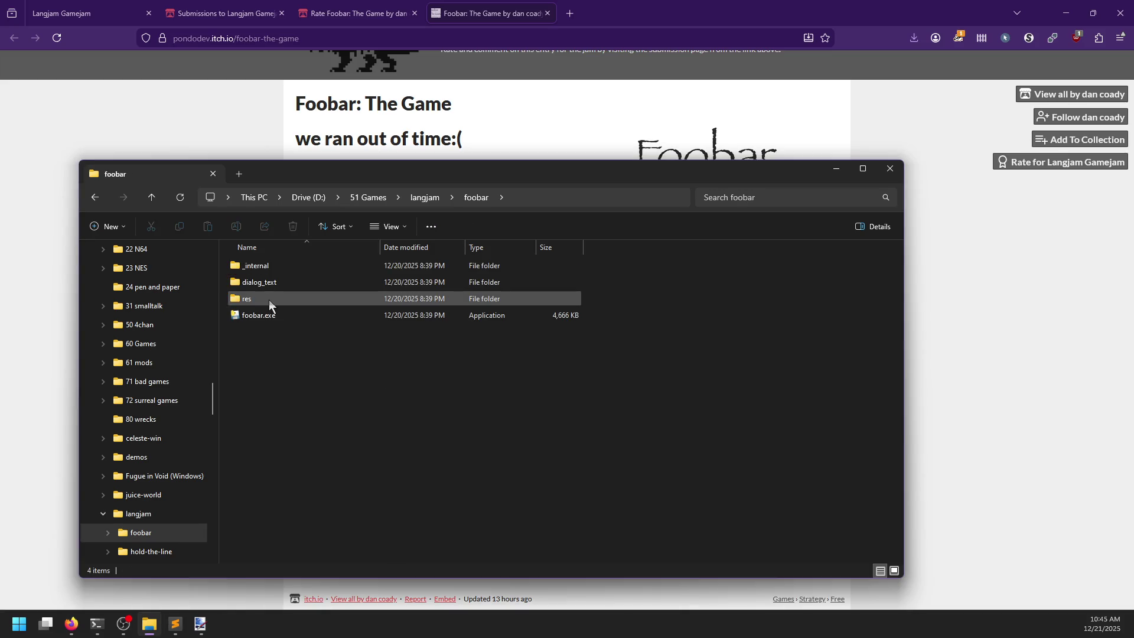
click(267, 319)
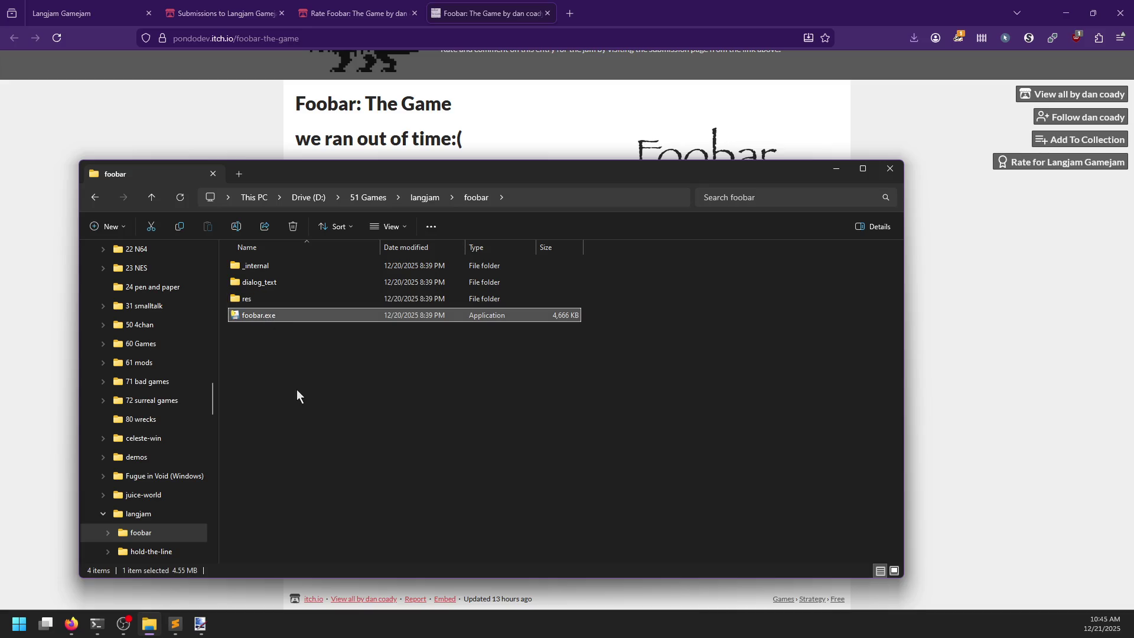
- Run foobar.exe, start a new game and advance the opening dialogue to the battle
key(Return)
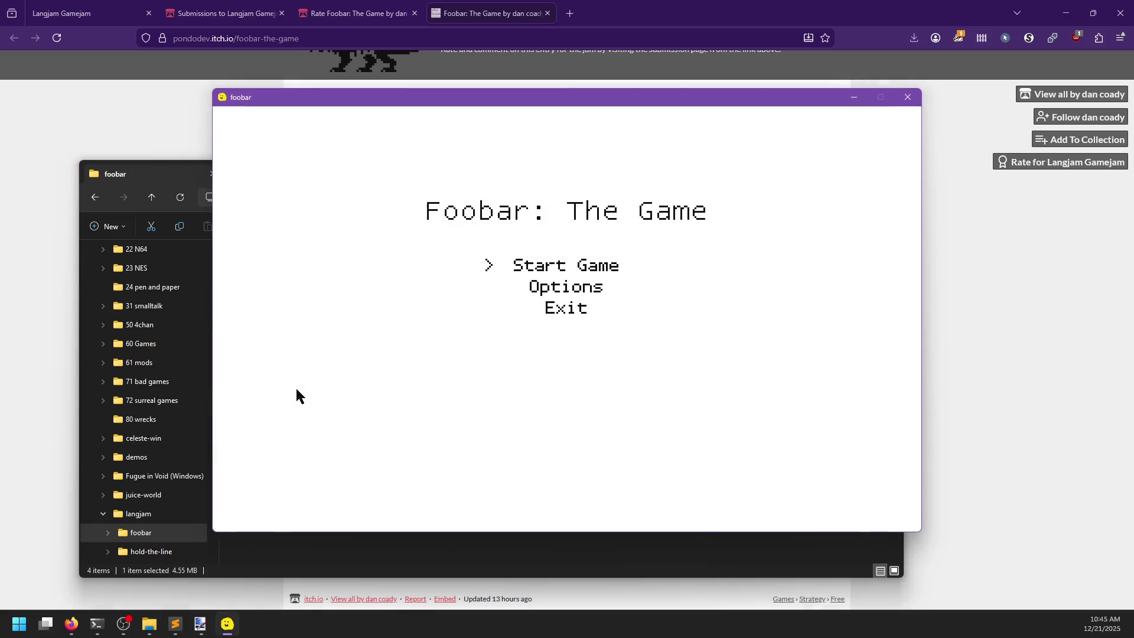
key(Return)
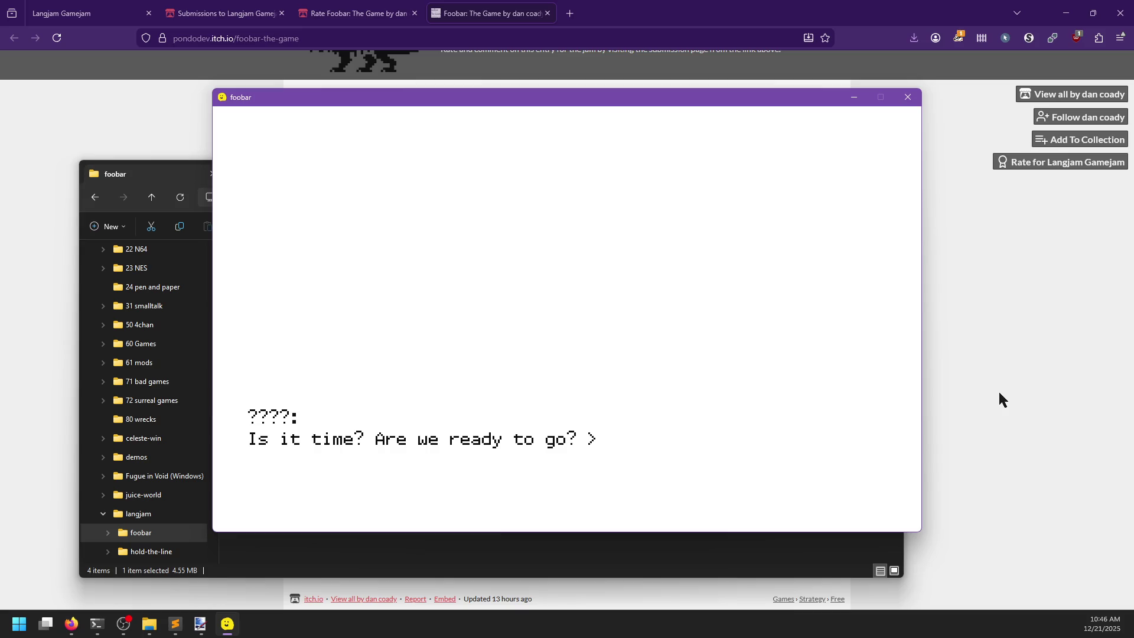
key(Return)
key(Return)
key(Return)
key(Return)
key(Return)
key(Return)
key(Return)
key(Return)
key(Return)
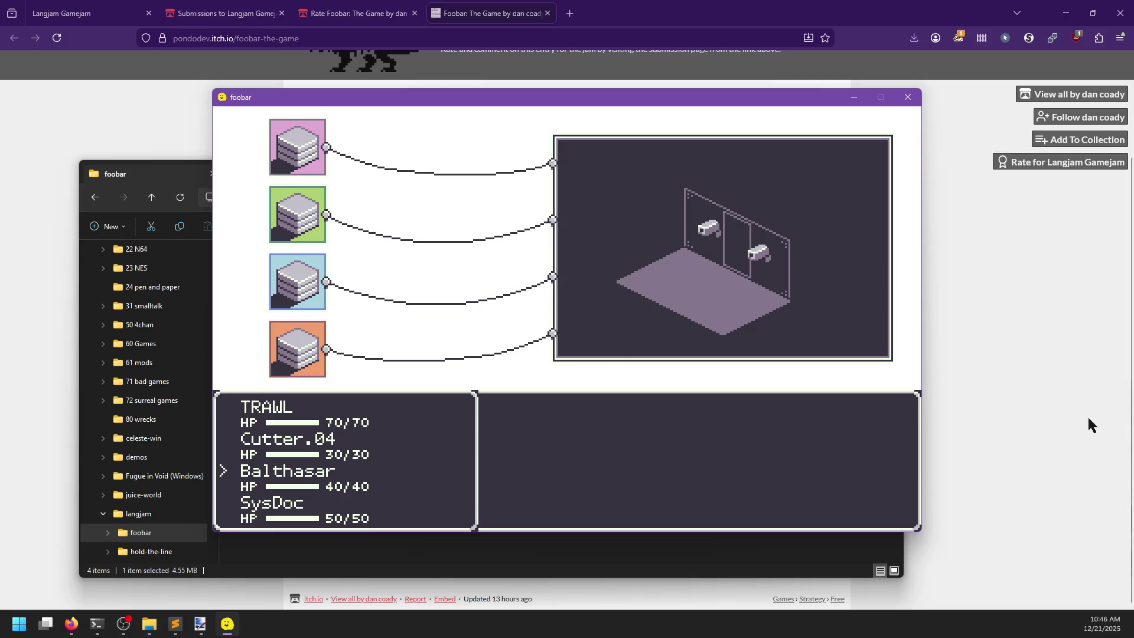
- Select TRAWL and lock in its battle action
key(Down)
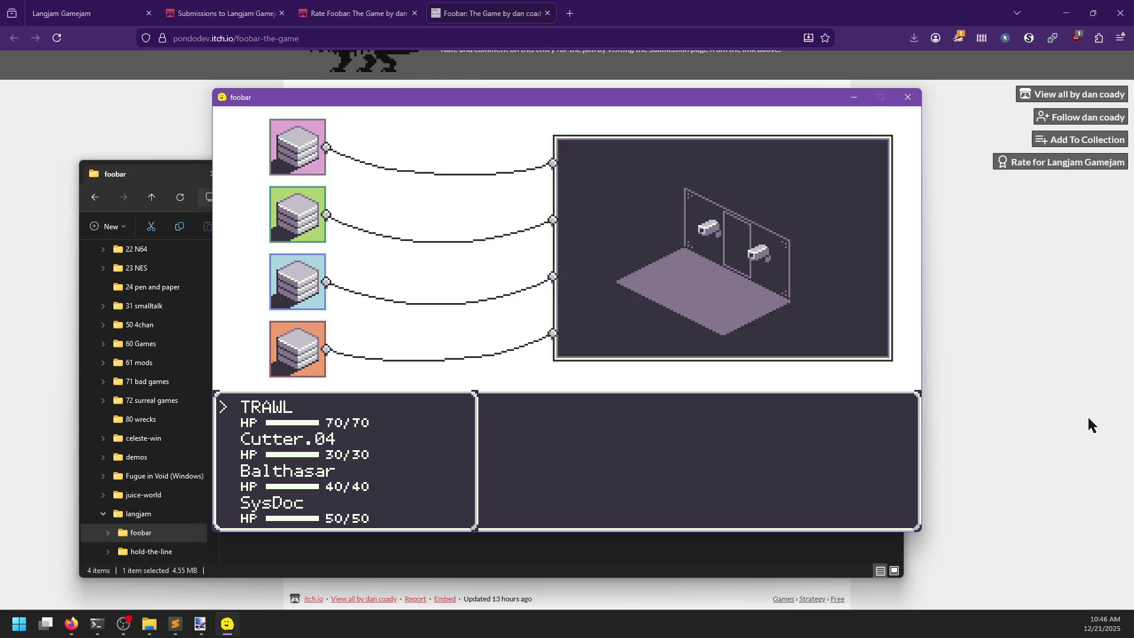
key(Return)
key(Return)
key(Return)
key(Return)
key(Return)
key(Up)
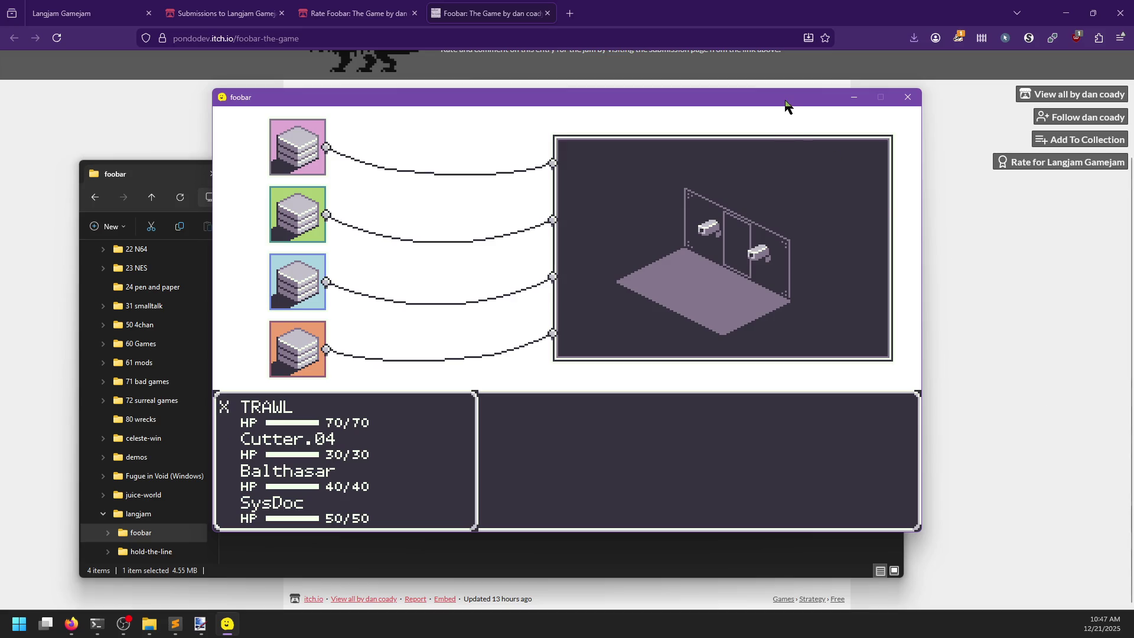
mouse_move(785, 105)
mouse_down()
mouse_move(775, 64)
mouse_move(759, 67)
mouse_up()
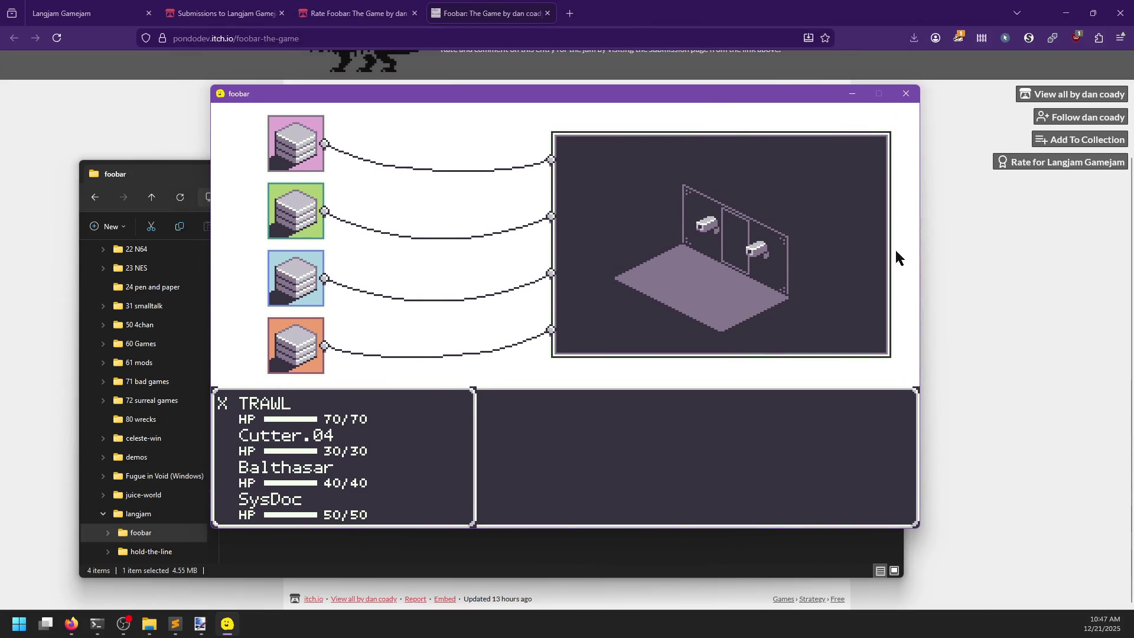
- On Cutter.04's turn, use the SIGINT skill, which crashes the game
key(Down)
key(Return)
key(Up)
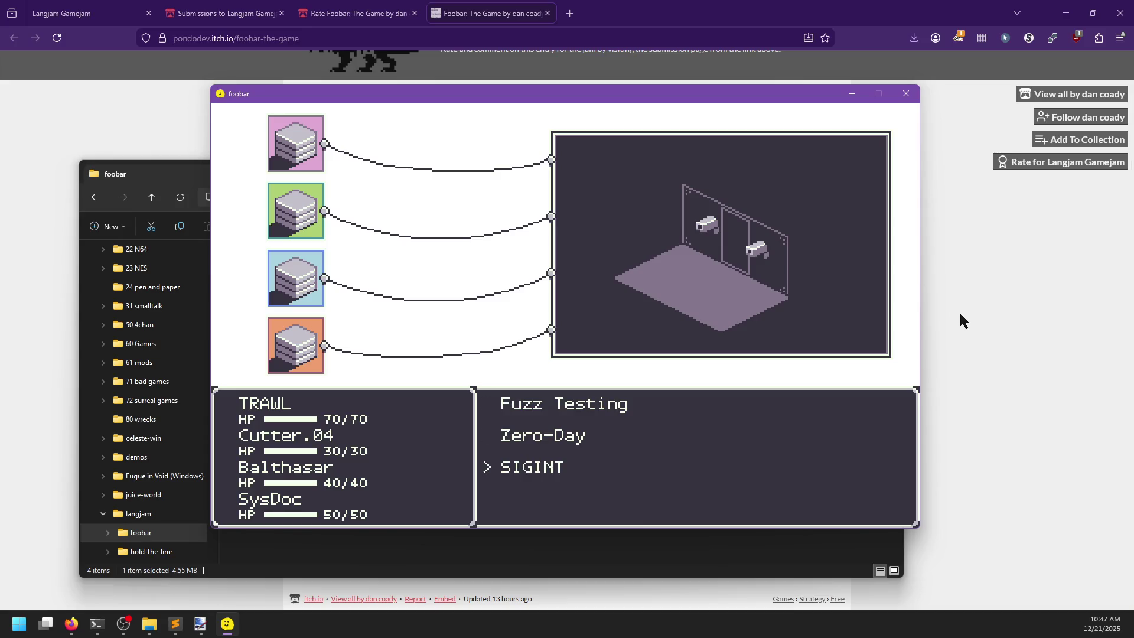
key(Return)
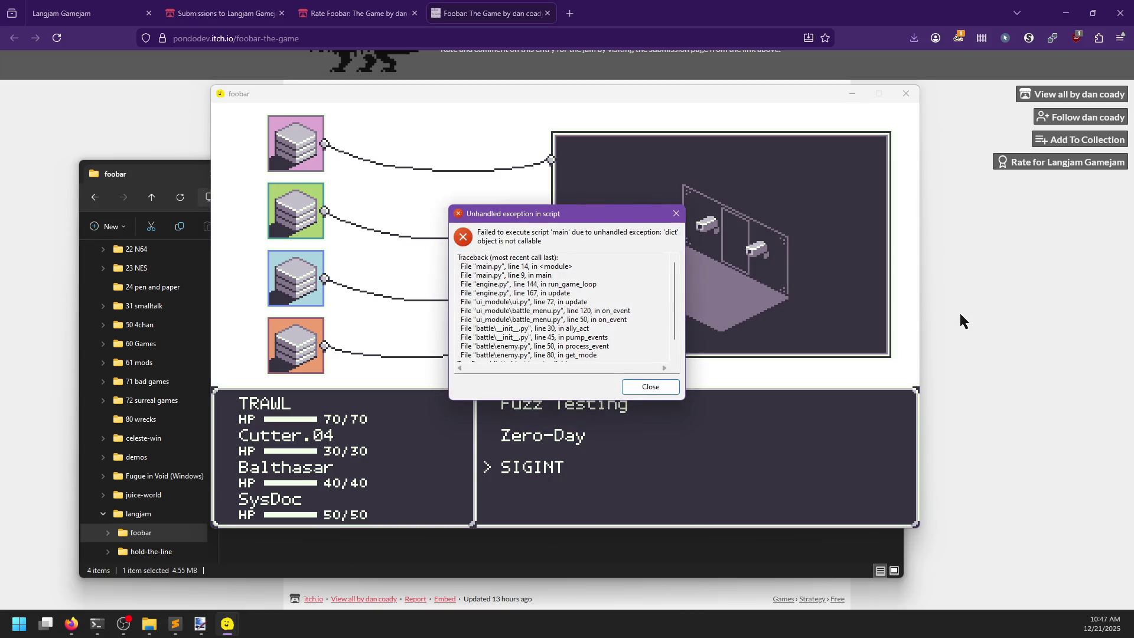
- Read through the 'dict' object is not callable traceback and close the crashed game
scroll(614, 326, down, 1)
scroll(617, 326, up, 1)
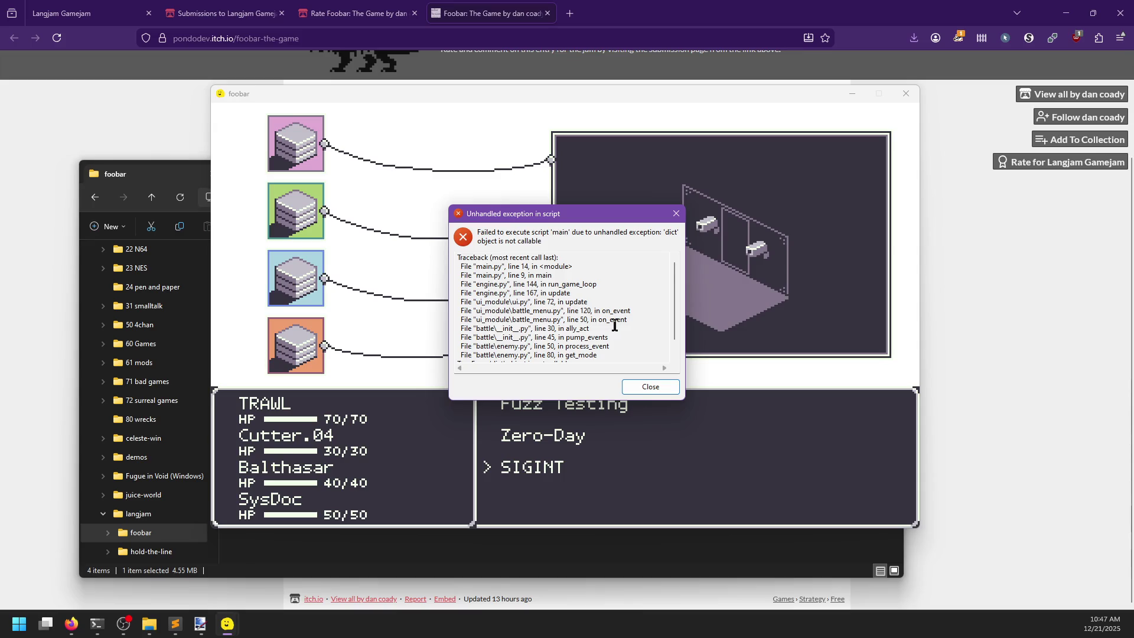
scroll(614, 325, down, 1)
scroll(614, 325, up, 1)
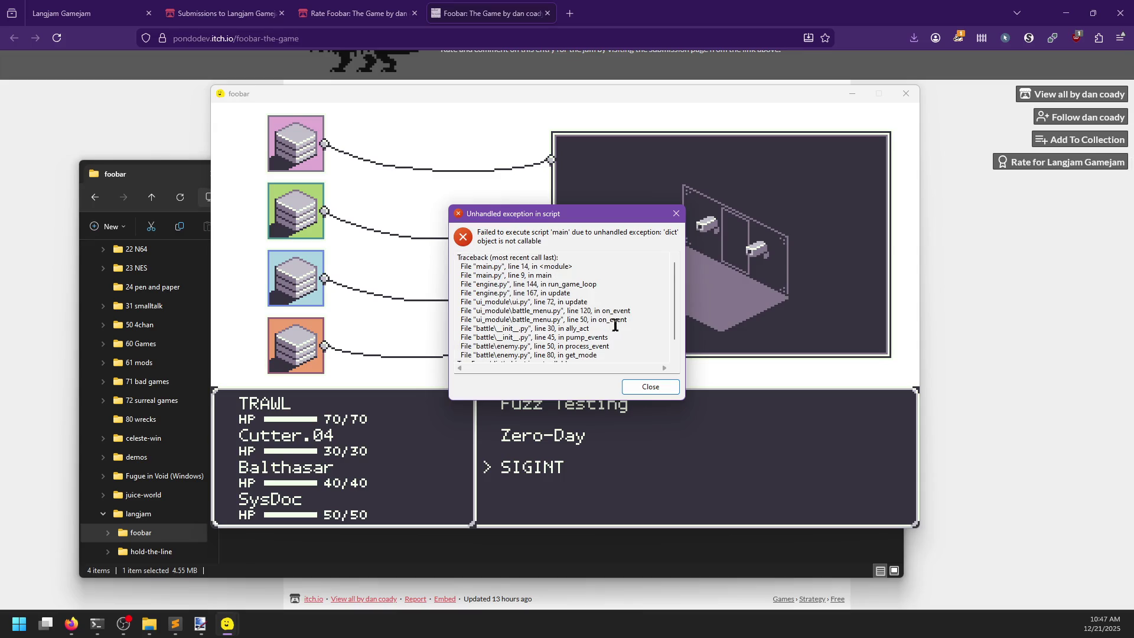
scroll(623, 321, down, 1)
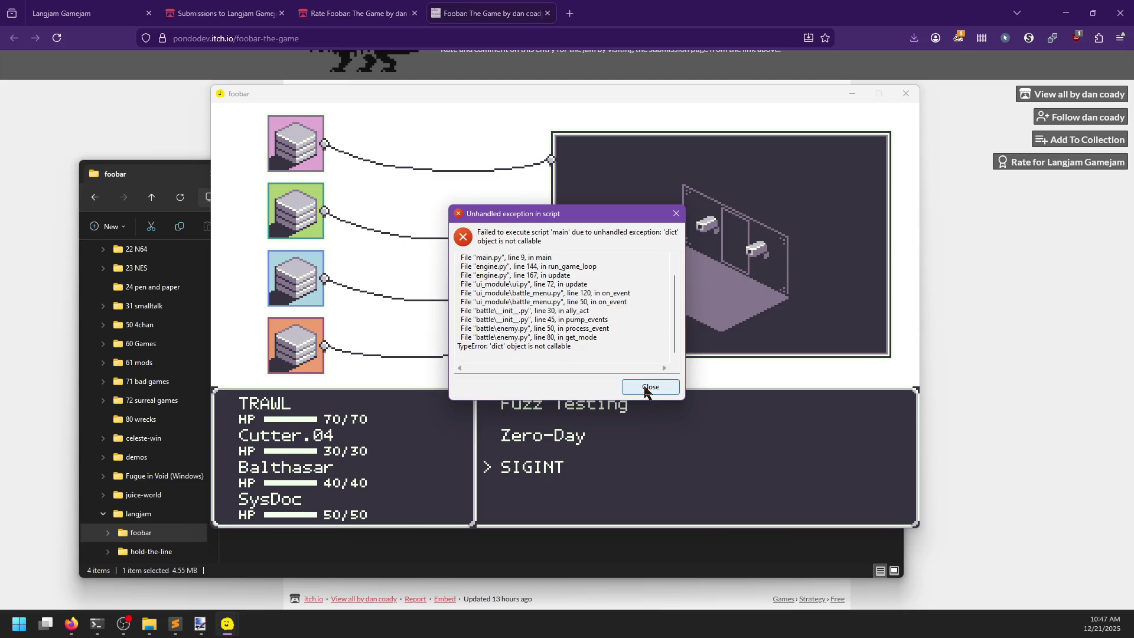
click(650, 386)
- Relaunch foobar.exe, reproduce the same battle crash, and close the error
double_click(287, 314)
key(Return)
key(Return)
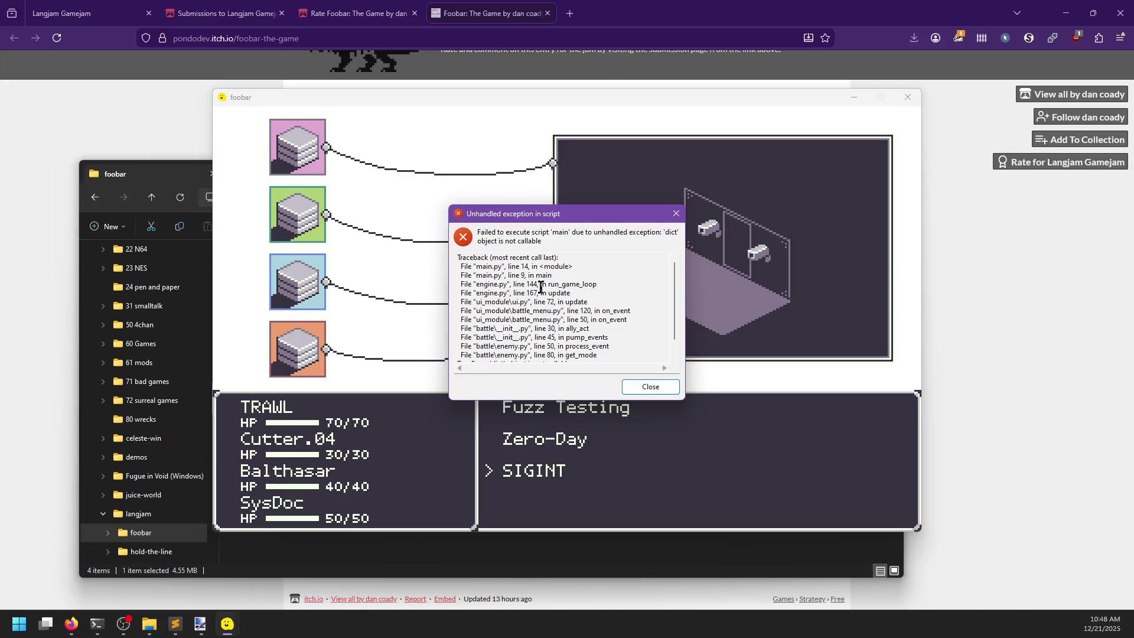
scroll(564, 299, down, 1)
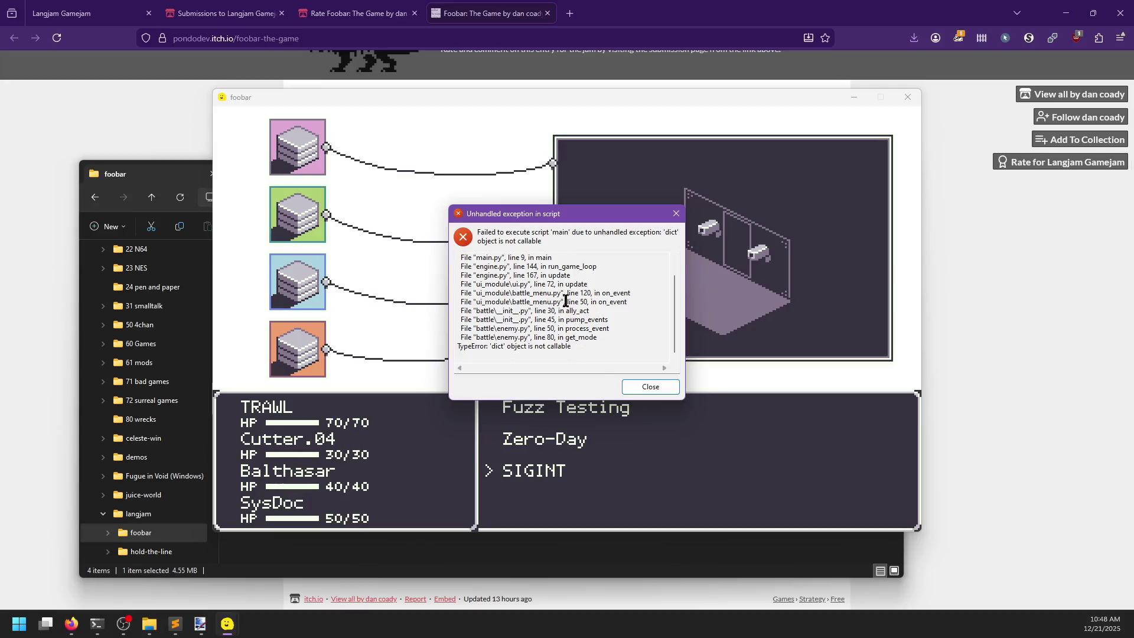
click(654, 387)
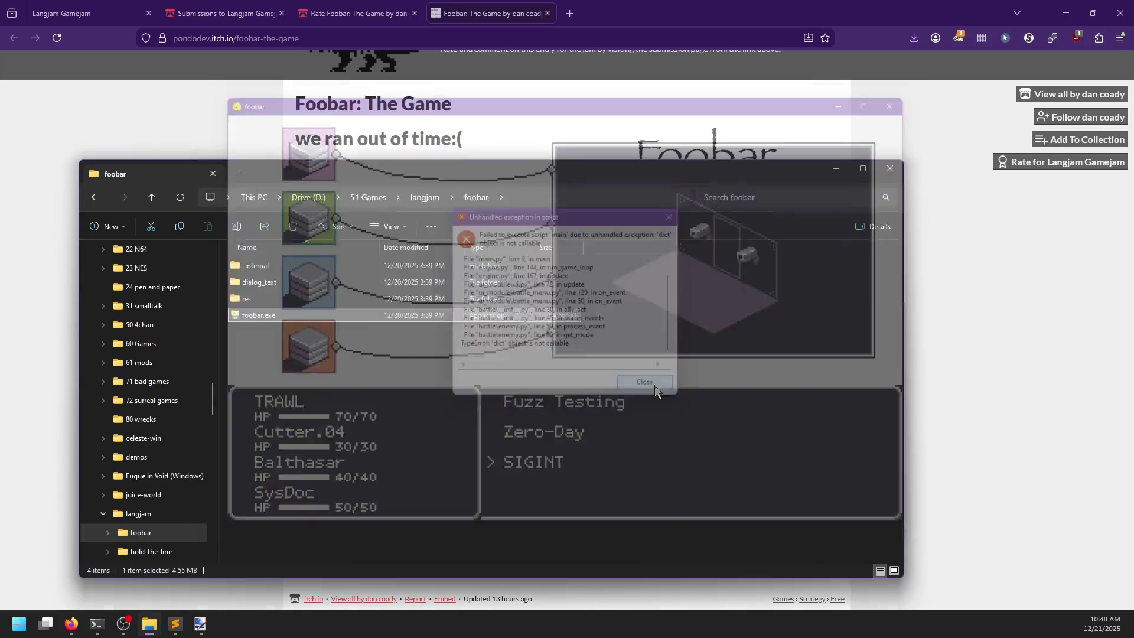
- Relaunch the game, play through the dialogue into TRAWL's attack options, and dismiss the crash
double_click(364, 315)
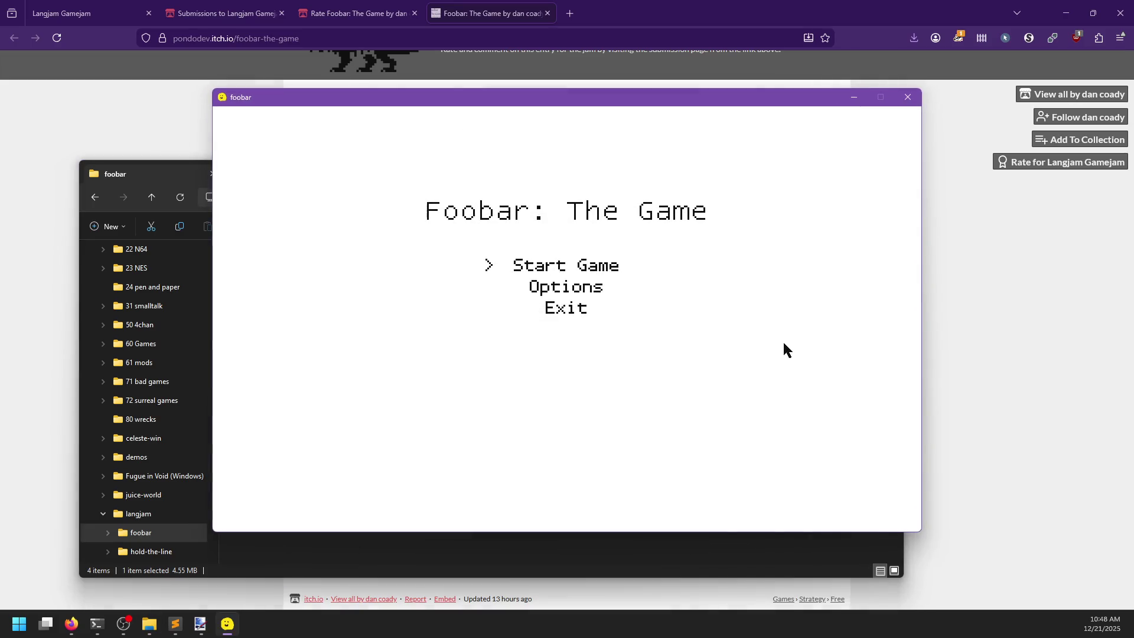
key(Return)
key(Return)
key(Return)
key(Return)
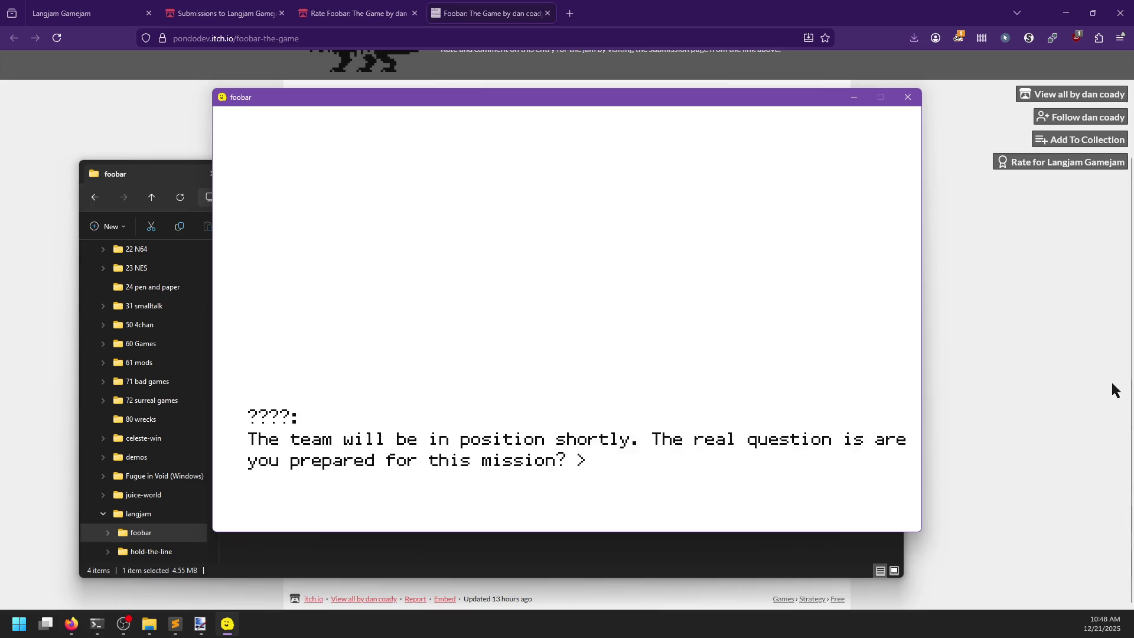
key(Return)
key(Return)
key(Return)
key(Return)
key(Return)
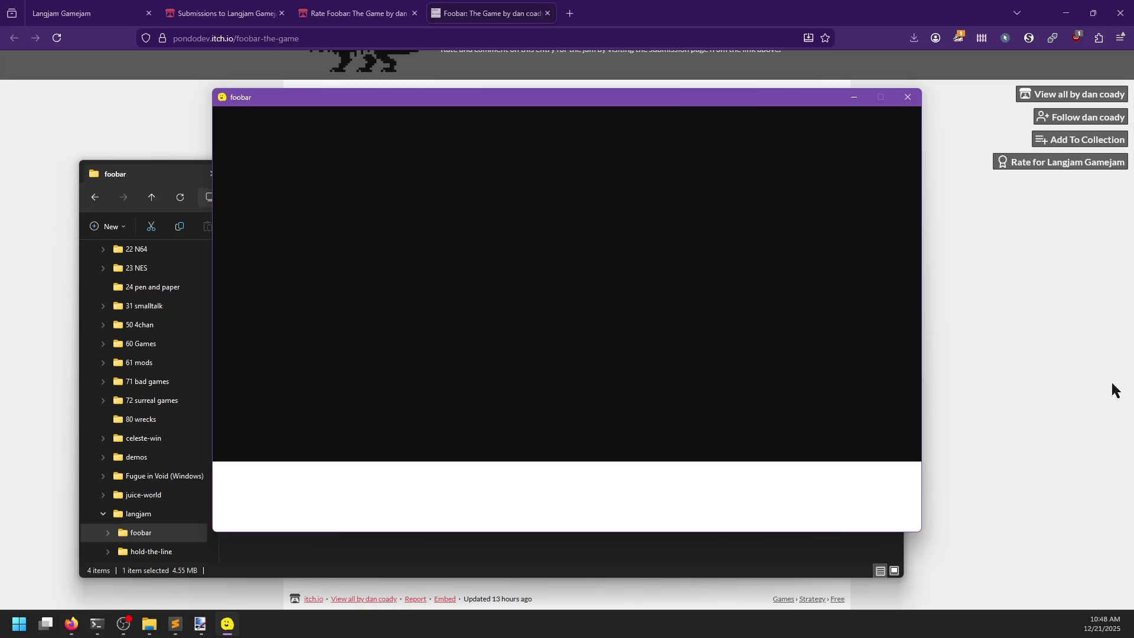
key(Return)
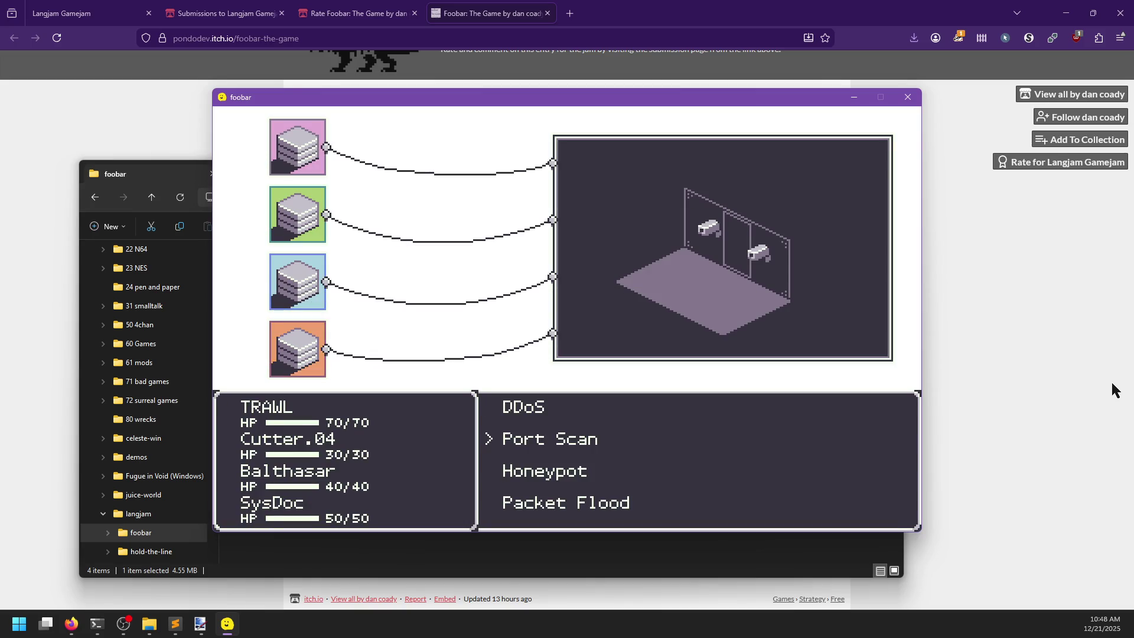
key(Return)
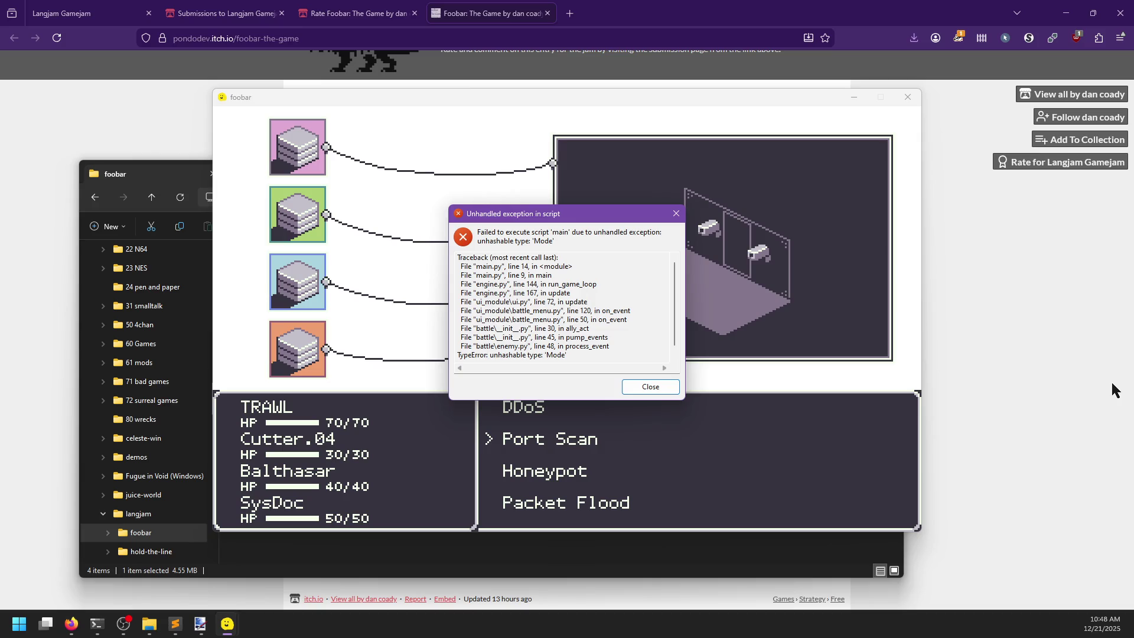
click(646, 388)
- Relaunch, attack with TRAWL until the 'list index out of range' crash, review the traceback, and close
double_click(335, 316)
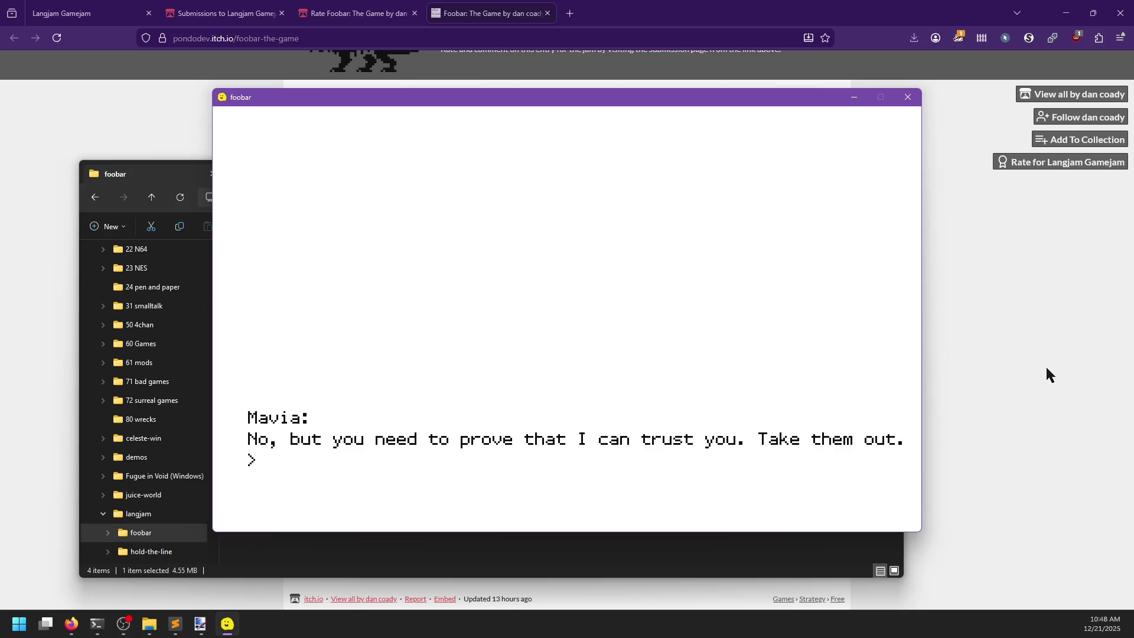
key(Return)
key(Return)
key(Return)
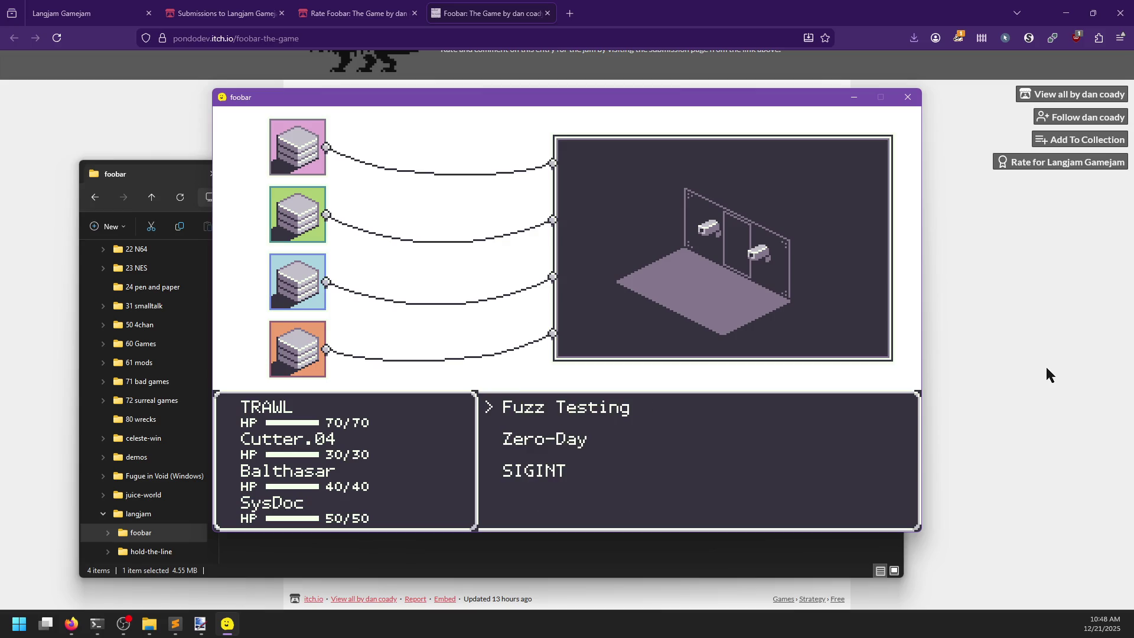
key(Return)
key(Return)
key(Return)
key(Return)
key(Return)
key(Return)
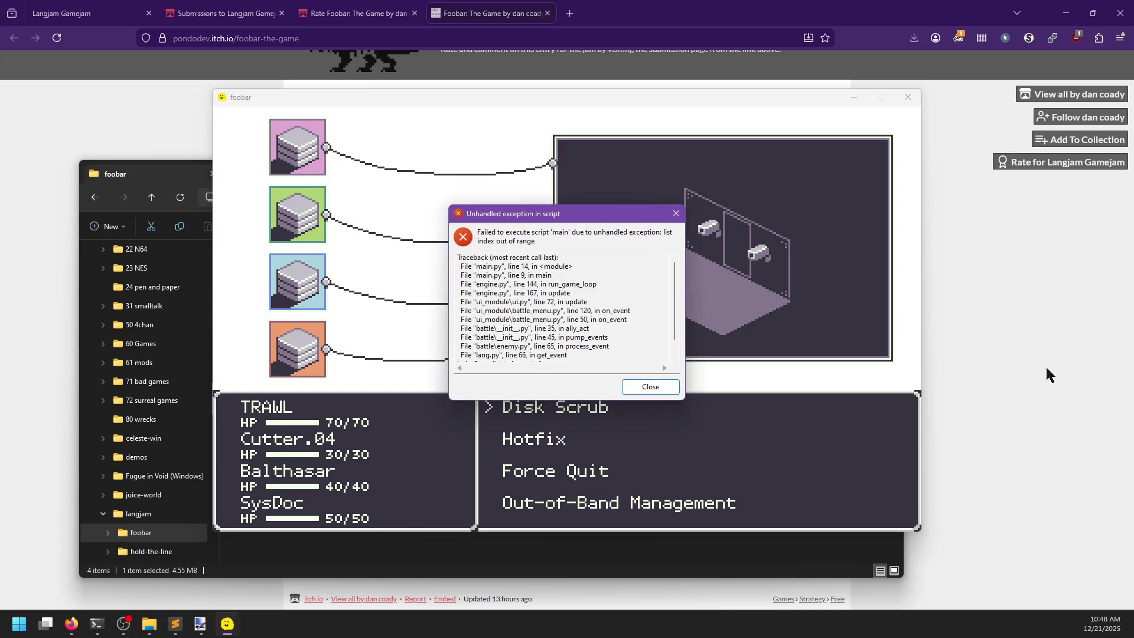
scroll(597, 347, down, 1)
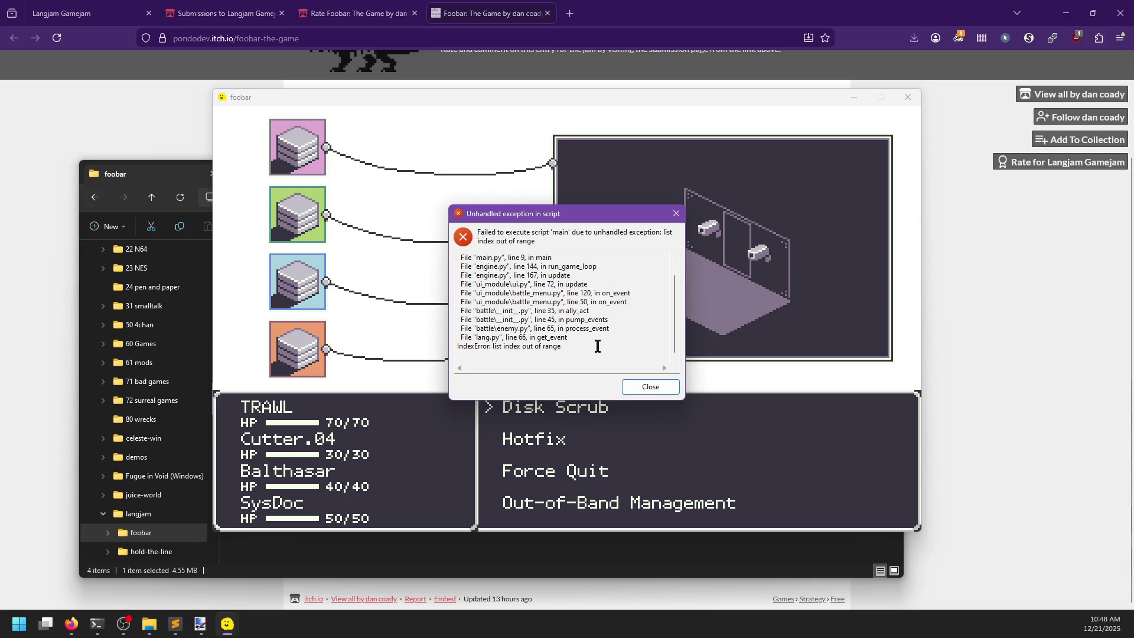
scroll(597, 346, up, 1)
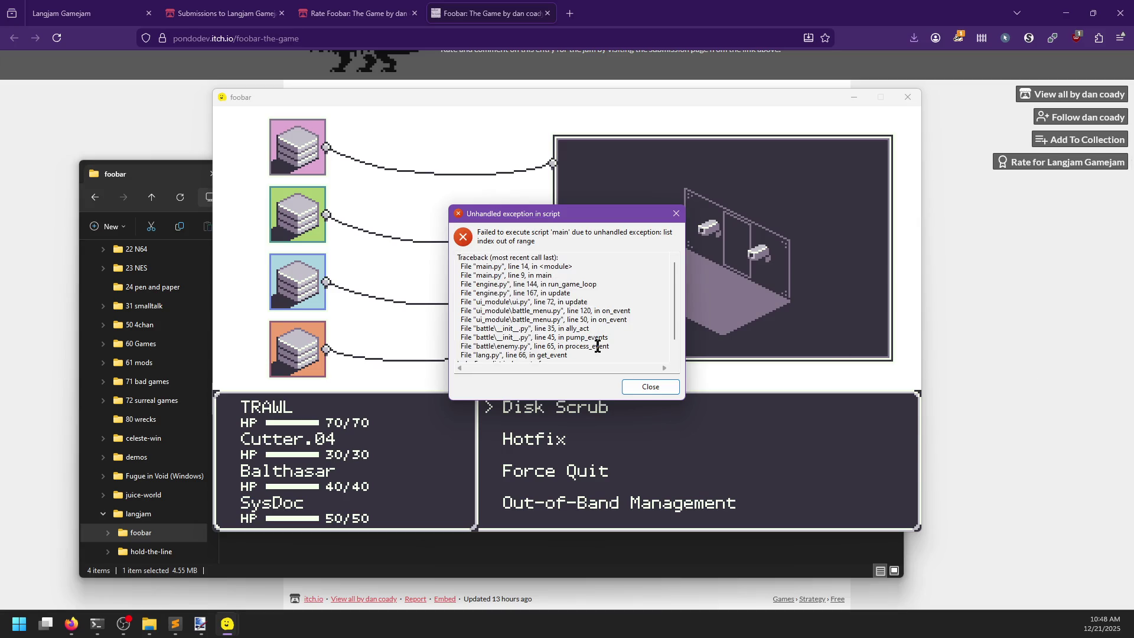
scroll(597, 346, down, 1)
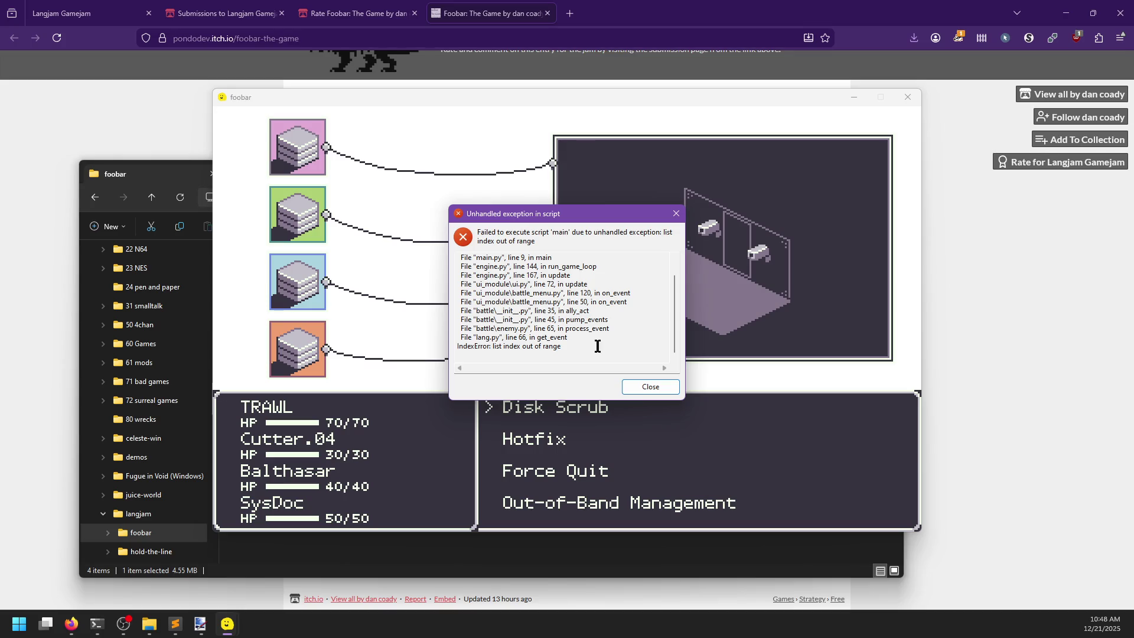
scroll(597, 346, up, 1)
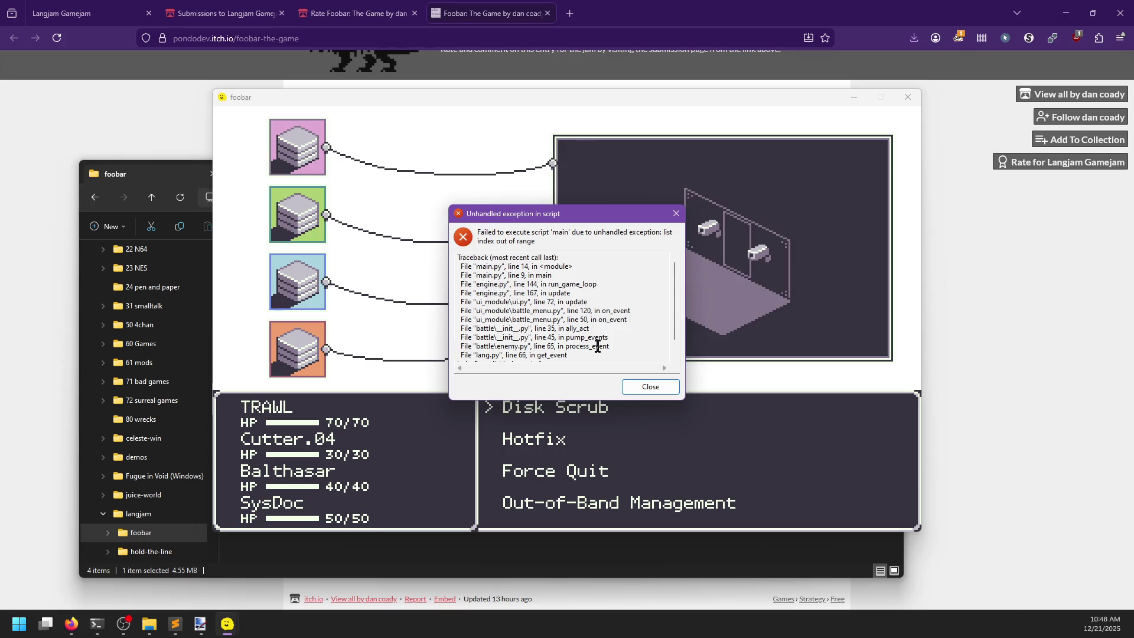
scroll(597, 346, down, 1)
click(635, 383)
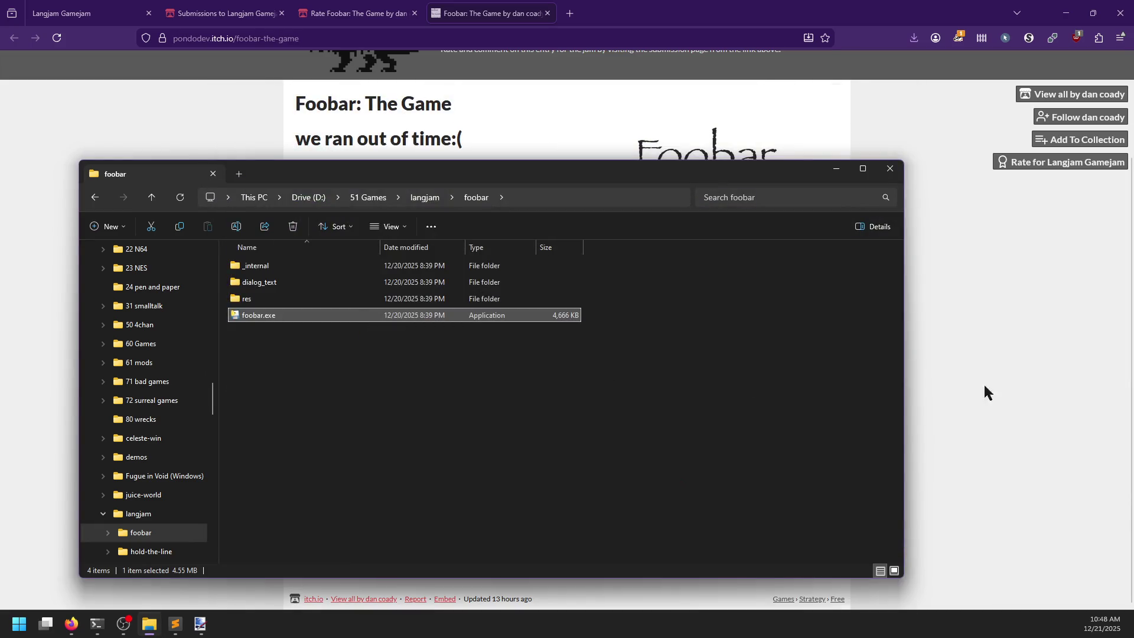
key(Return)
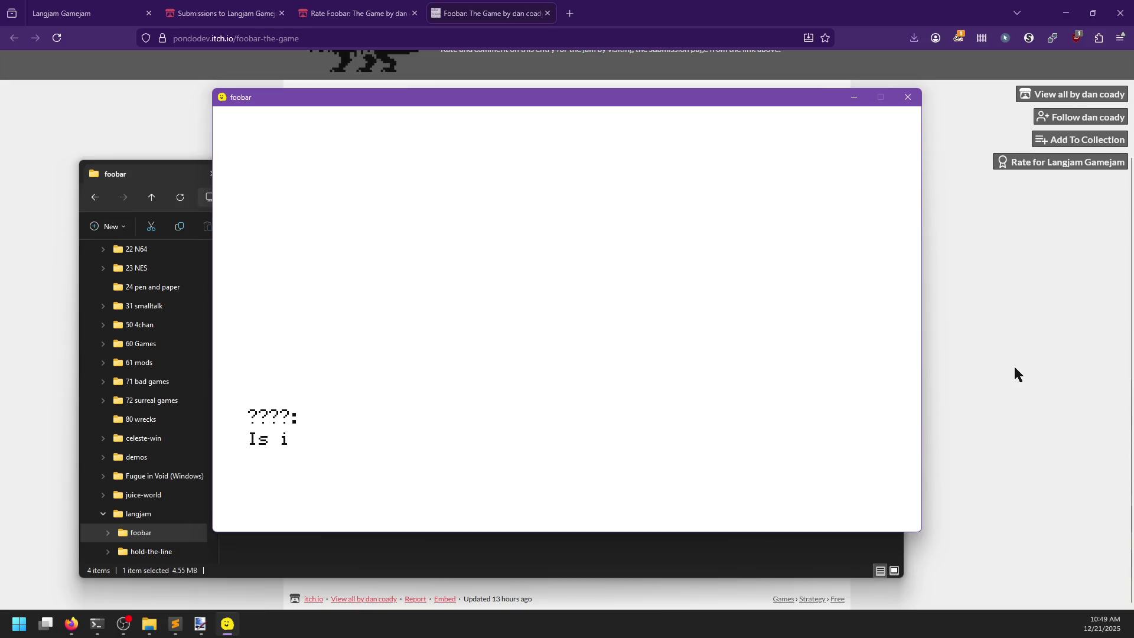
key(Return)
key(Return)
key(Return)
key(Return)
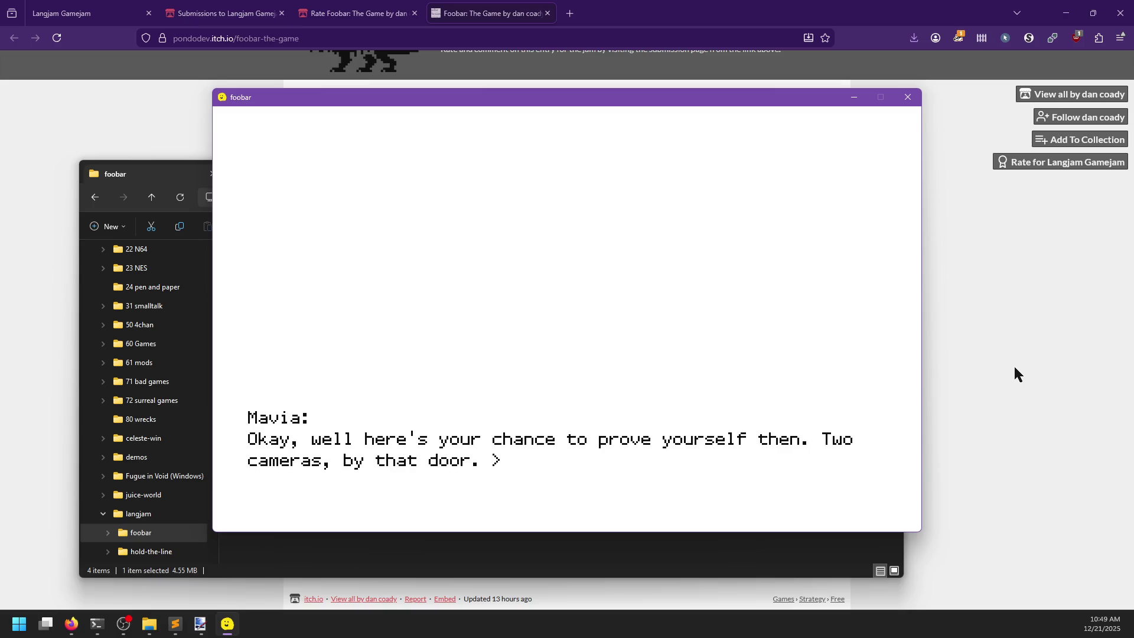
key(Return)
key(Return)
key(Return)
key(Return)
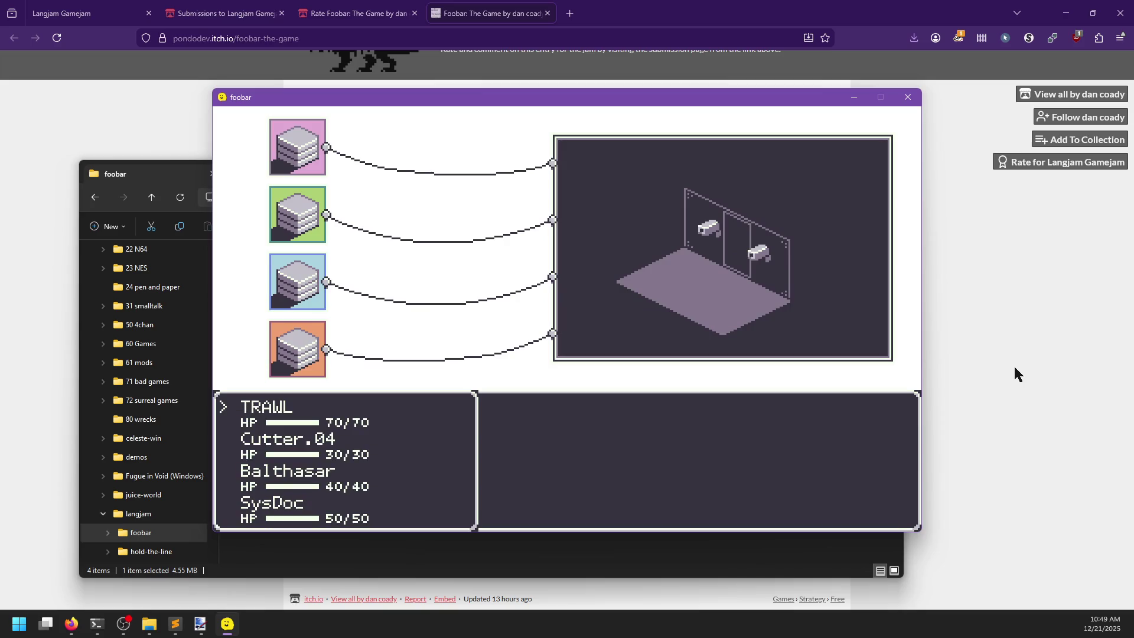
key(Return)
key(Return)
key(Return)
key(Return)
key(Return)
key(Return)
key(Return)
key(Return)
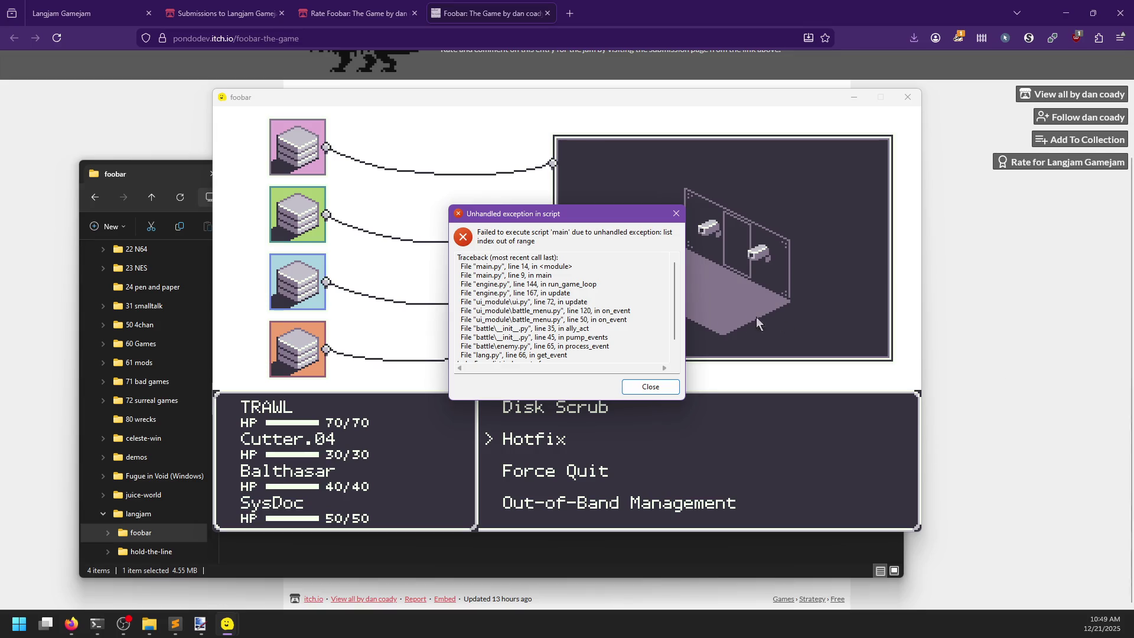
scroll(638, 313, down, 3)
click(650, 386)
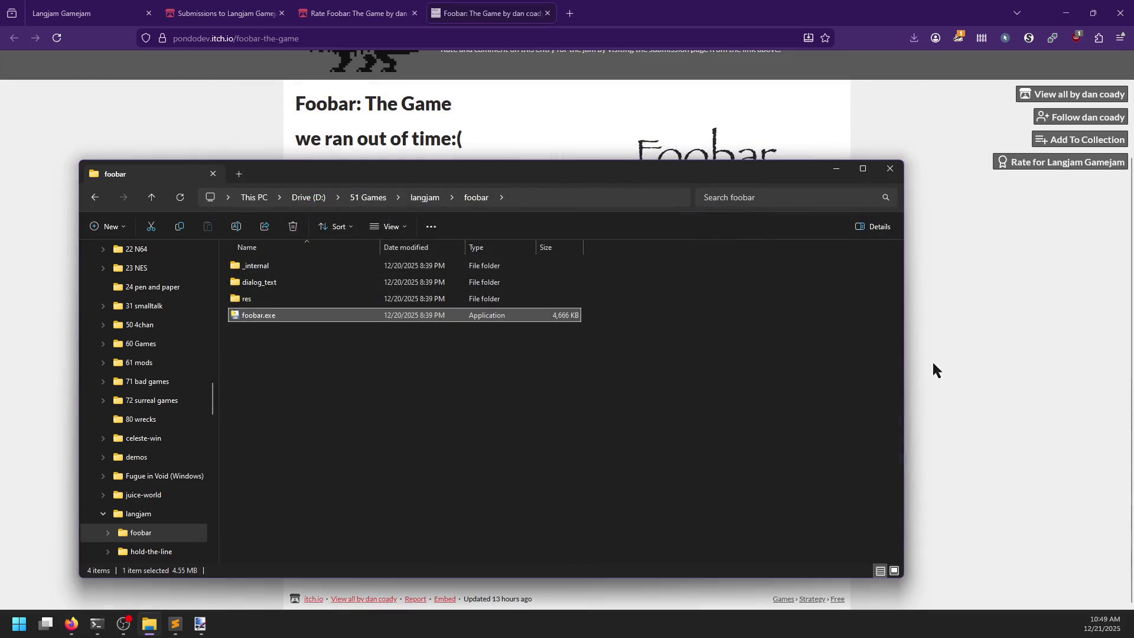
- Open scene1.txt and scene2.txt from the dialog_text folder in Notepad, side by side
double_click(257, 282)
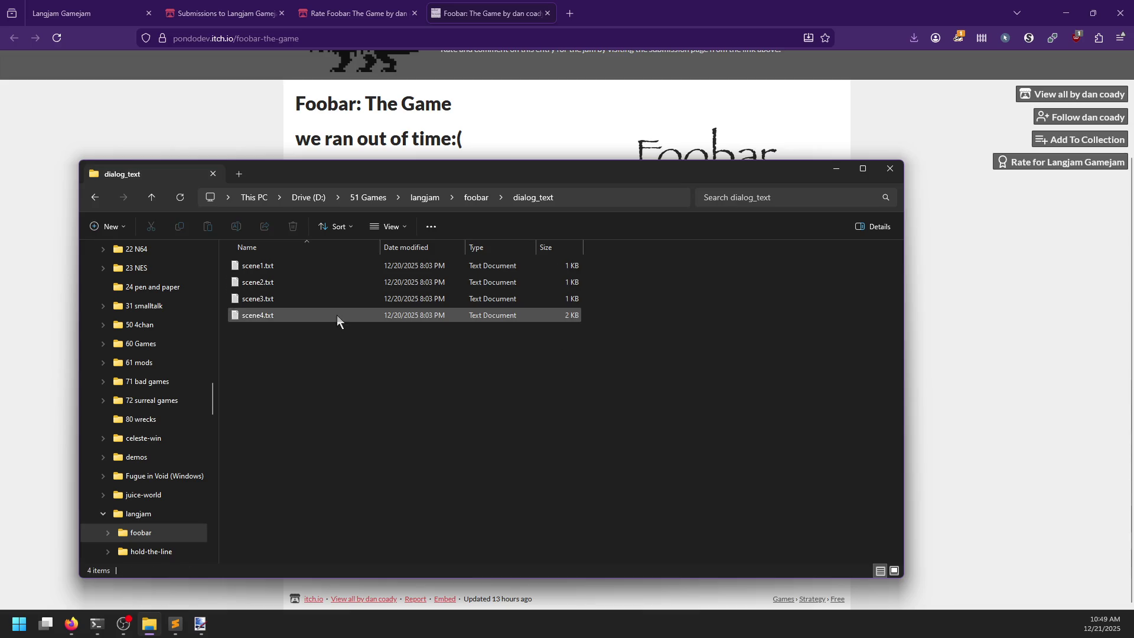
click(287, 267)
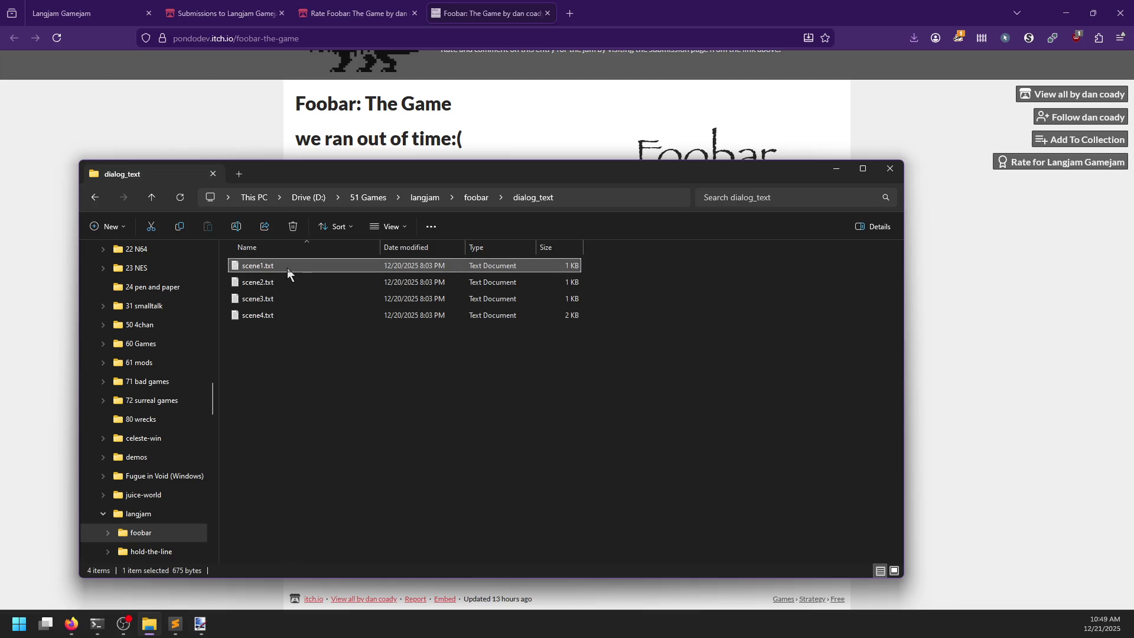
double_click(287, 267)
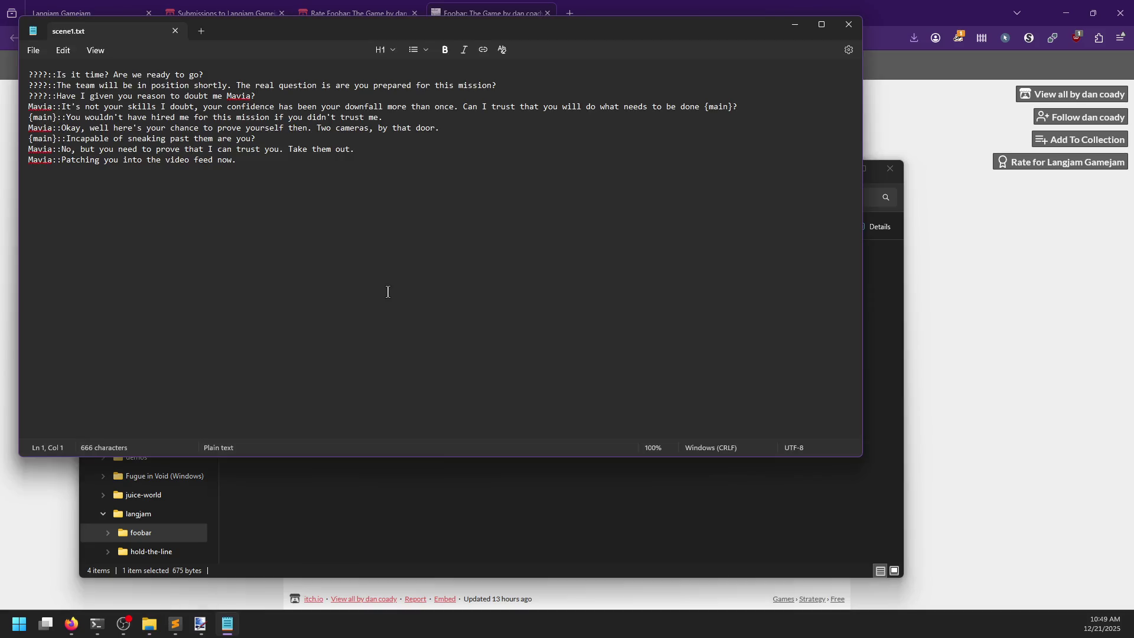
mouse_move(257, 27)
mouse_down()
mouse_move(423, 116)
mouse_move(481, 126)
mouse_up()
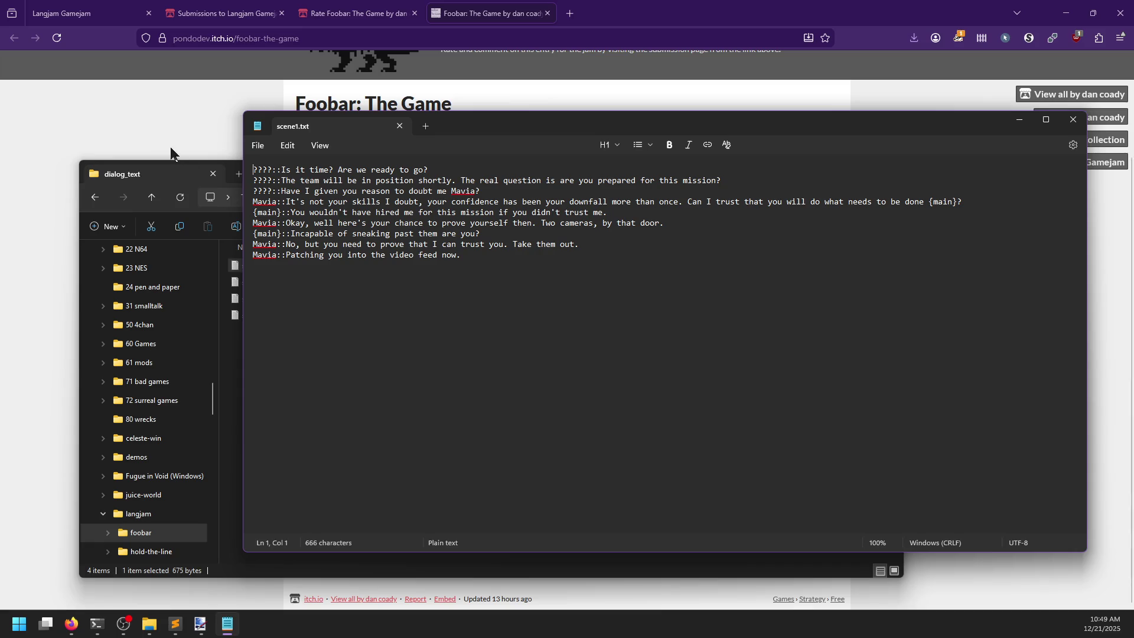
click(174, 177)
double_click(288, 282)
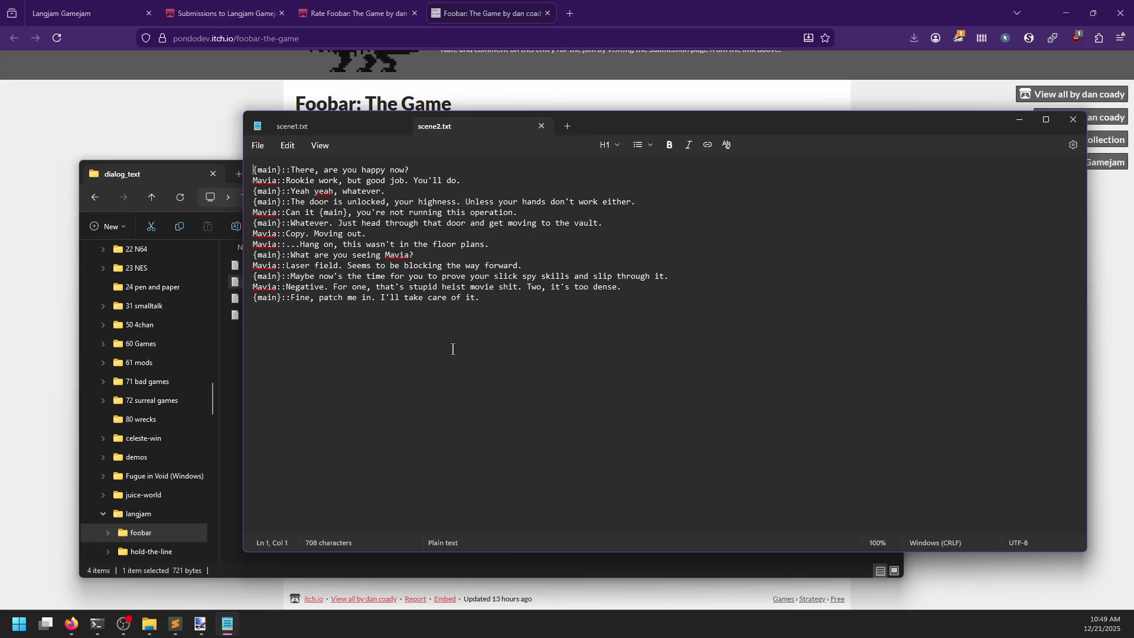
click(172, 172)
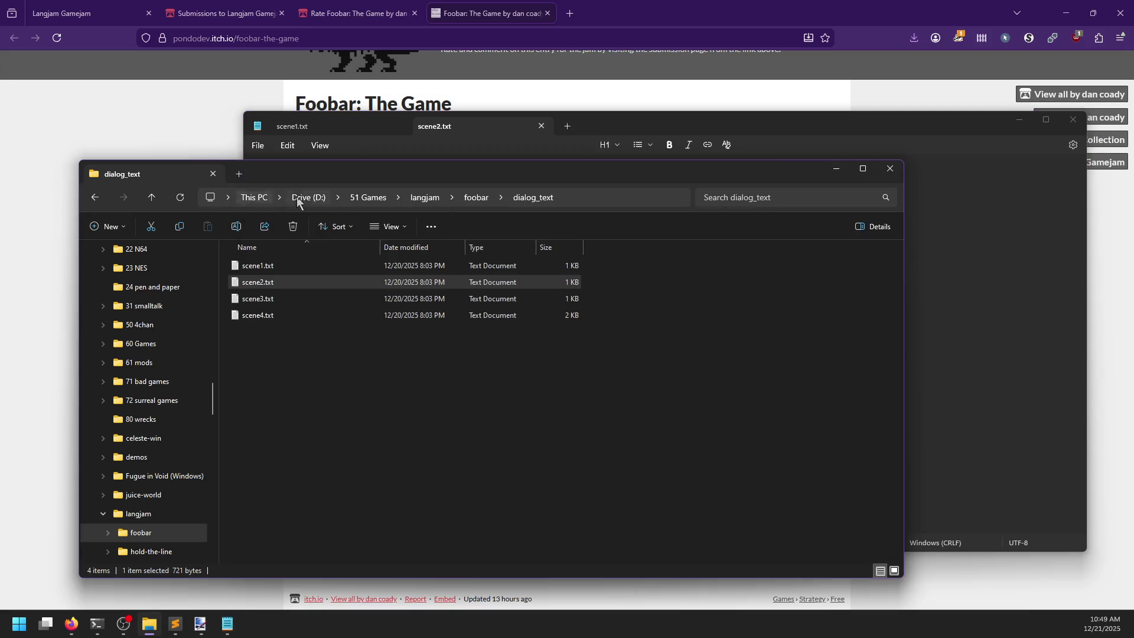
- Launch the game from the foobar folder, use DDoS in battle, and dismiss the resulting crash
click(488, 196)
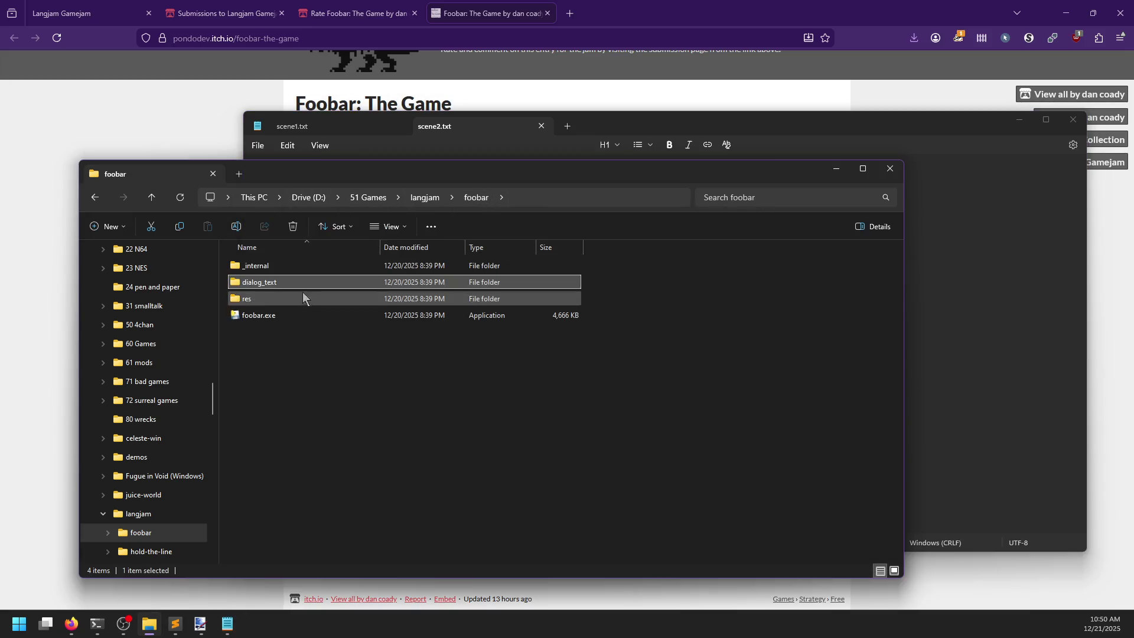
double_click(278, 314)
key(Return)
key(Return)
key(Return)
key(Return)
key(Return)
key(Return)
key(Return)
key(Return)
key(Return)
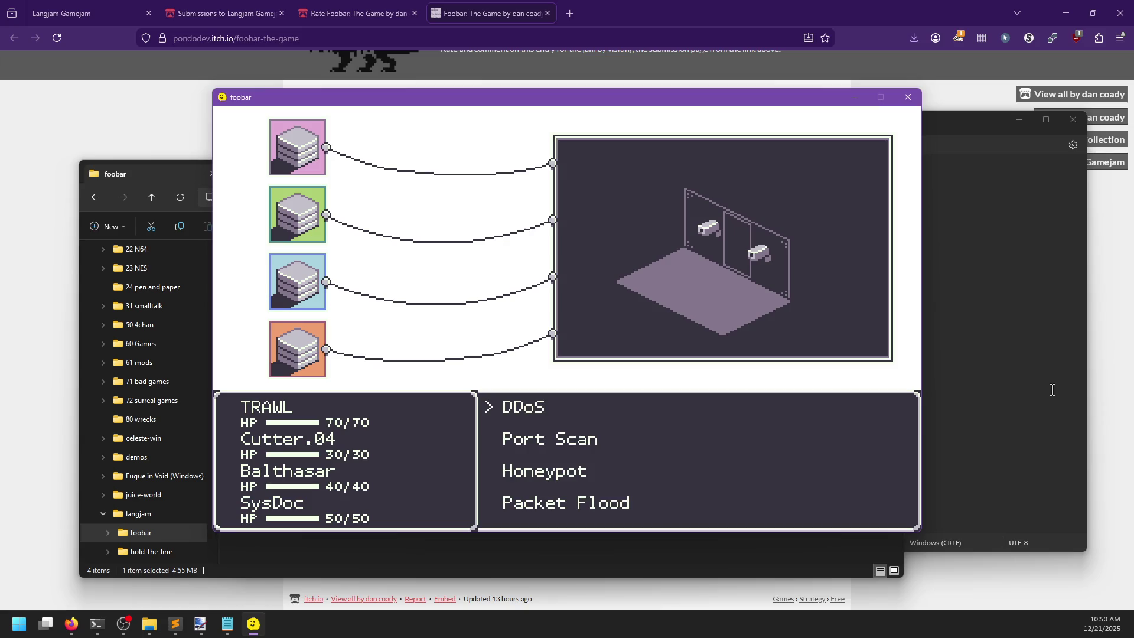
key(Return)
key(Return)
key(Return)
key(Return)
key(Return)
key(Return)
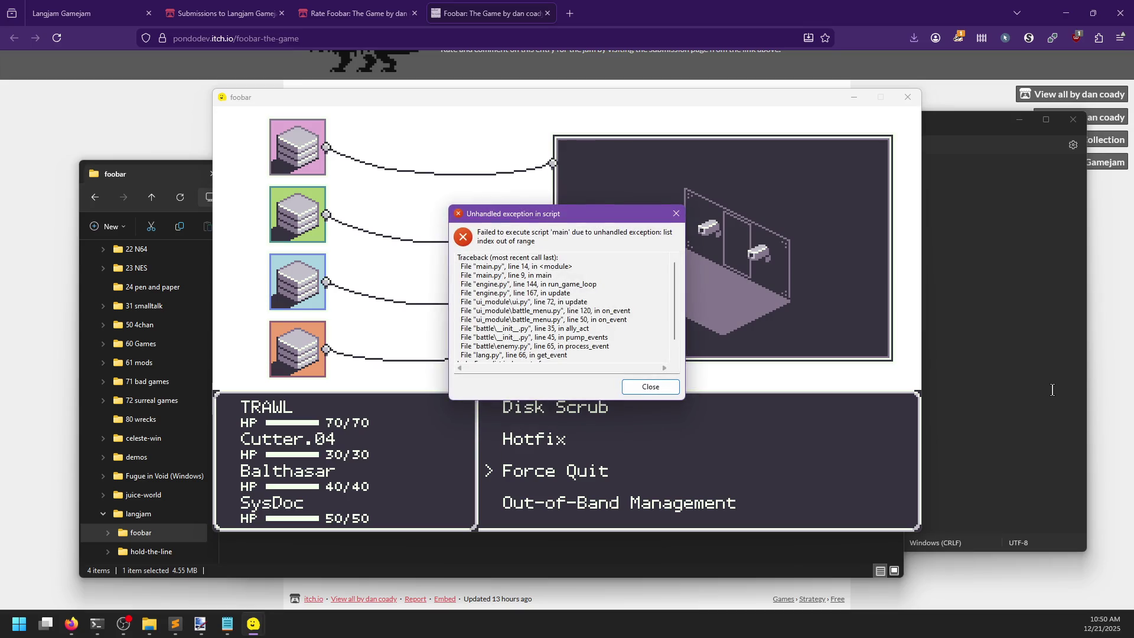
key(Return)
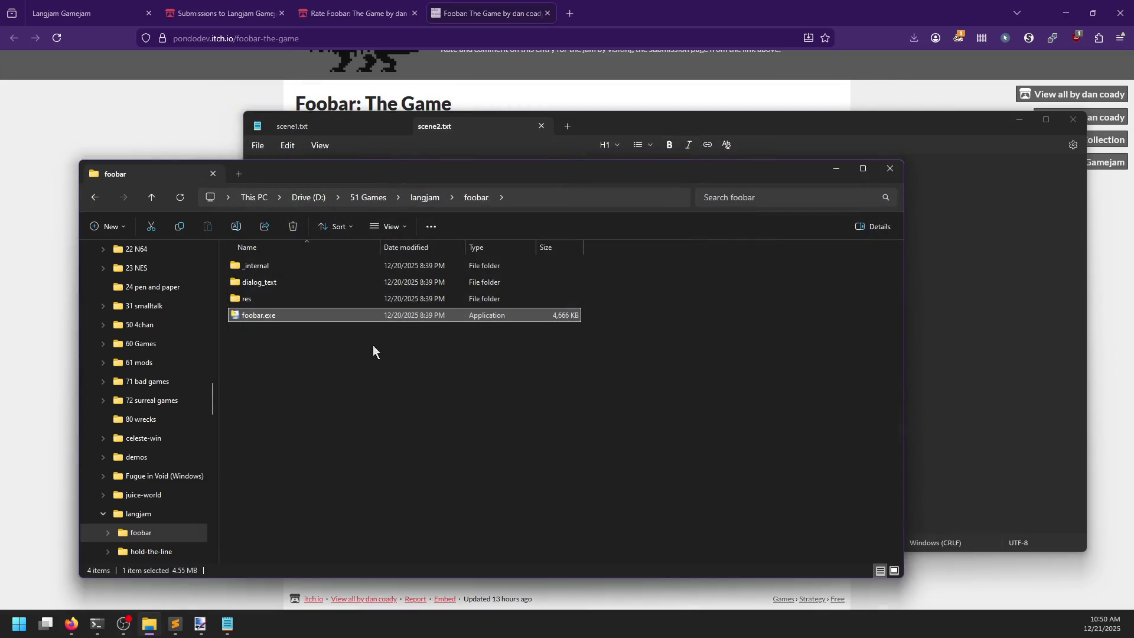
- Relaunch, pick Balthasar's skill list in battle, and dismiss the crash error
double_click(317, 313)
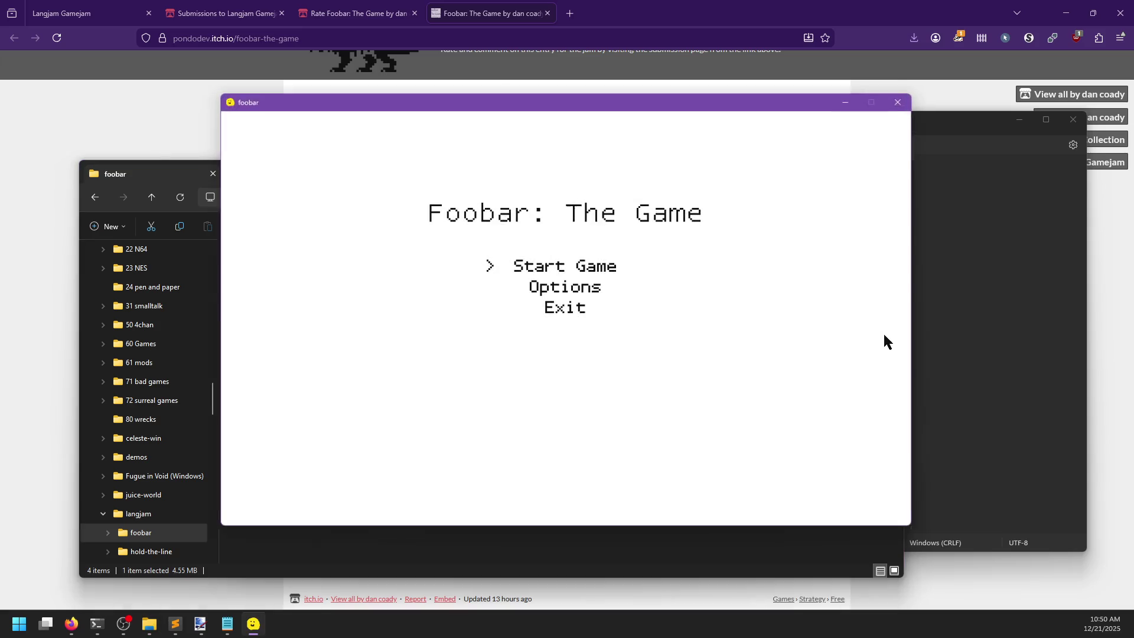
key(Return)
key(Return)
key(Return)
key(Return)
key(Return)
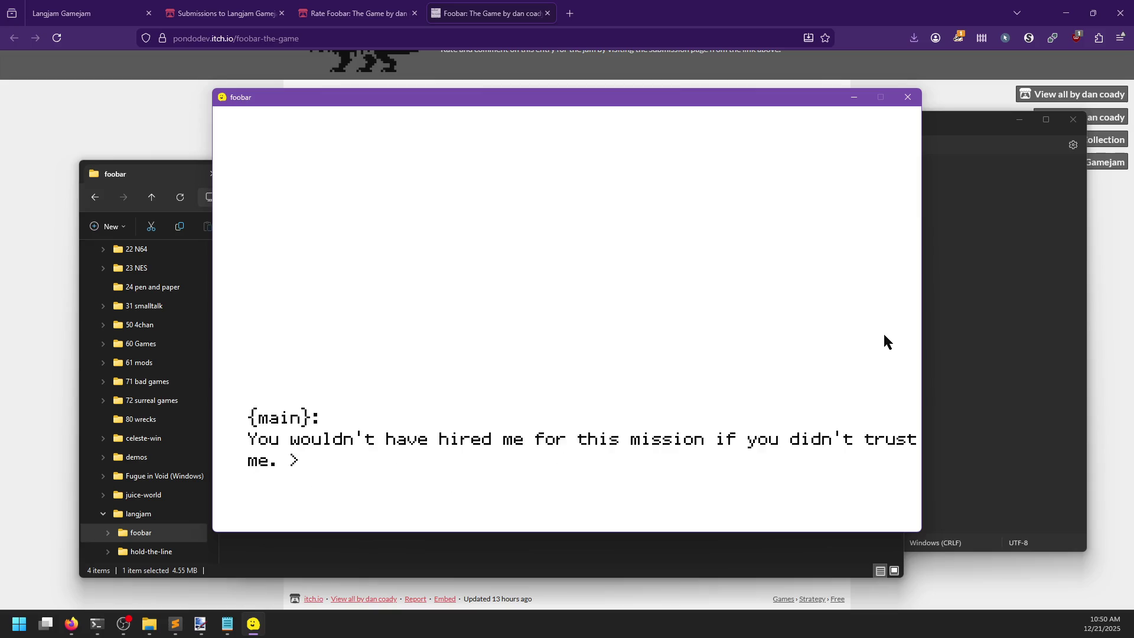
key(Return)
key(Return)
key(Return)
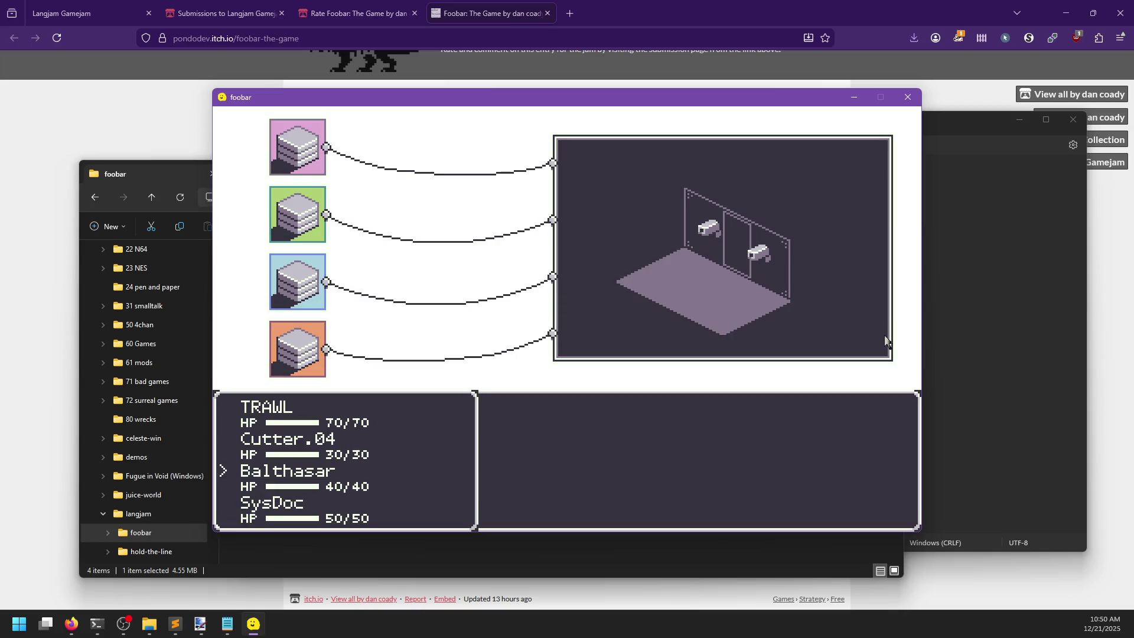
key(Return)
key(Return)
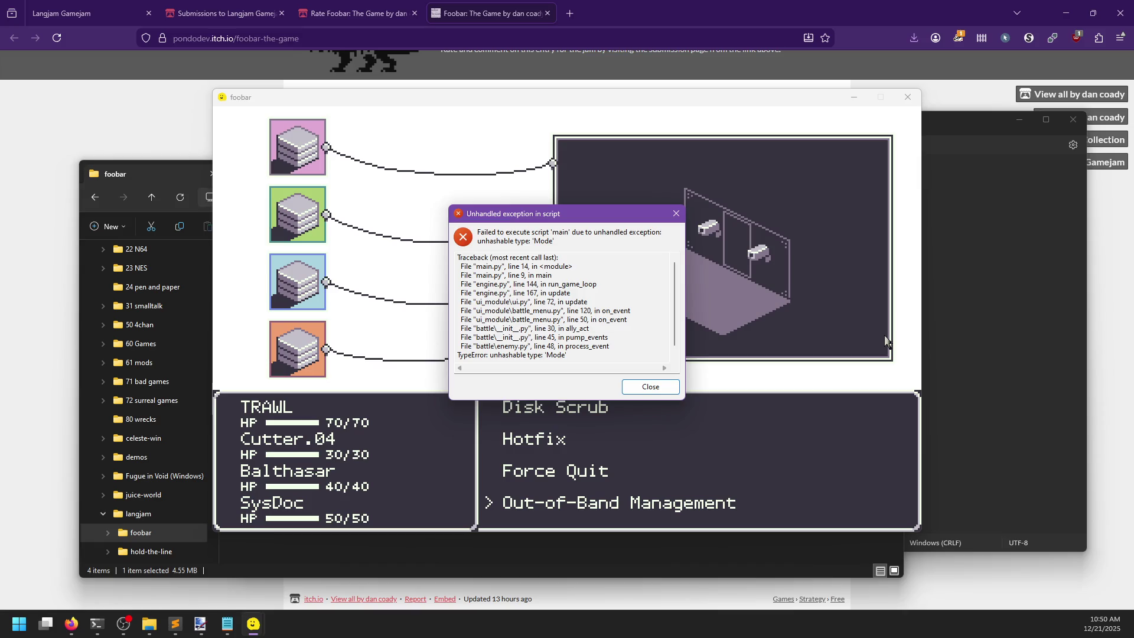
key(Return)
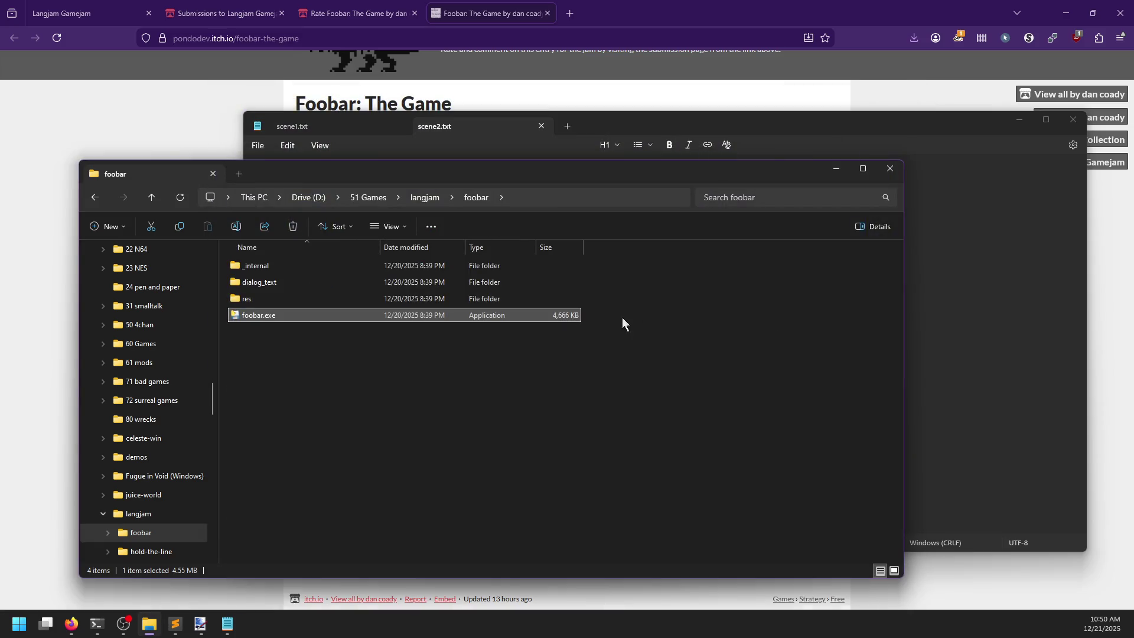
- Relaunch, pick SysDoc's skill list, and inspect the 'list index out of range' traceback
double_click(527, 315)
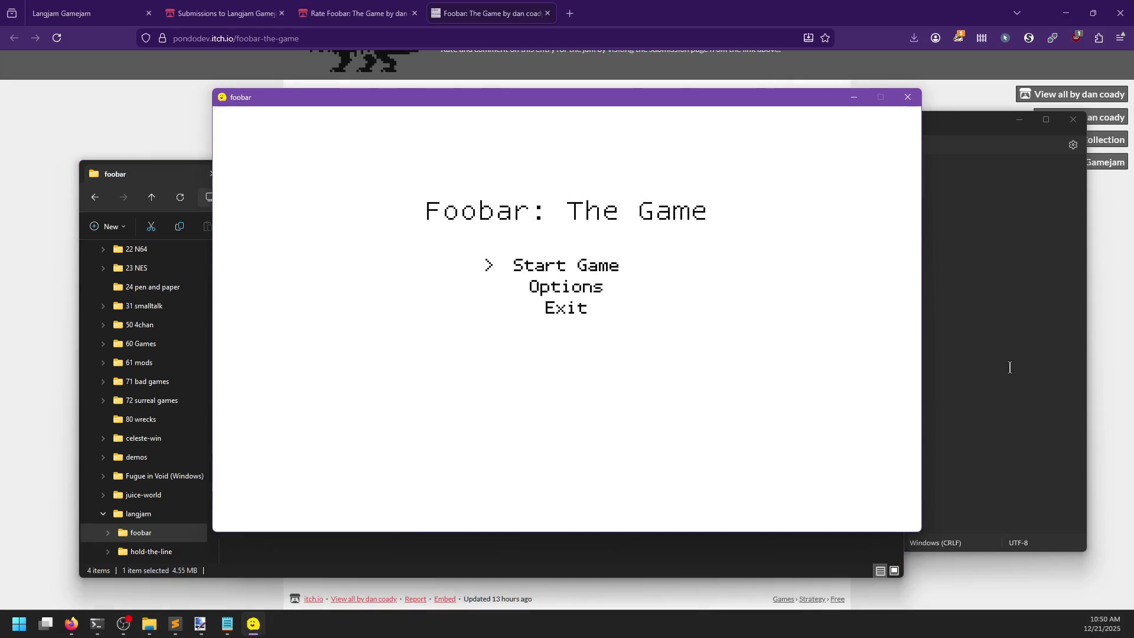
key(Return)
key(Return)
key(Return)
key(Return)
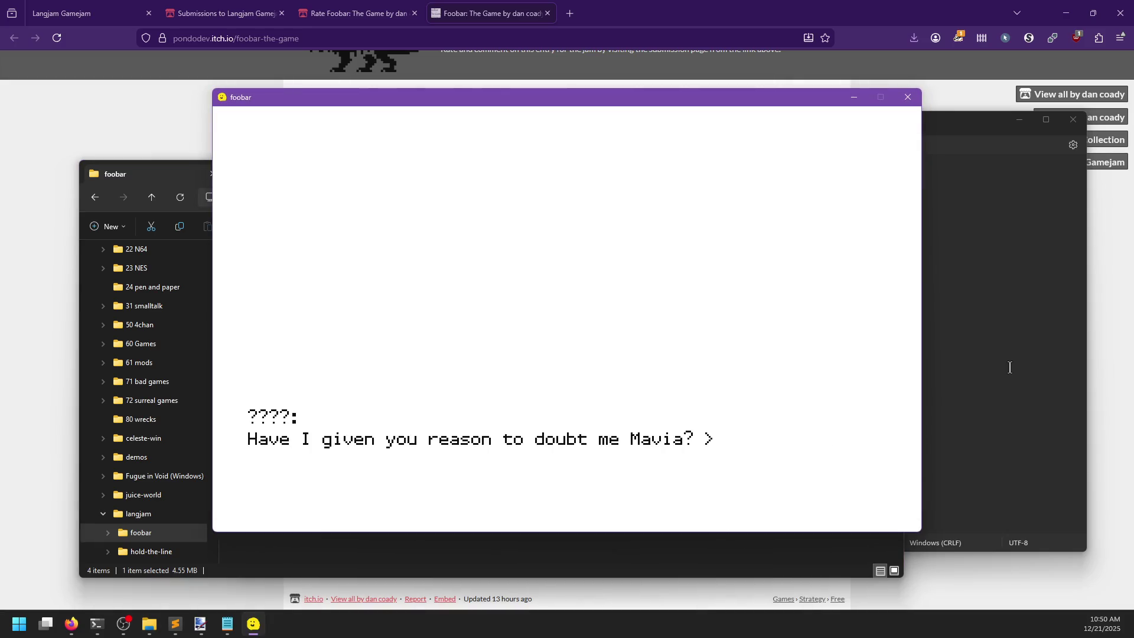
key(Return)
key(Return)
key(Return)
key(Return)
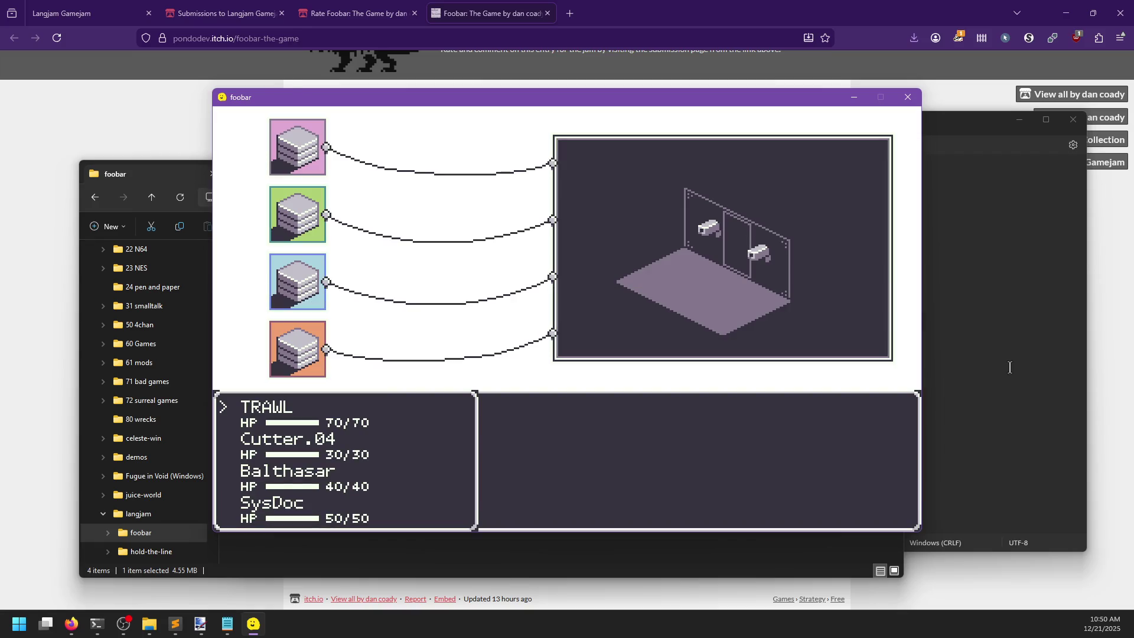
key(Return)
key(Return)
key(Return)
key(Return)
key(Return)
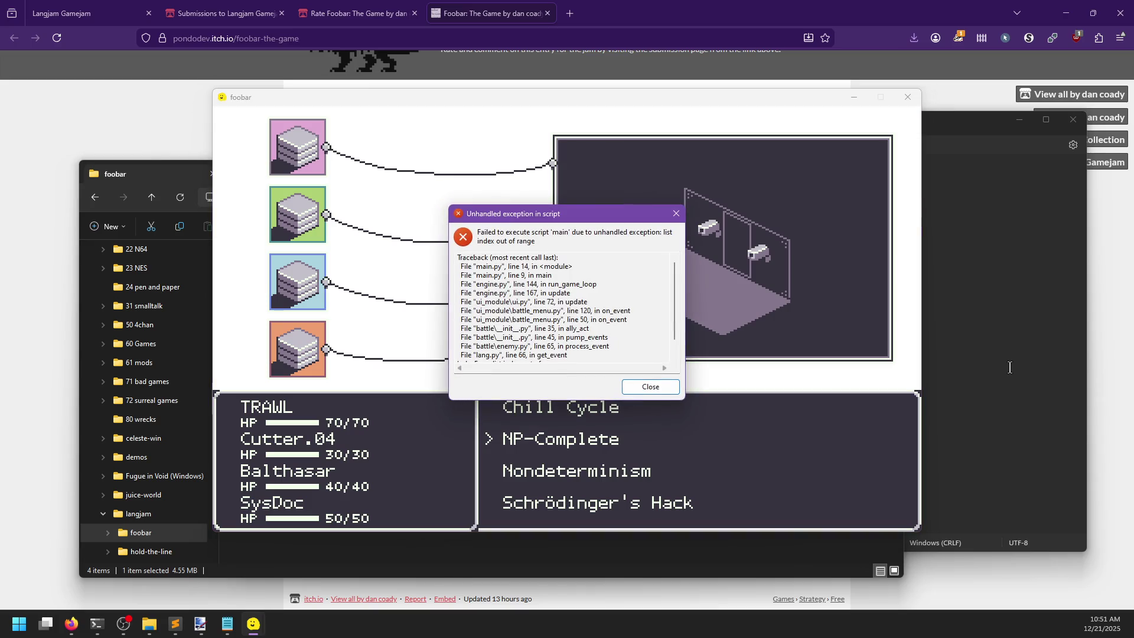
scroll(626, 308, down, 1)
scroll(632, 326, up, 1)
- Close the crashed game and open scene3.txt and scene4.txt in Notepad alongside the other scenes
key(Return)
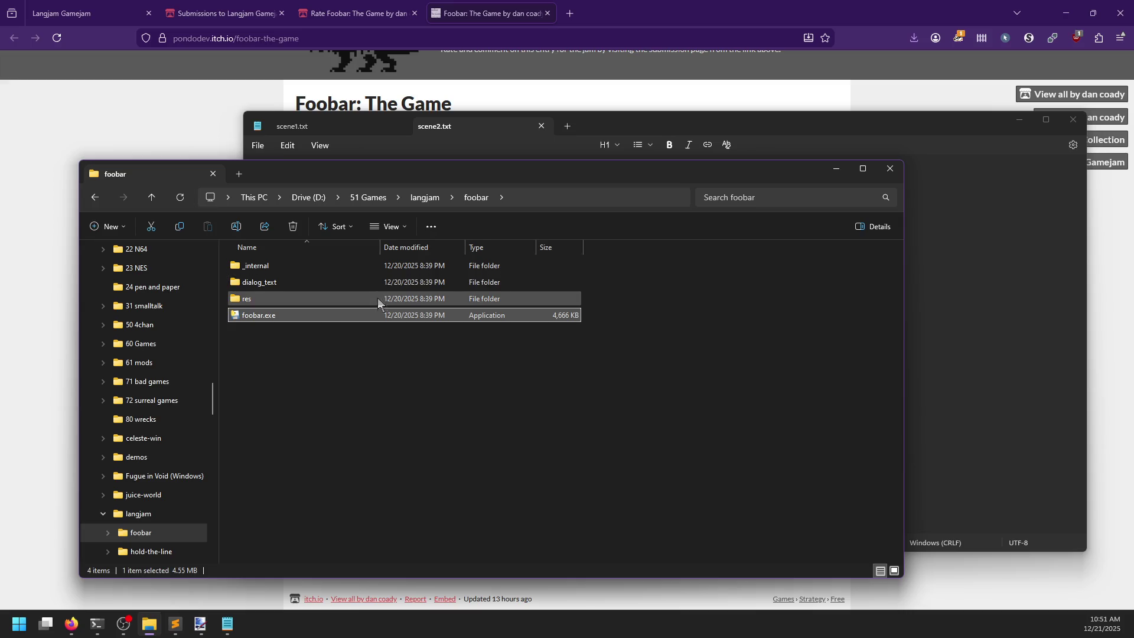
double_click(275, 281)
drag(271, 297, 590, 131)
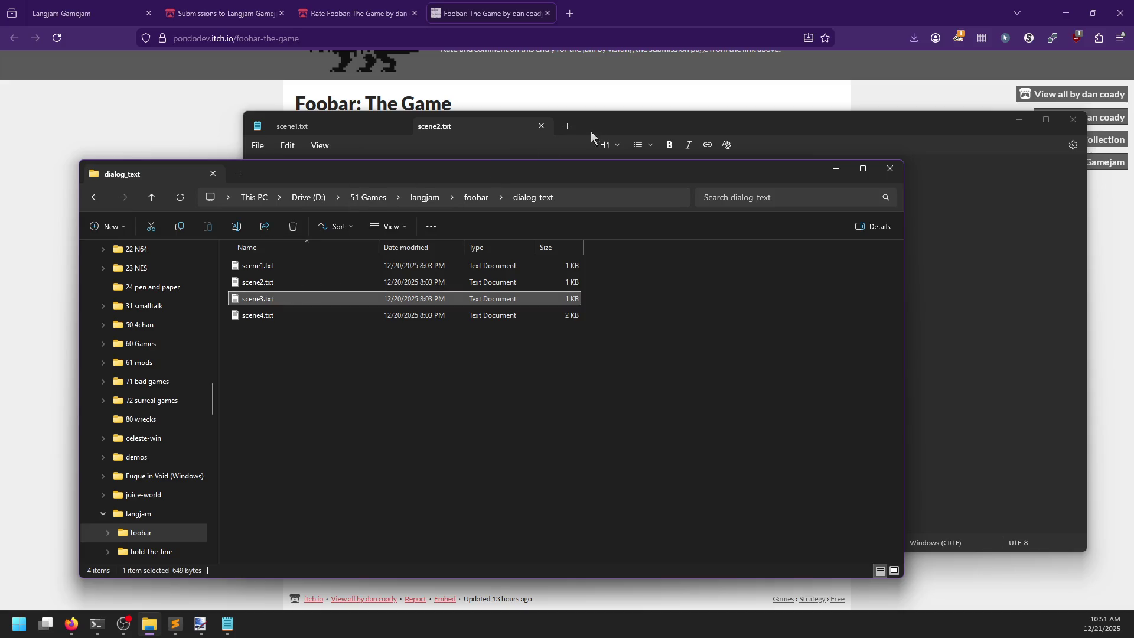
drag(270, 317, 731, 125)
- Read scene2.txt's dialogue, selecting the vault sentence and 'Copy. Moving out.' lines
click(463, 128)
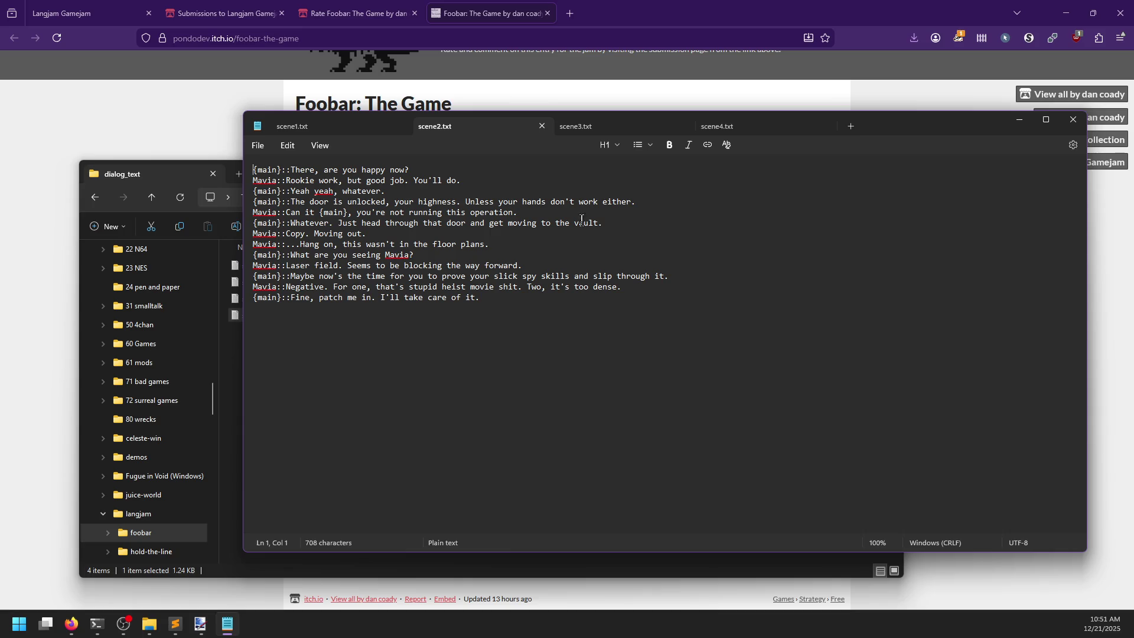
scroll(768, 313, up, 2)
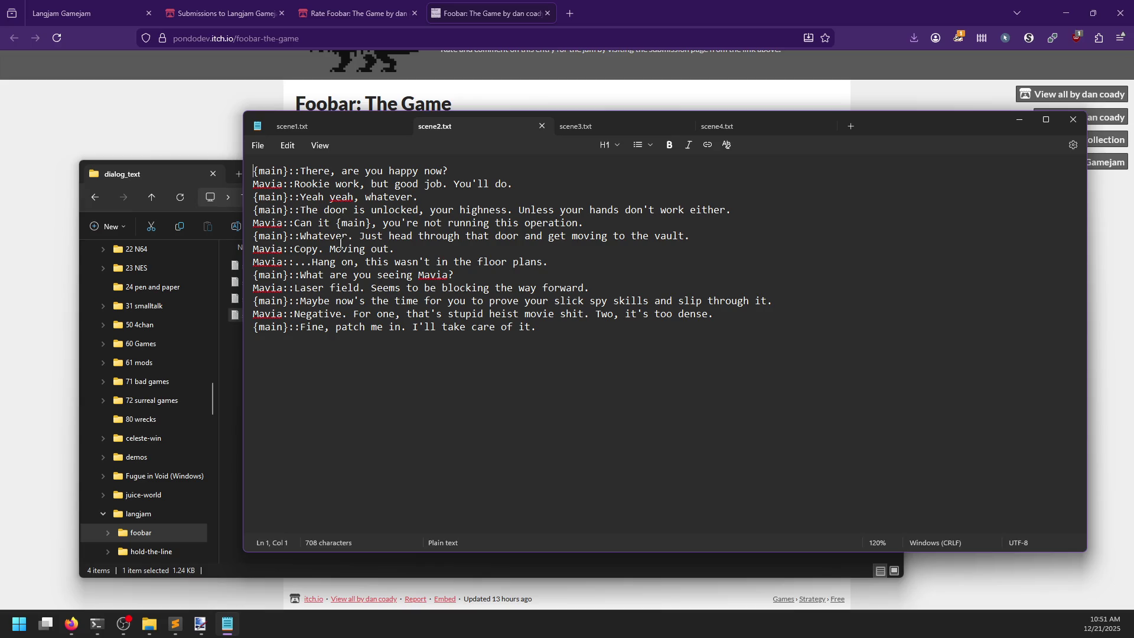
click(359, 236)
key(shift+Home)
key(shift+End)
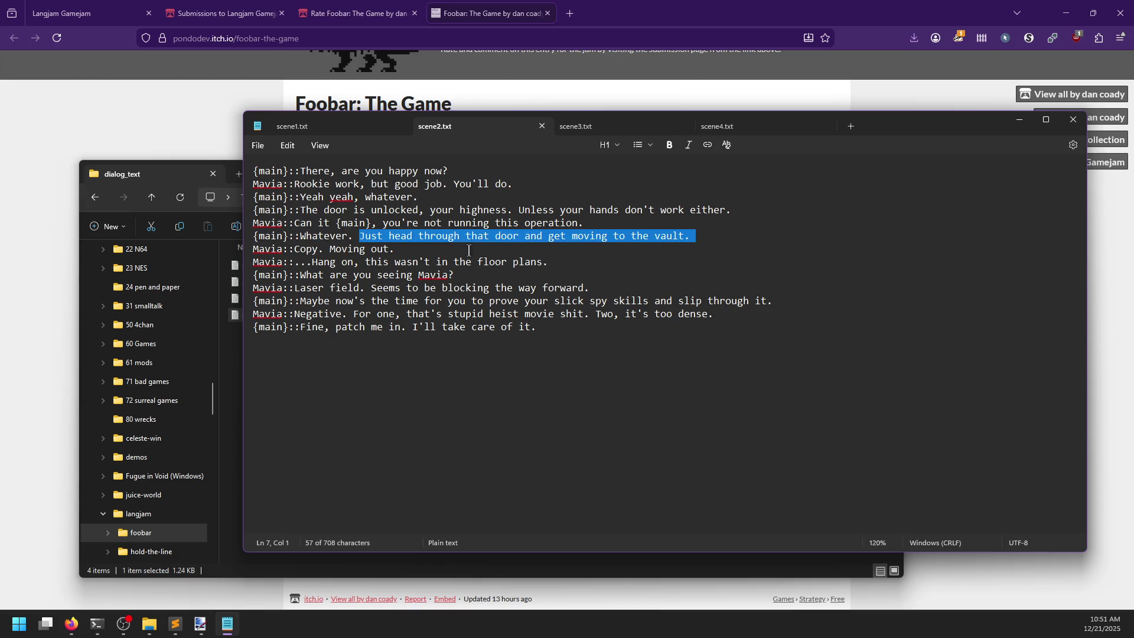
click(415, 253)
drag(293, 250, 427, 250)
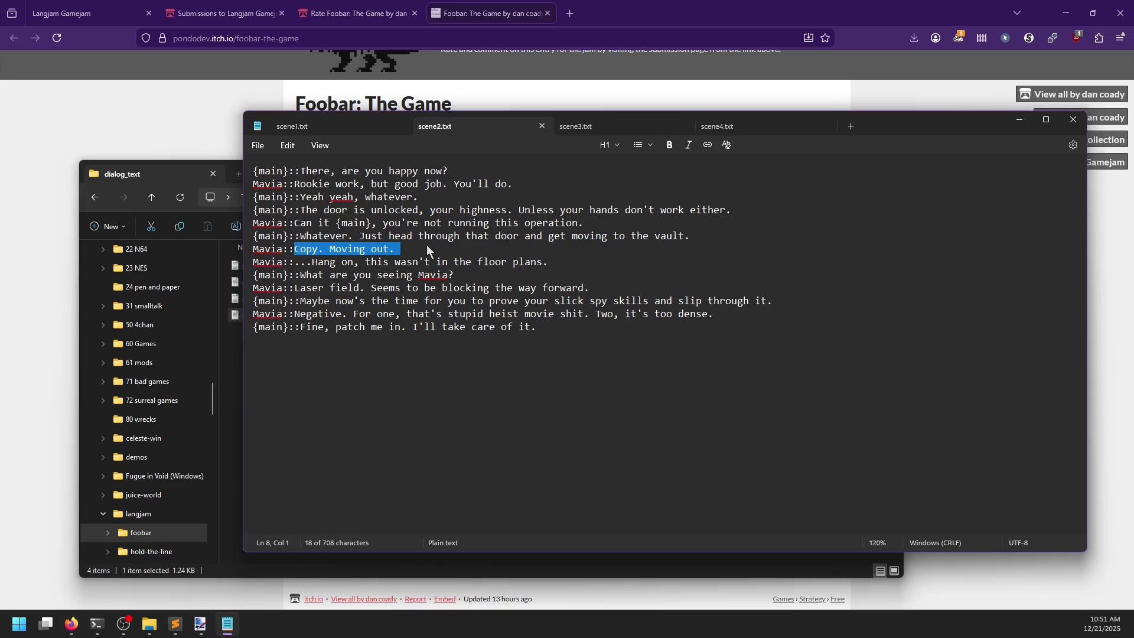
click(424, 246)
key(Down)
key(End)
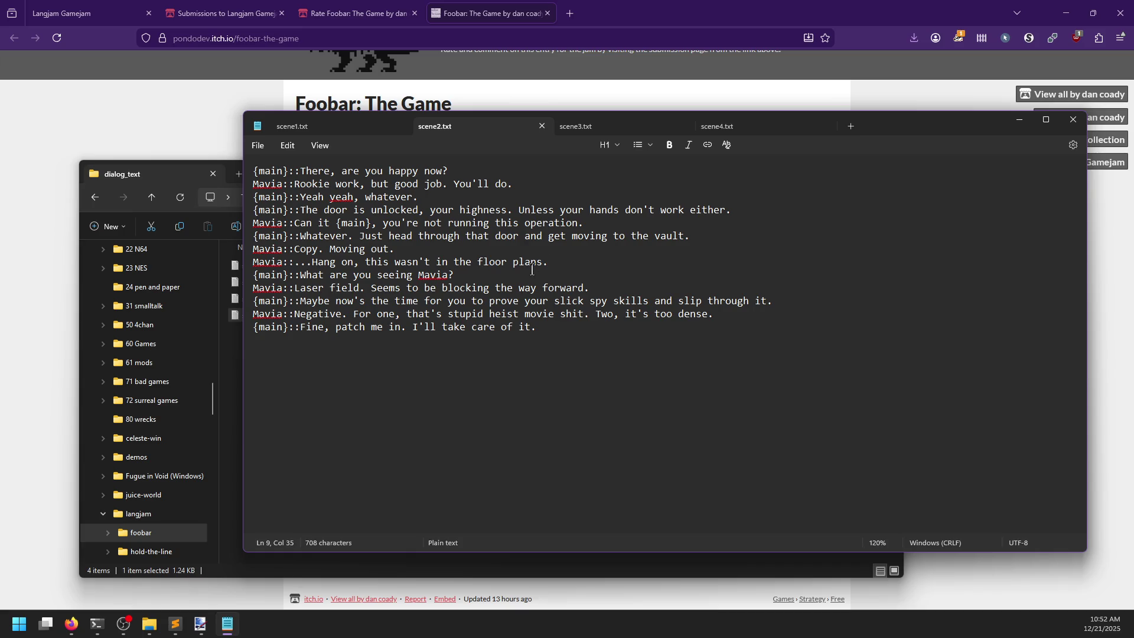
- Finish reading scene2.txt down to line 13, then switch to scene3.txt's dialogue
click(596, 287)
click(561, 326)
click(585, 127)
click(680, 358)
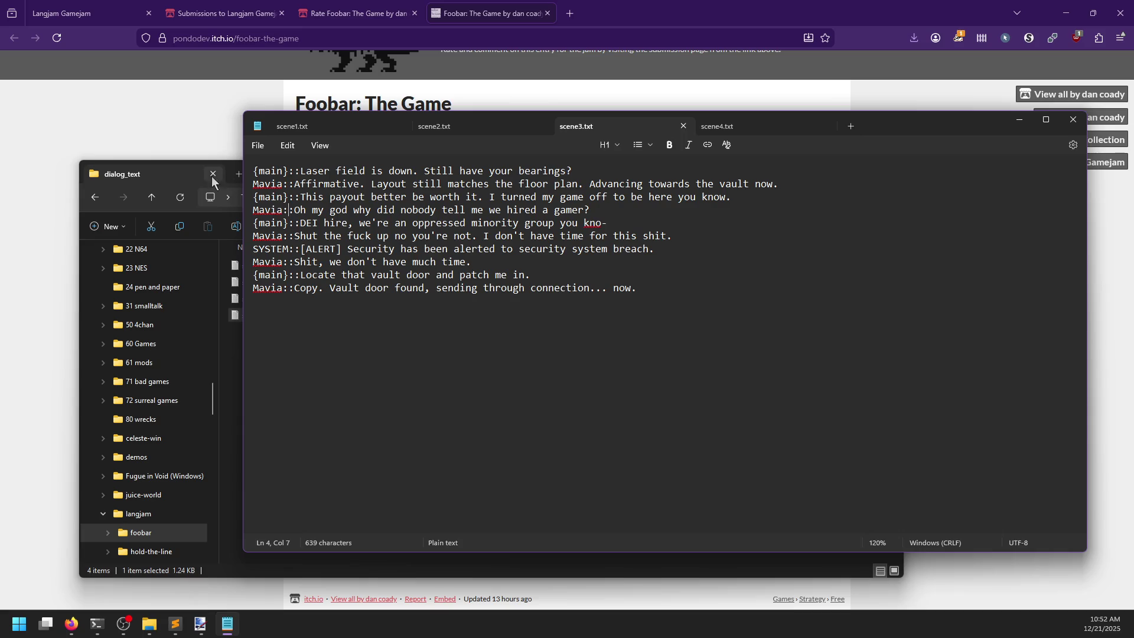
- Navigate from dialog_text up to foobar, into _internal\lark\grammars, and select common.lark
click(179, 173)
click(478, 197)
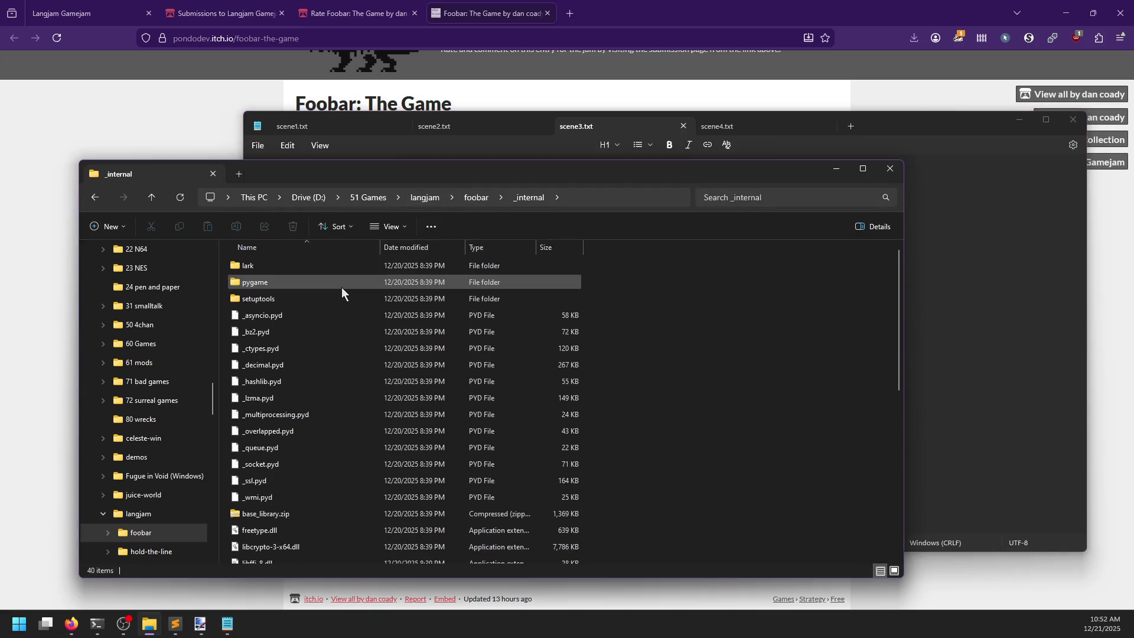
scroll(315, 344, down, 5)
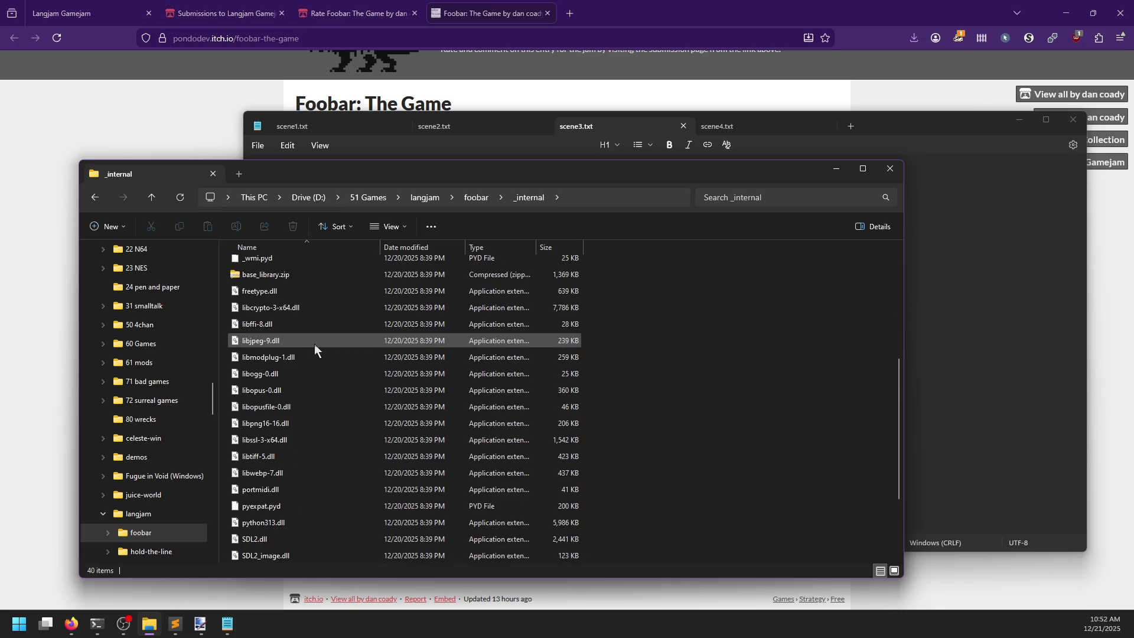
scroll(314, 344, down, 2)
scroll(313, 511, up, 6)
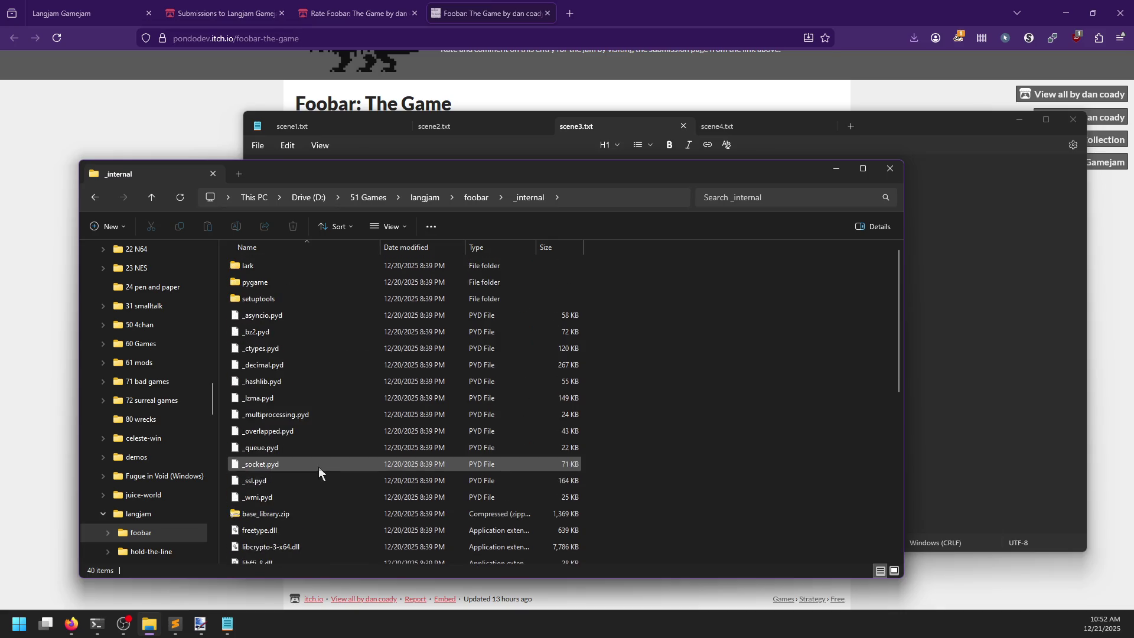
double_click(271, 268)
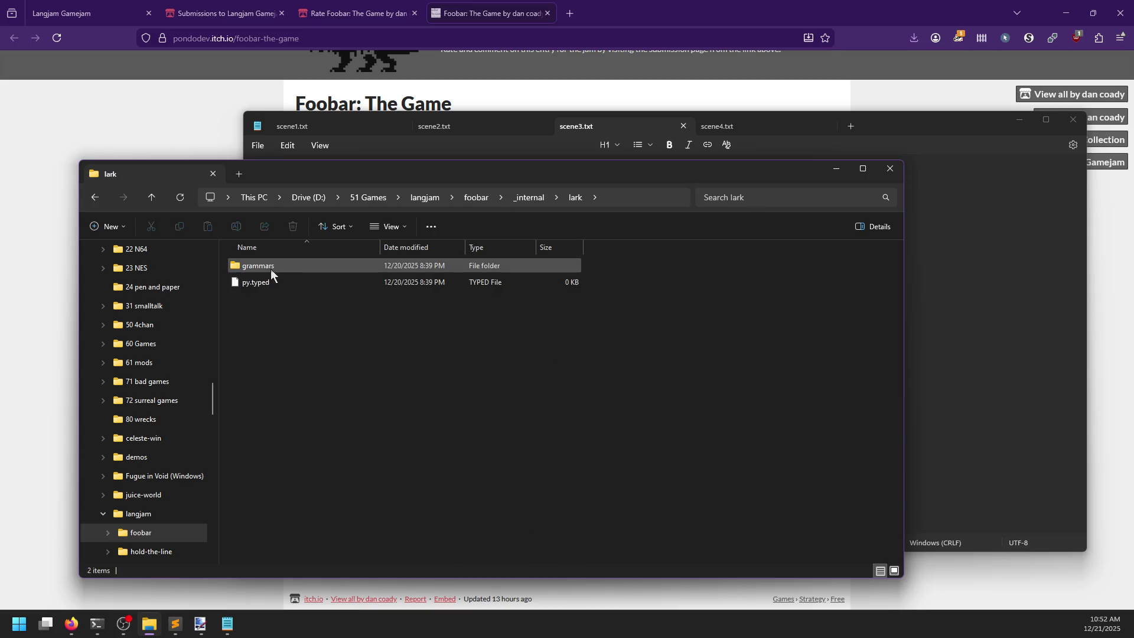
double_click(286, 265)
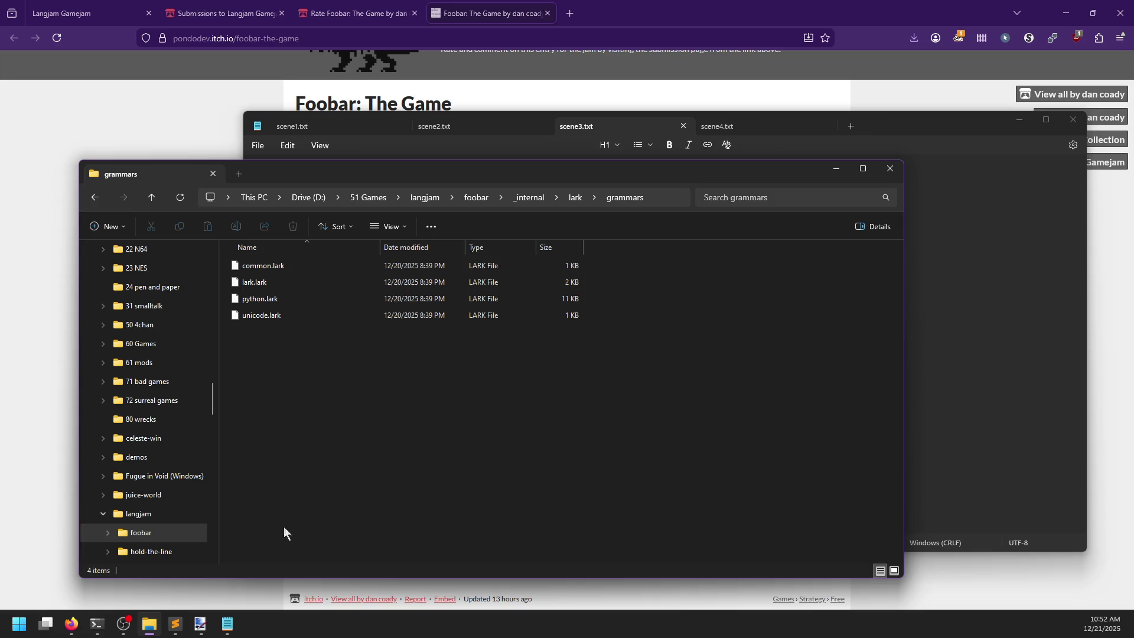
click(175, 625)
key(alt+Tab)
click(289, 265)
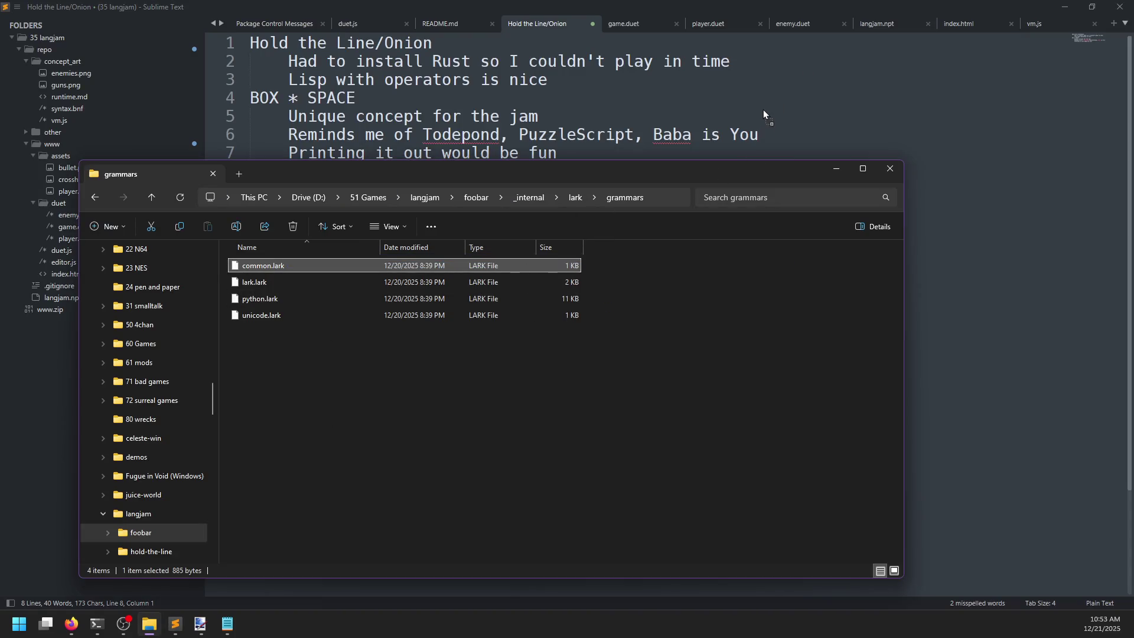
- Drag lark.lark, python.lark and unicode.lark into Sublime Text and scroll through them
drag(763, 108, 763, 110)
scroll(632, 271, down, 10)
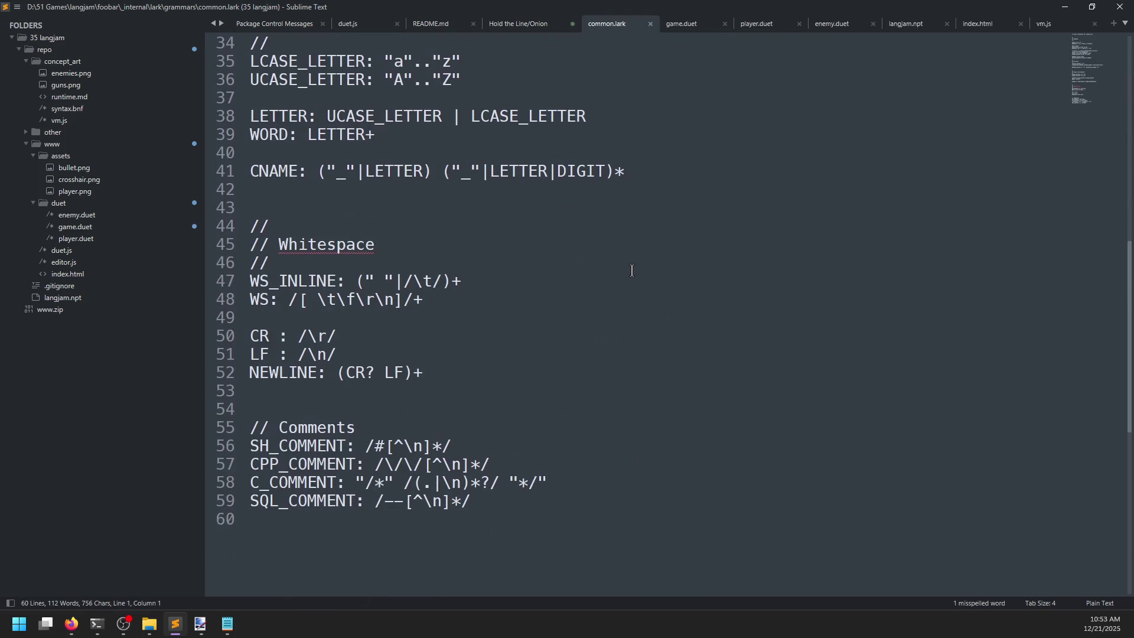
scroll(630, 278, up, 10)
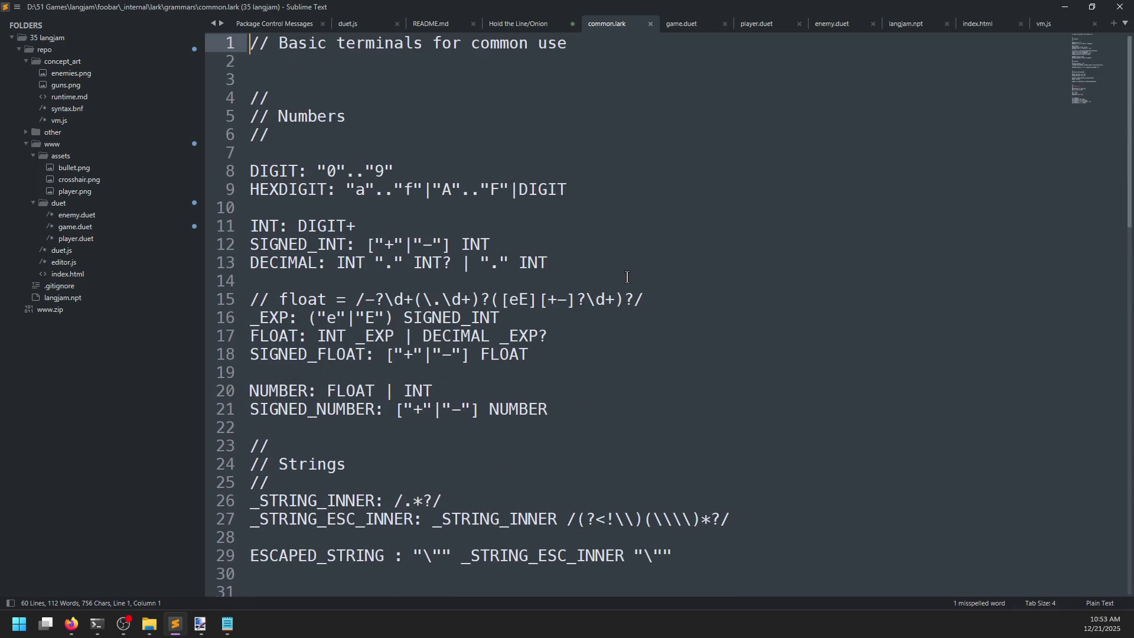
key(alt+Tab)
mouse_move(317, 380)
mouse_down()
mouse_move(275, 285)
mouse_move(500, 116)
mouse_up()
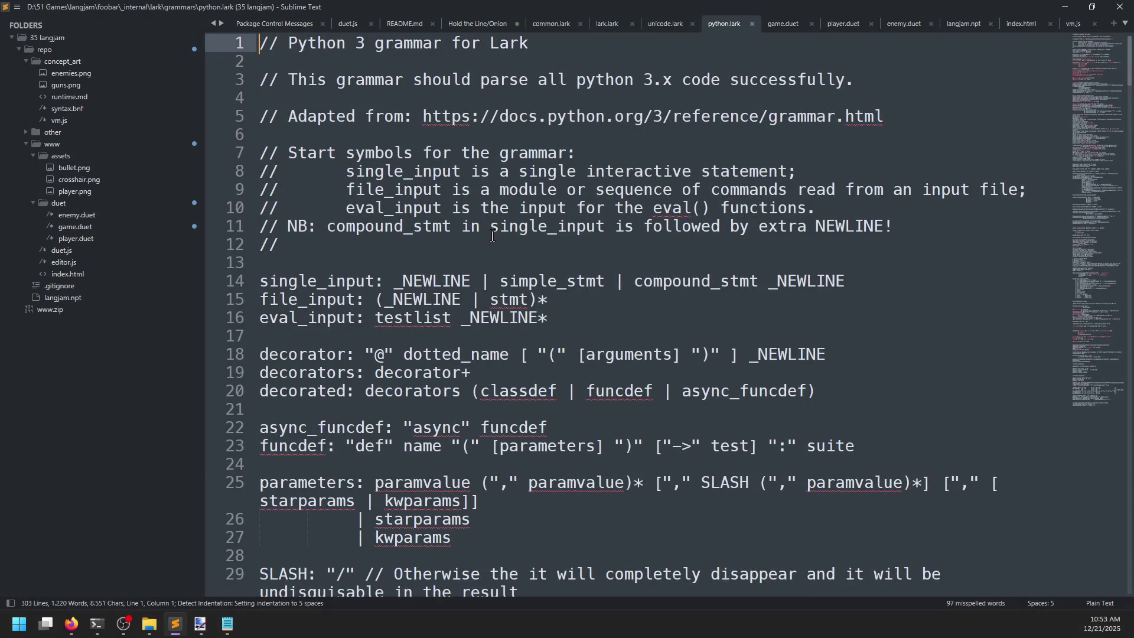
scroll(492, 235, down, 3)
scroll(507, 238, down, 4)
scroll(507, 238, down, 8)
scroll(508, 238, up, 3)
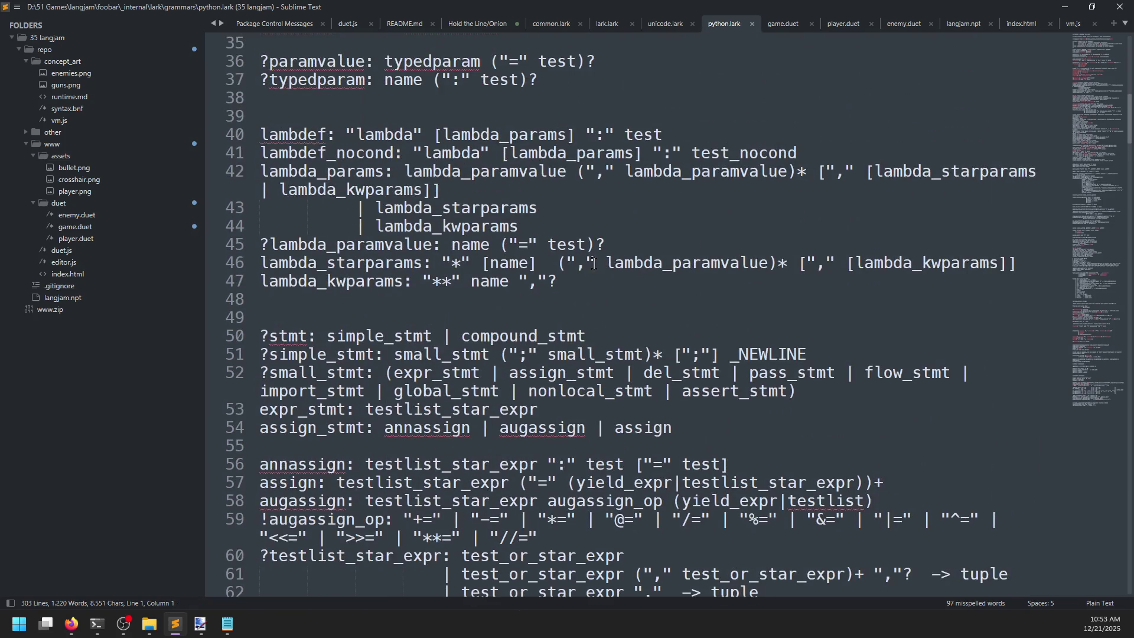
scroll(593, 263, down, 10)
- Open the empty py.typed from the lark folder in Sublime, then close it and python.lark
key(alt+Tab)
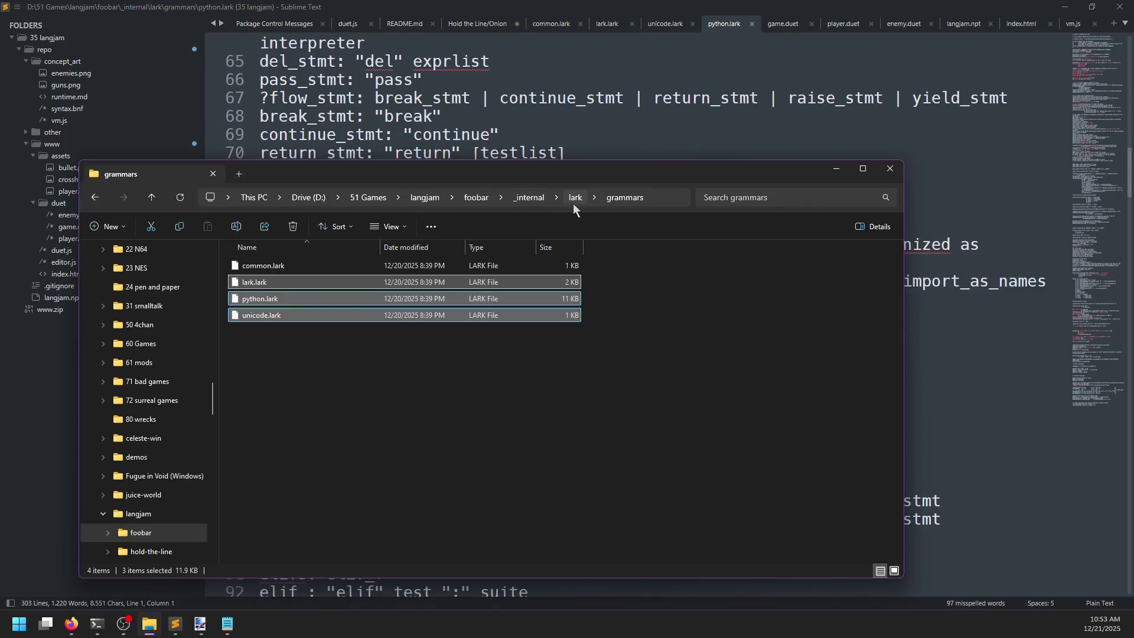
click(574, 202)
mouse_move(359, 285)
mouse_down()
mouse_move(622, 256)
mouse_move(508, 260)
mouse_move(478, 288)
mouse_up()
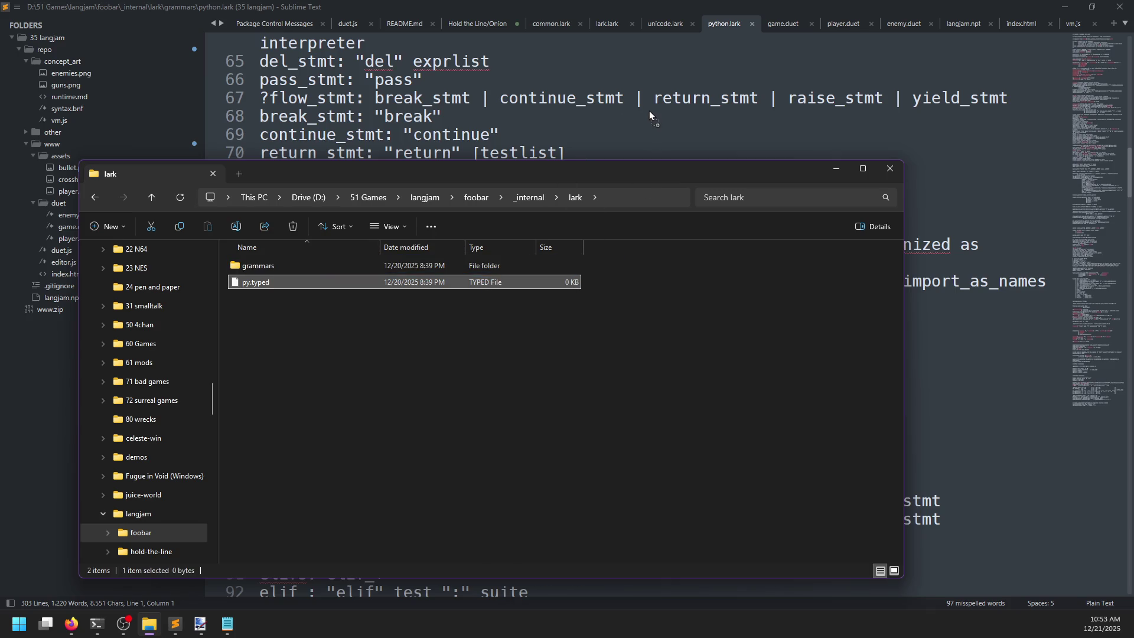
drag(650, 111, 650, 111)
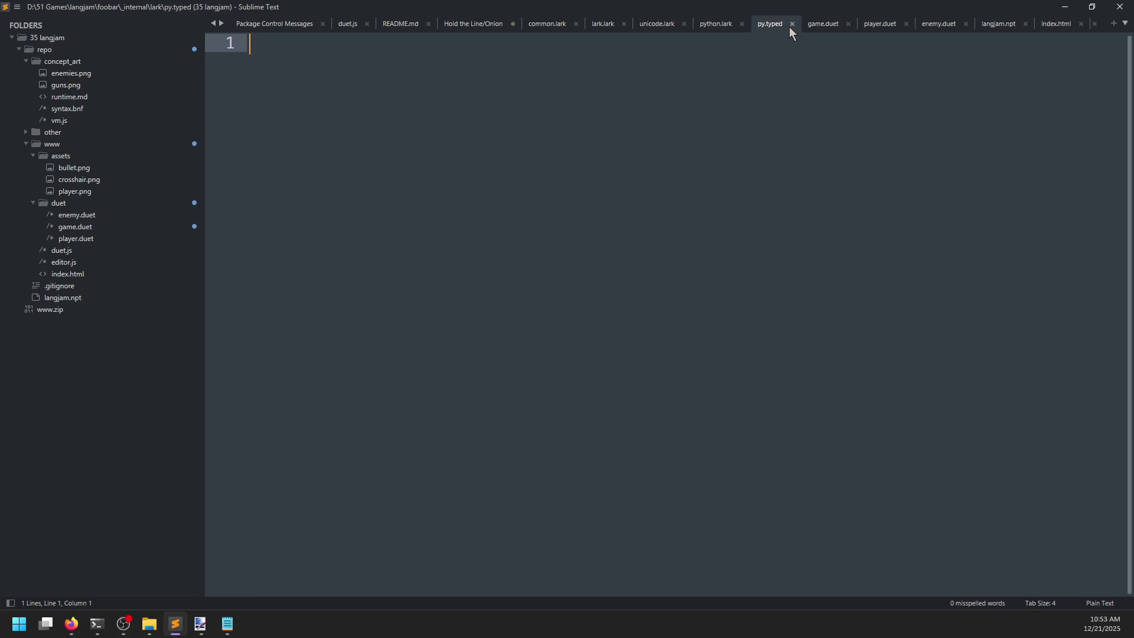
click(792, 24)
click(752, 24)
key(alt+Tab)
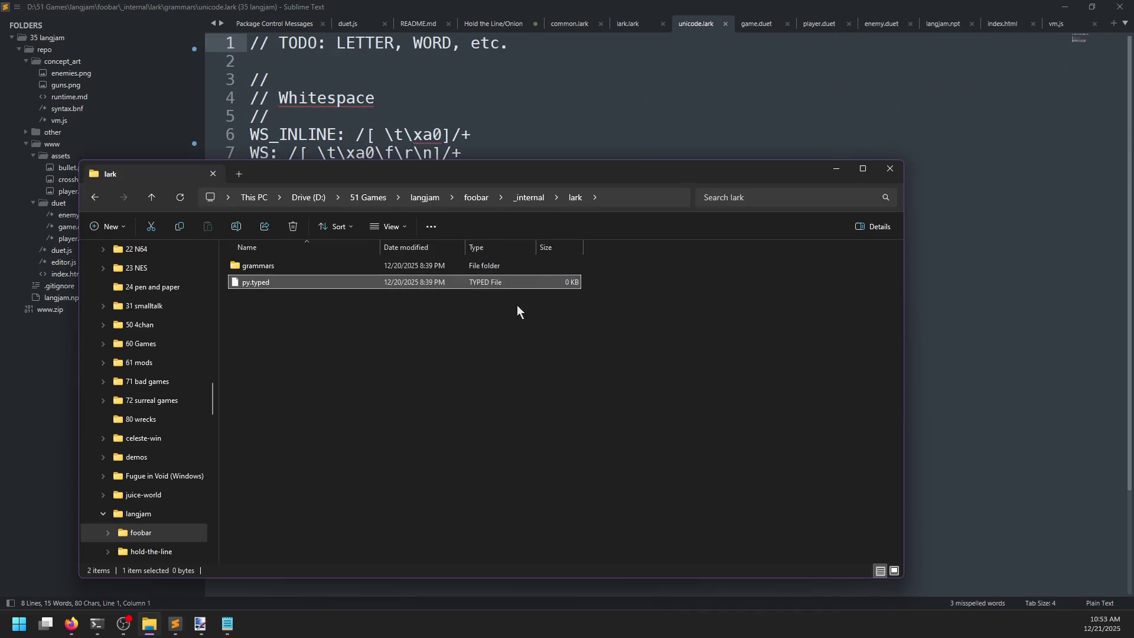
- Browse _internal, peek into setuptools, and close the binary _asyncio.pyd view in Sublime
click(520, 201)
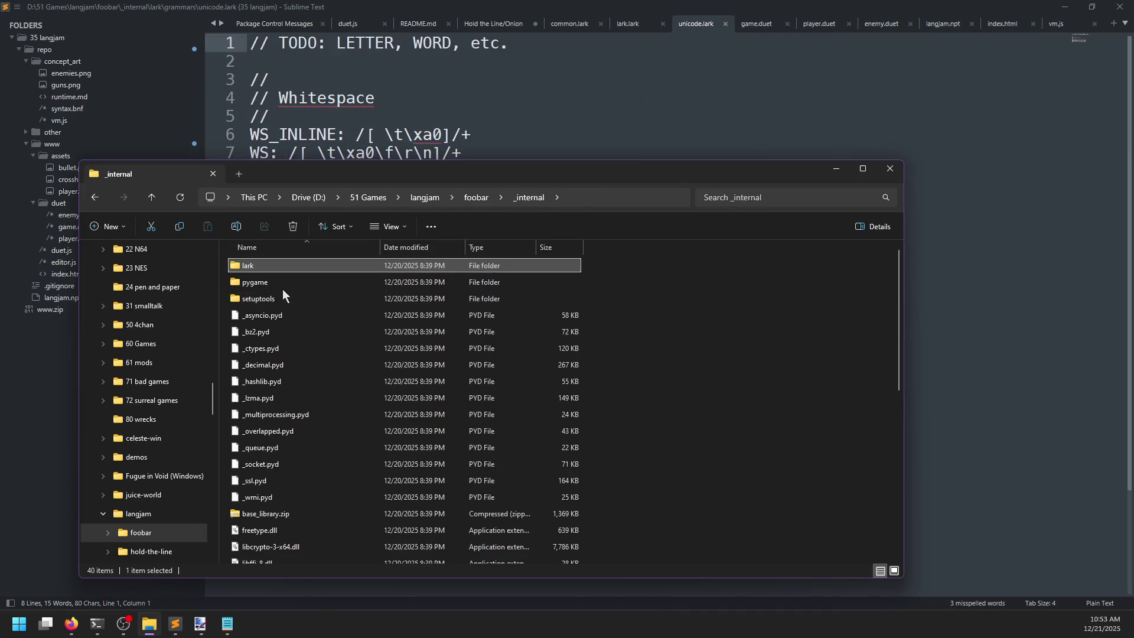
click(275, 295)
double_click(276, 298)
click(540, 197)
scroll(314, 408, down, 2)
scroll(307, 402, down, 2)
scroll(292, 375, down, 5)
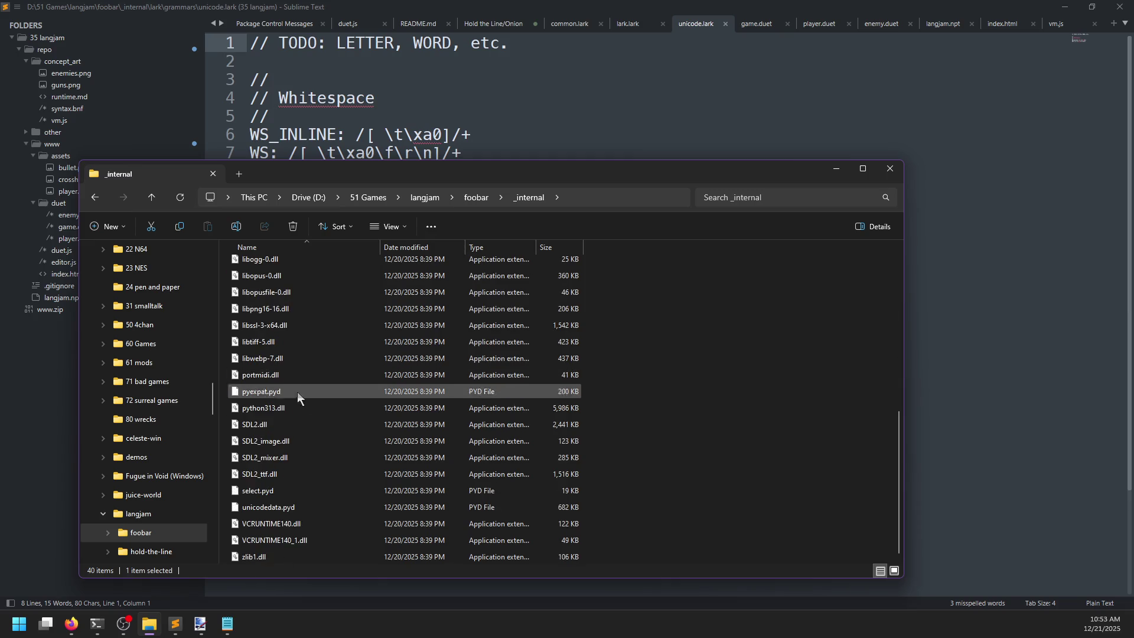
scroll(290, 508, up, 6)
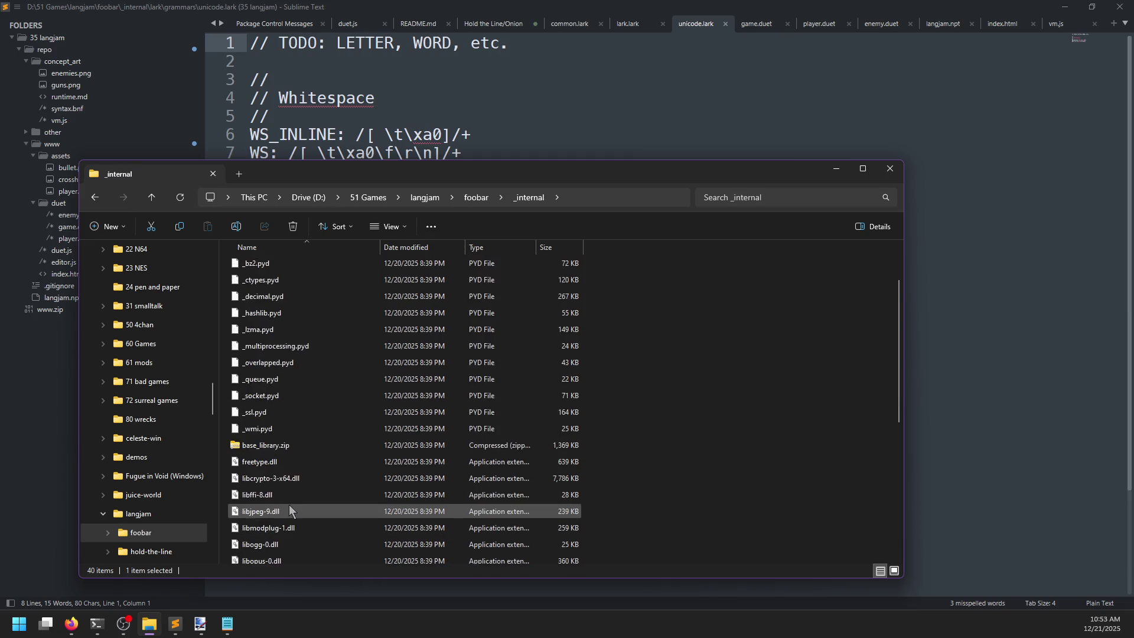
scroll(289, 508, up, 2)
mouse_move(296, 315)
mouse_down()
mouse_move(346, 338)
mouse_move(543, 220)
mouse_move(359, 322)
mouse_move(569, 281)
mouse_move(618, 151)
mouse_up()
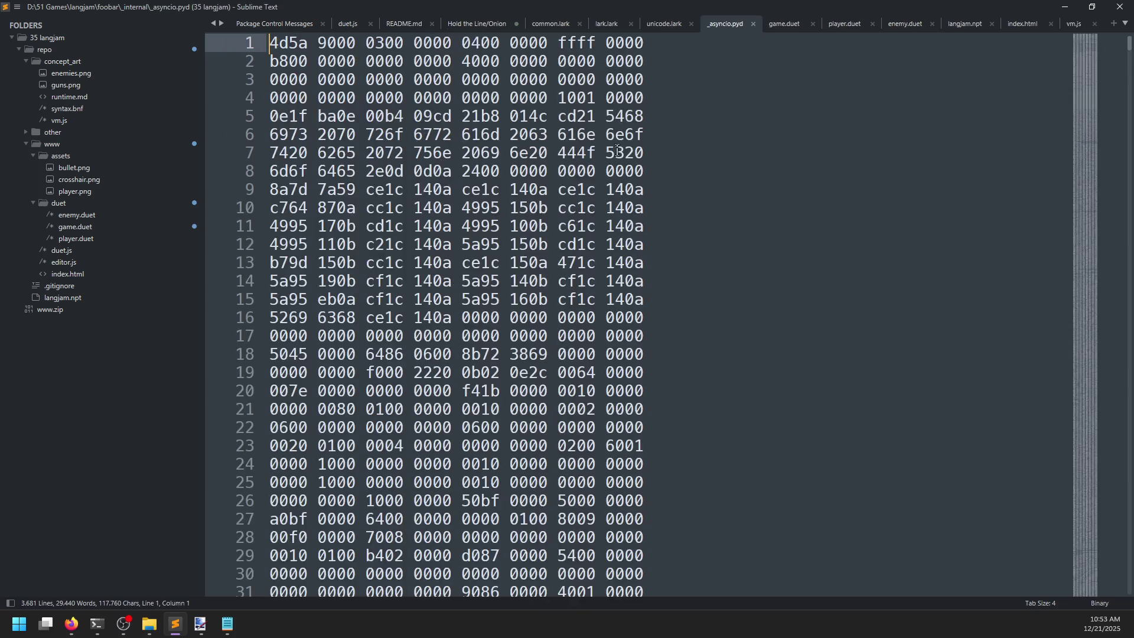
click(753, 22)
key(alt+Tab)
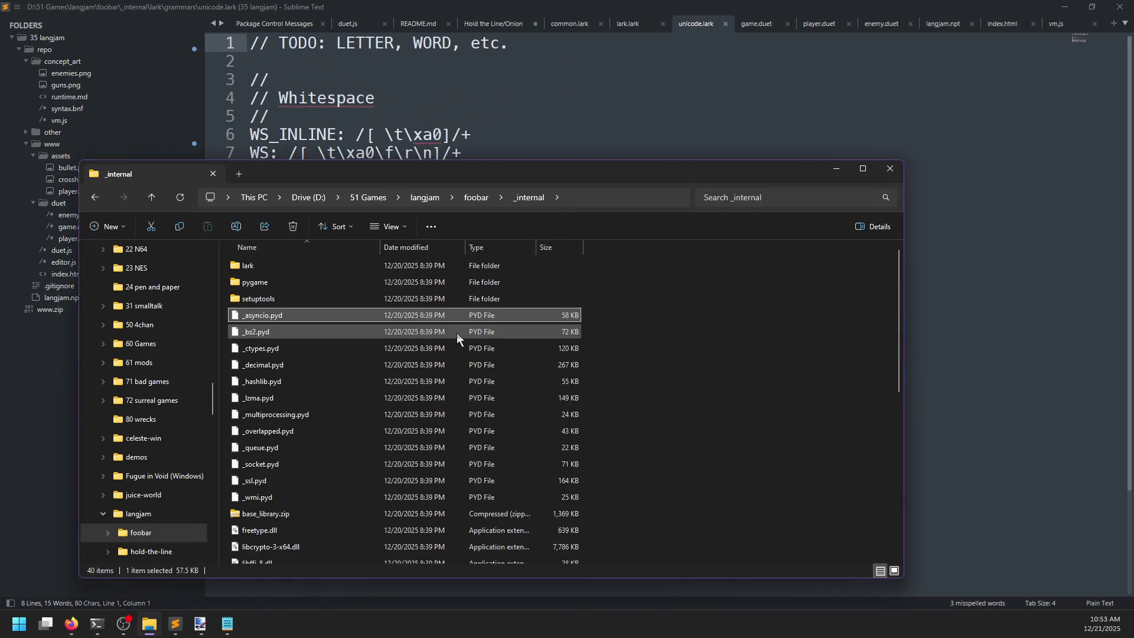
scroll(455, 333, down, 4)
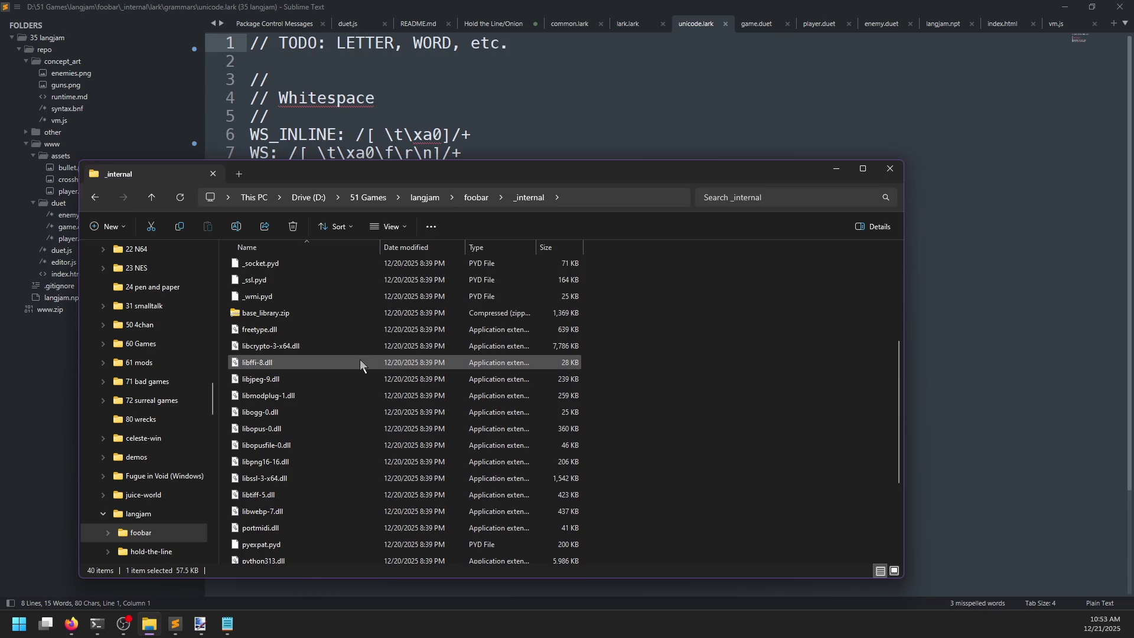
scroll(365, 363, up, 2)
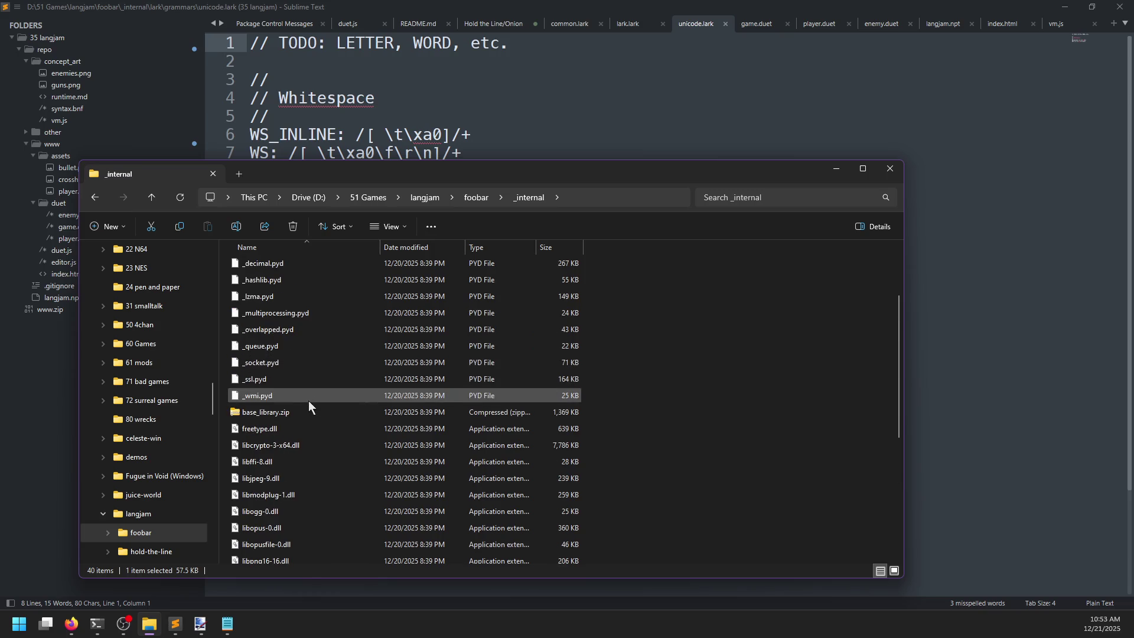
- Extract base_library.zip with 7-Zip to 'base_library\' and browse the extracted folder
right_click(285, 412)
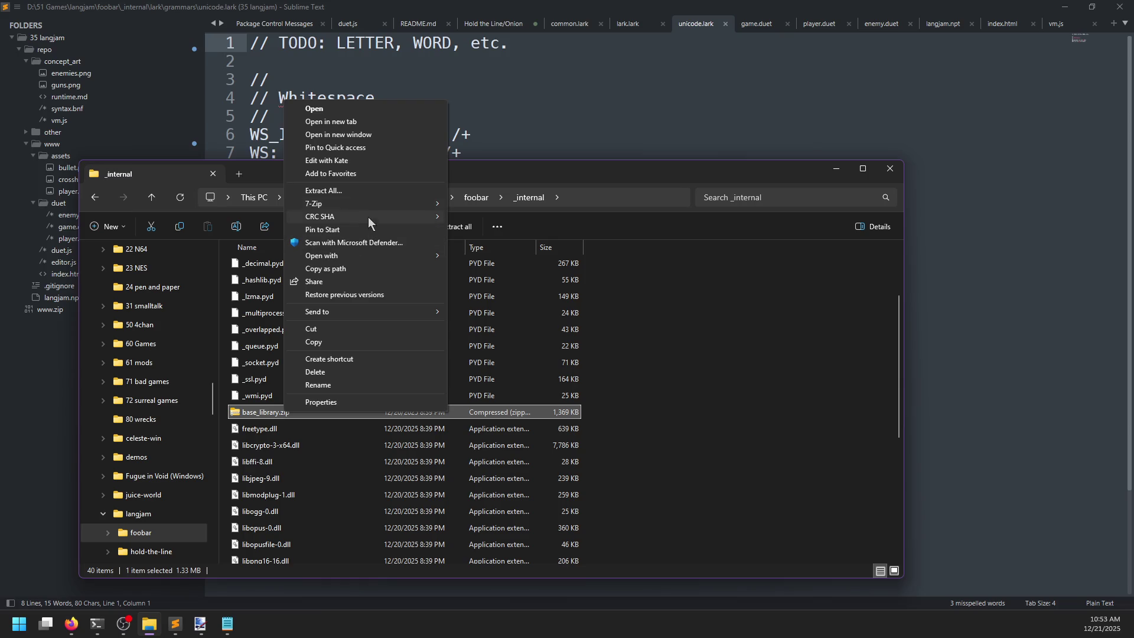
mouse_move(363, 201)
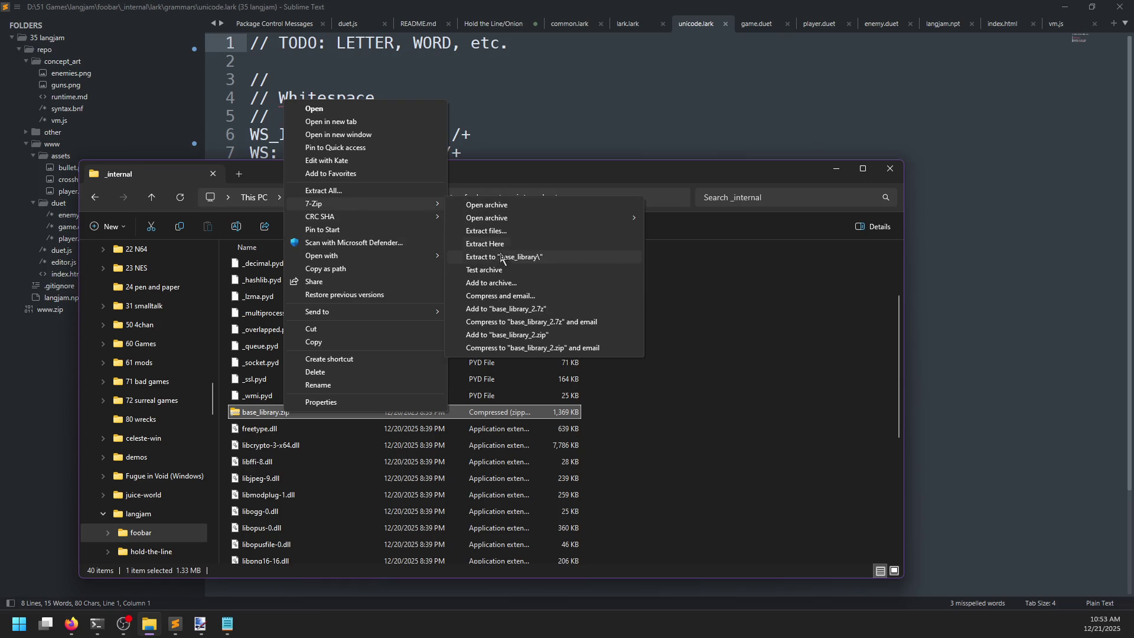
click(503, 257)
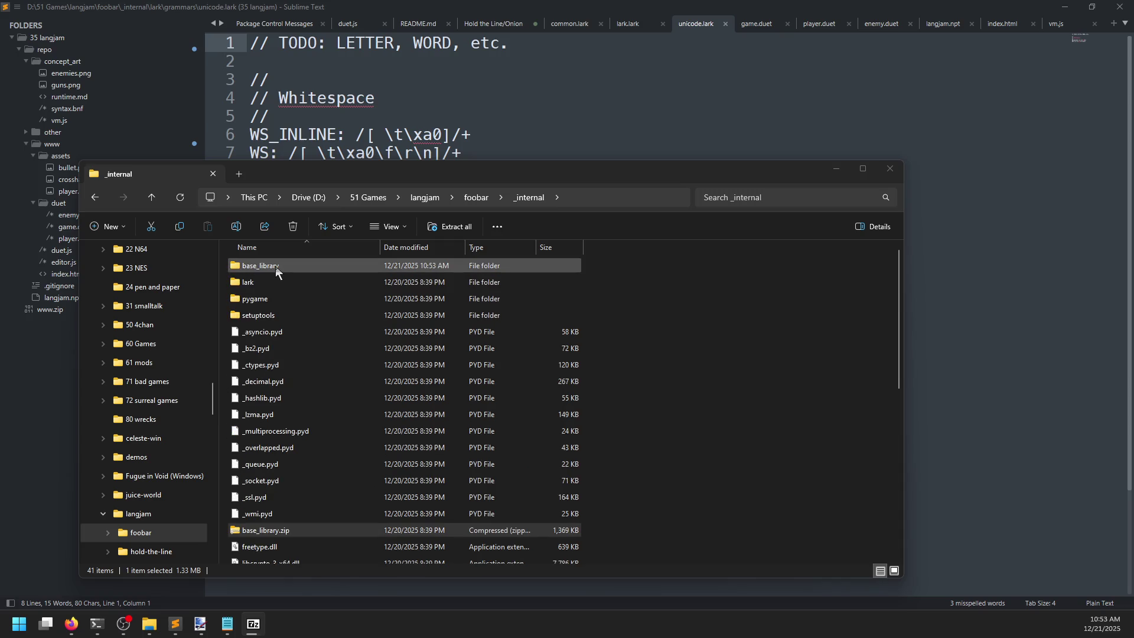
double_click(275, 266)
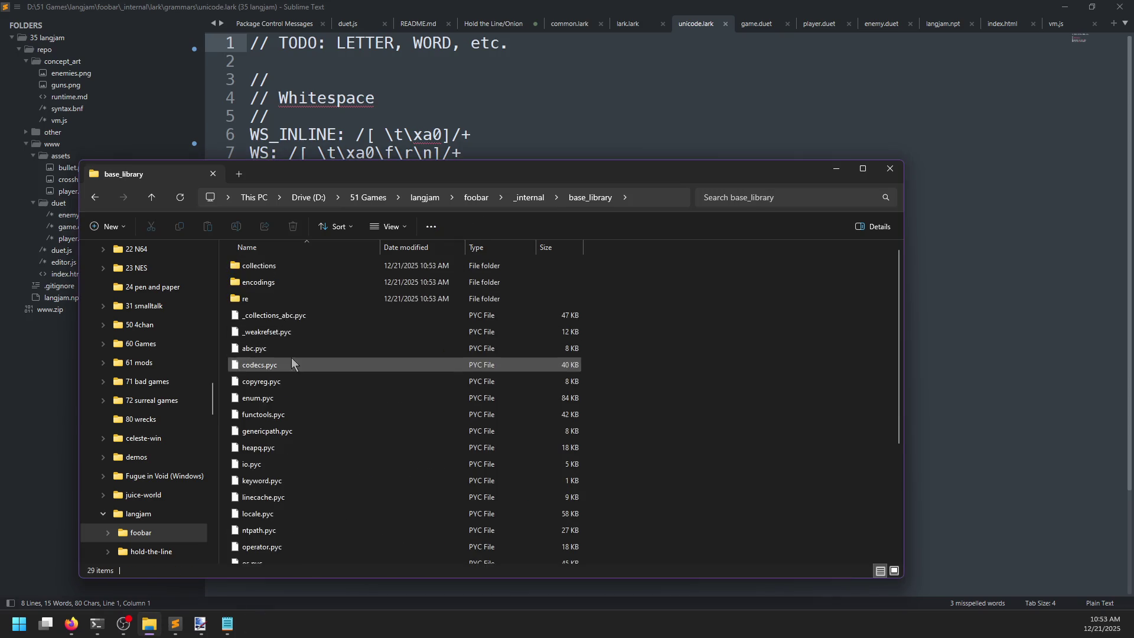
scroll(289, 337, down, 1)
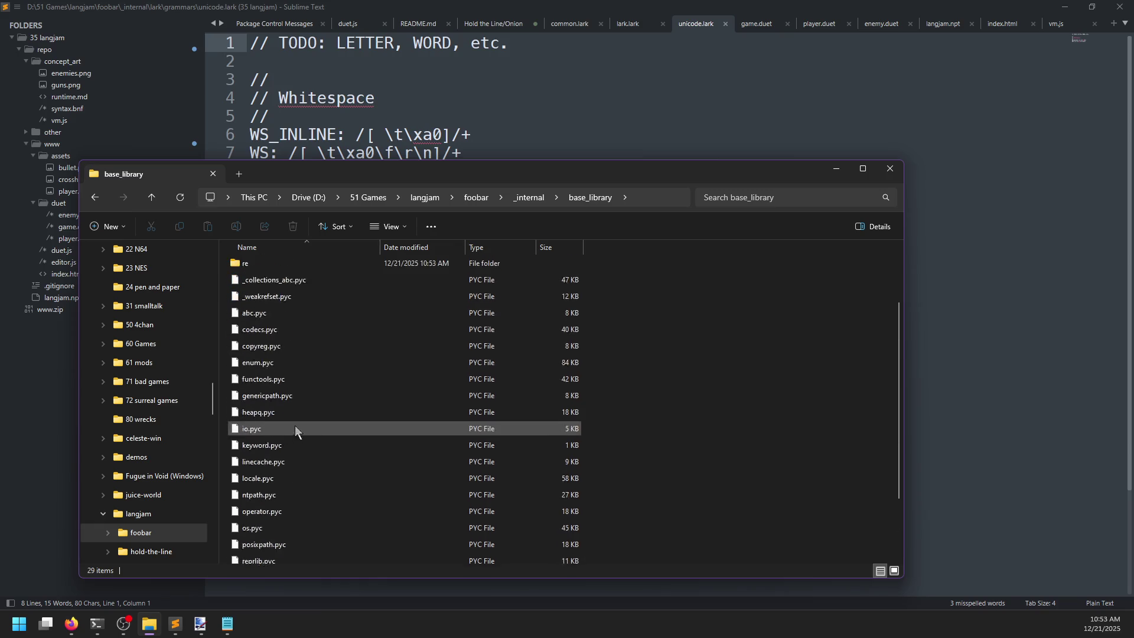
scroll(296, 425, up, 1)
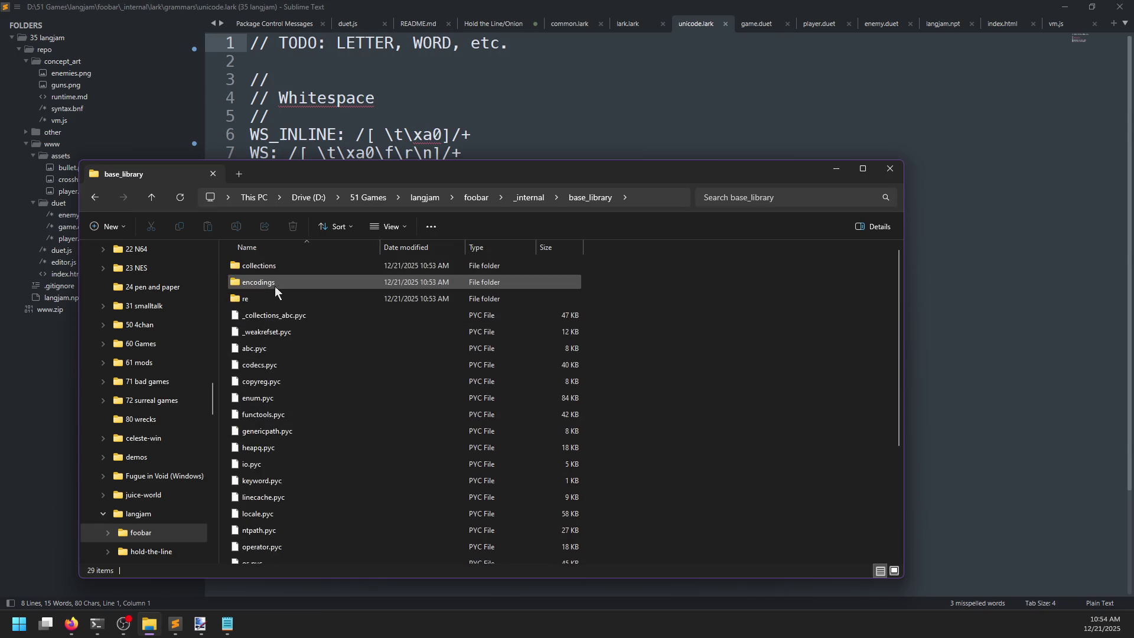
- Look inside the pygame folder, then go up to the foobar game folder and open res
click(528, 200)
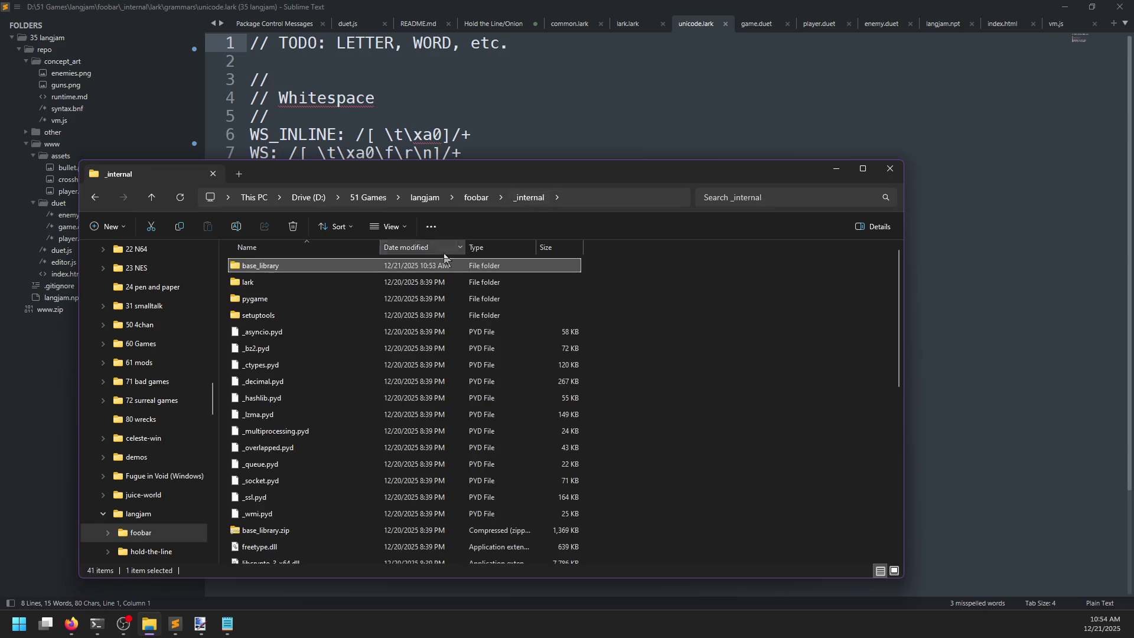
scroll(290, 391, down, 7)
scroll(284, 504, up, 7)
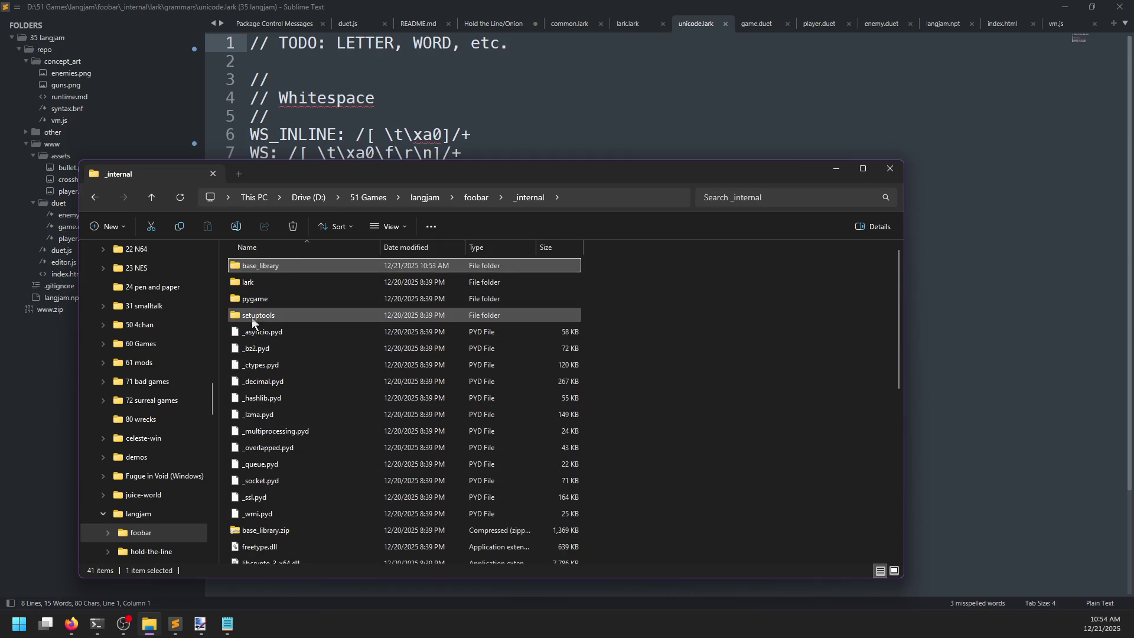
double_click(253, 299)
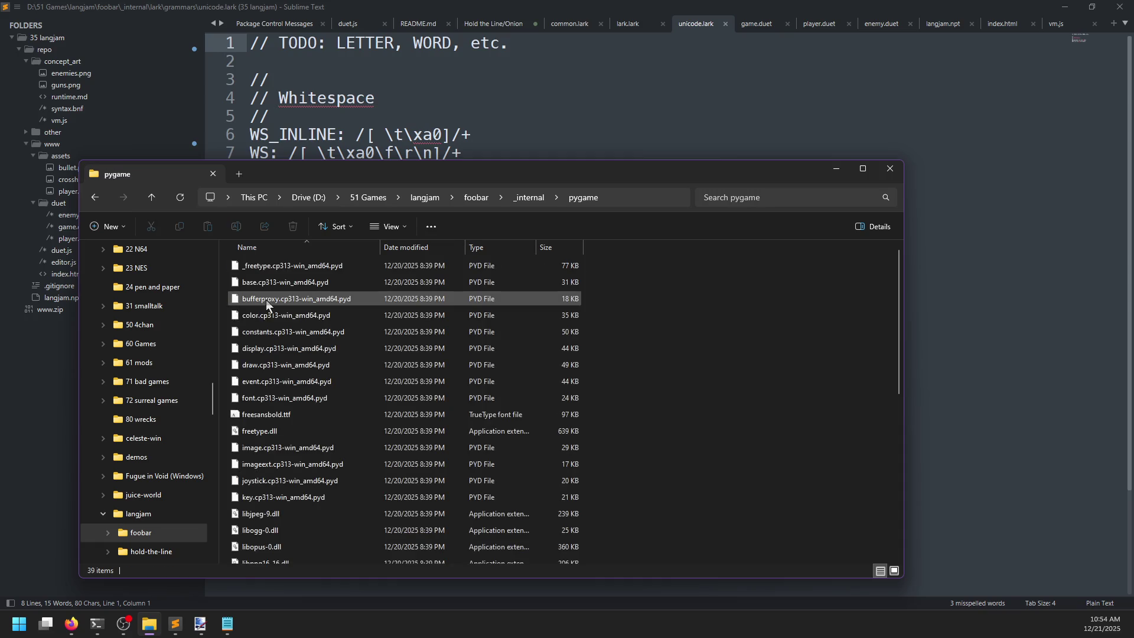
scroll(300, 314, down, 5)
scroll(300, 314, down, 3)
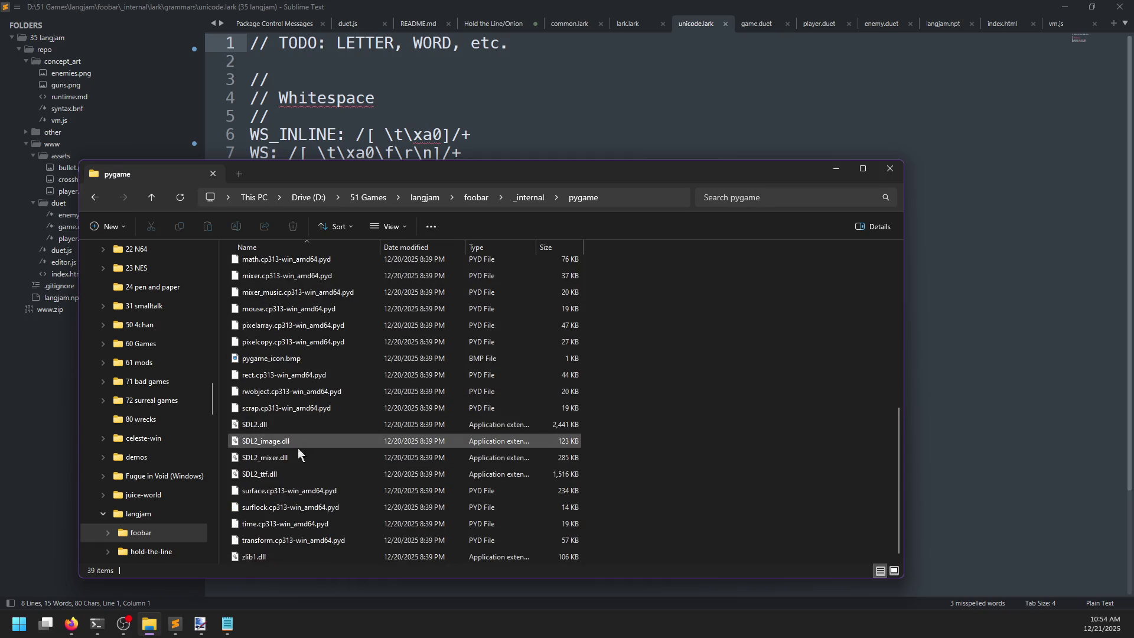
click(528, 199)
scroll(341, 409, down, 7)
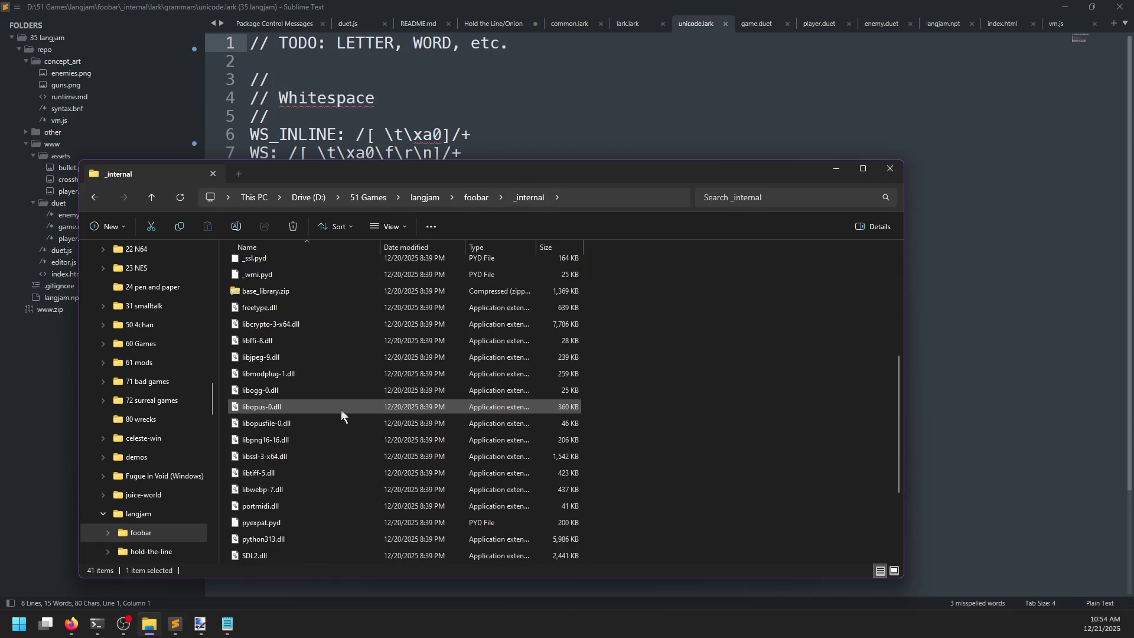
click(478, 204)
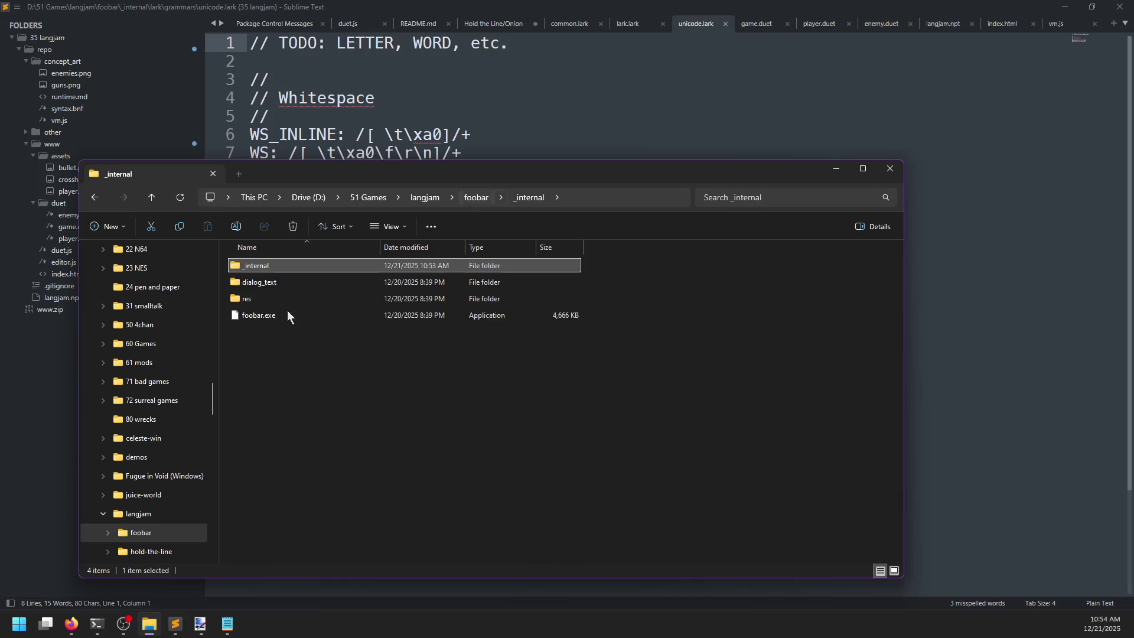
double_click(269, 296)
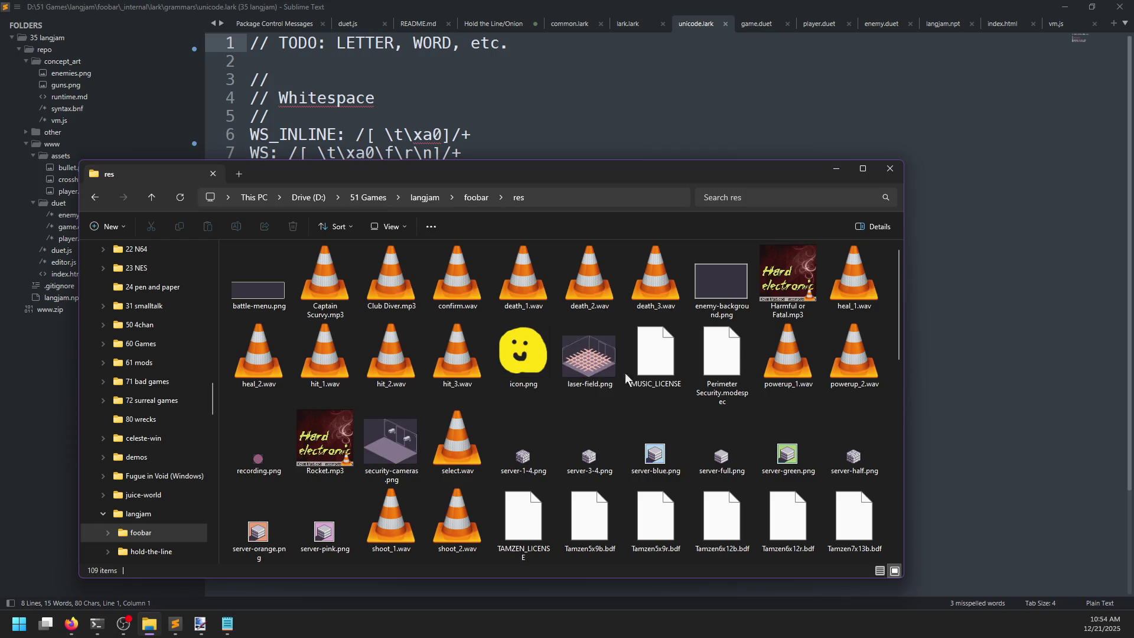
- Drag Tamzen5x9b.bdf from res into Sublime Text and scroll through its glyph data
scroll(515, 384, down, 3)
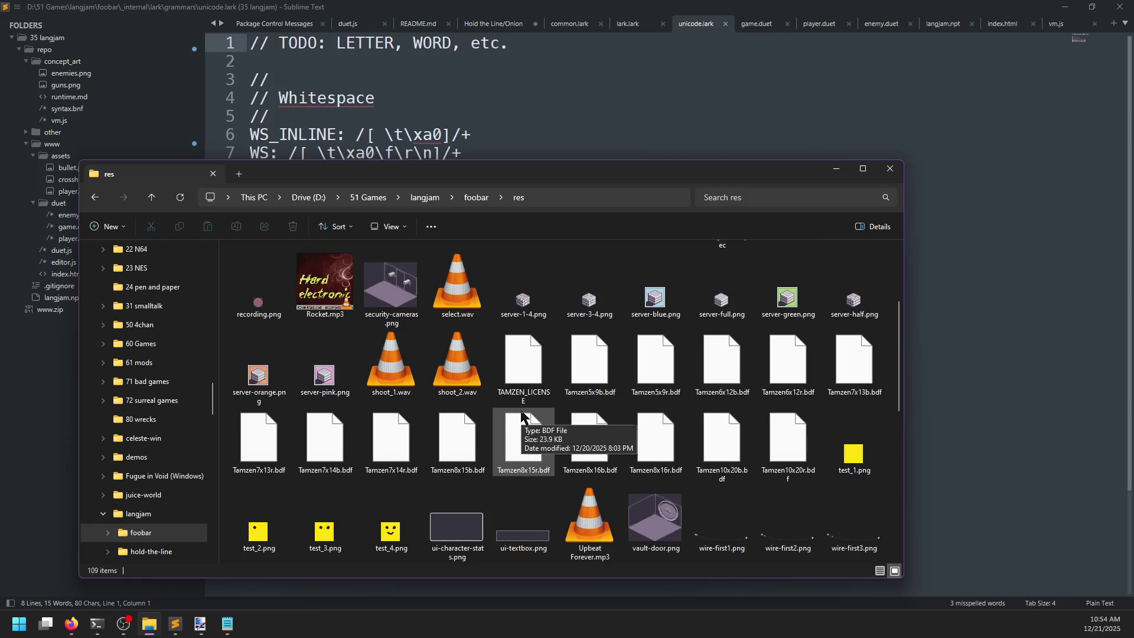
mouse_move(590, 362)
mouse_down()
mouse_move(635, 390)
mouse_move(658, 94)
mouse_up()
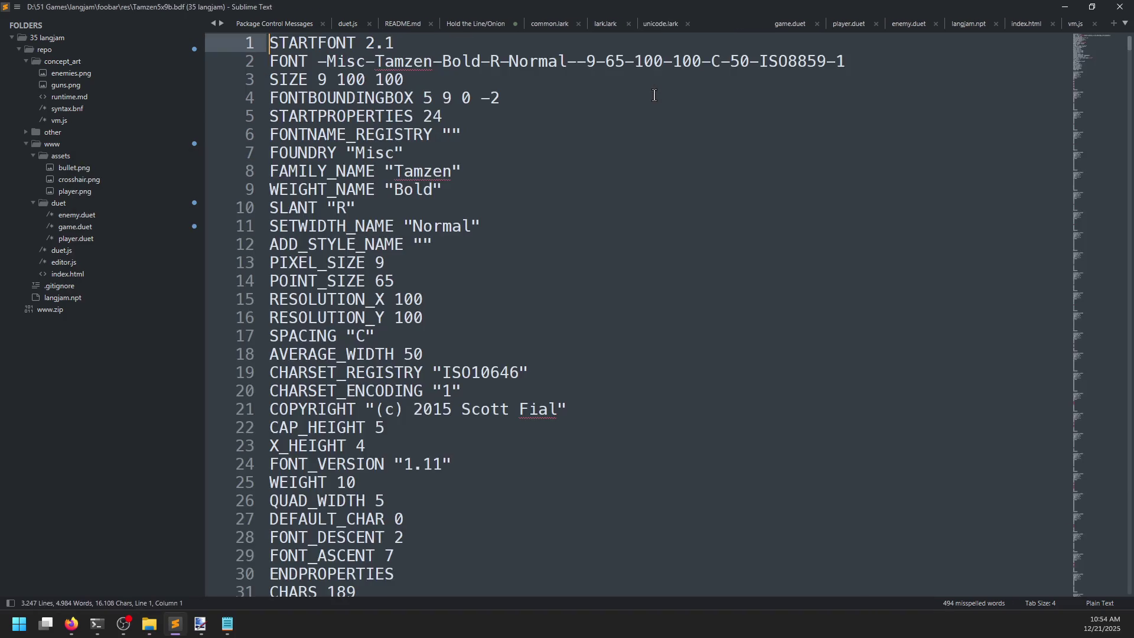
scroll(600, 257, down, 8)
scroll(601, 257, down, 20)
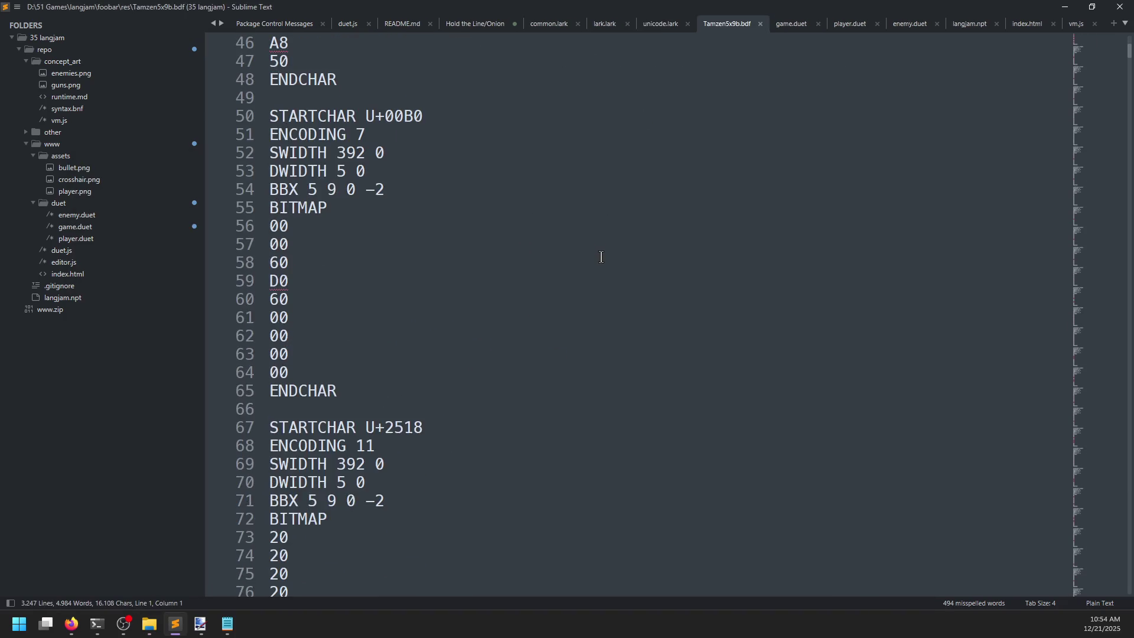
scroll(602, 257, down, 20)
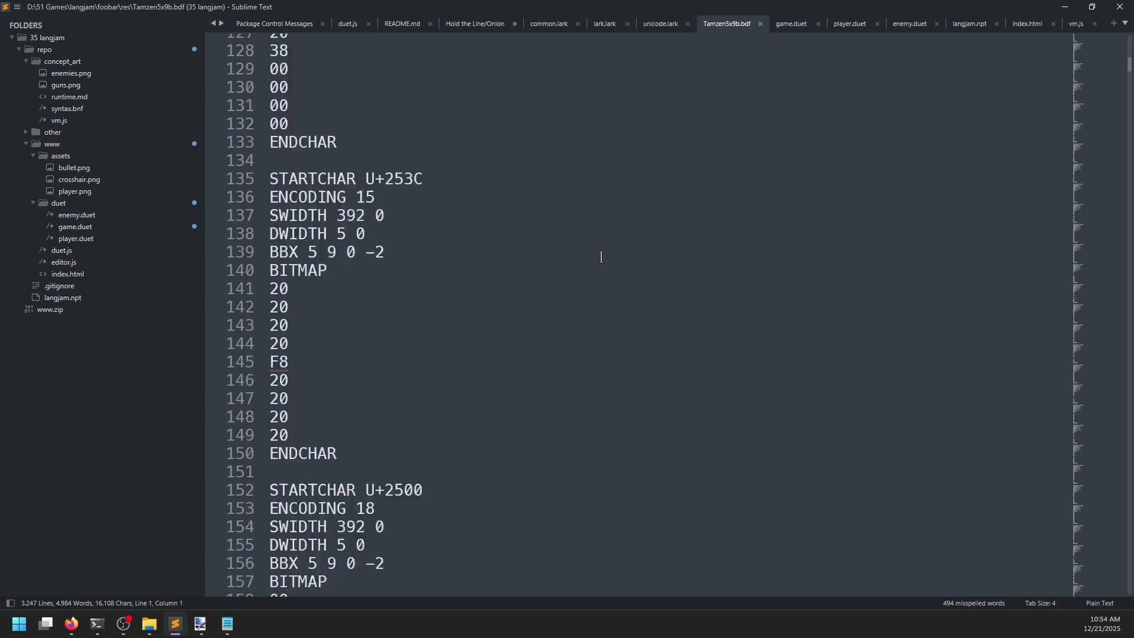
- Browse the res assets in Explorer and select the Perimeter Security.modespec file
key(alt+Tab)
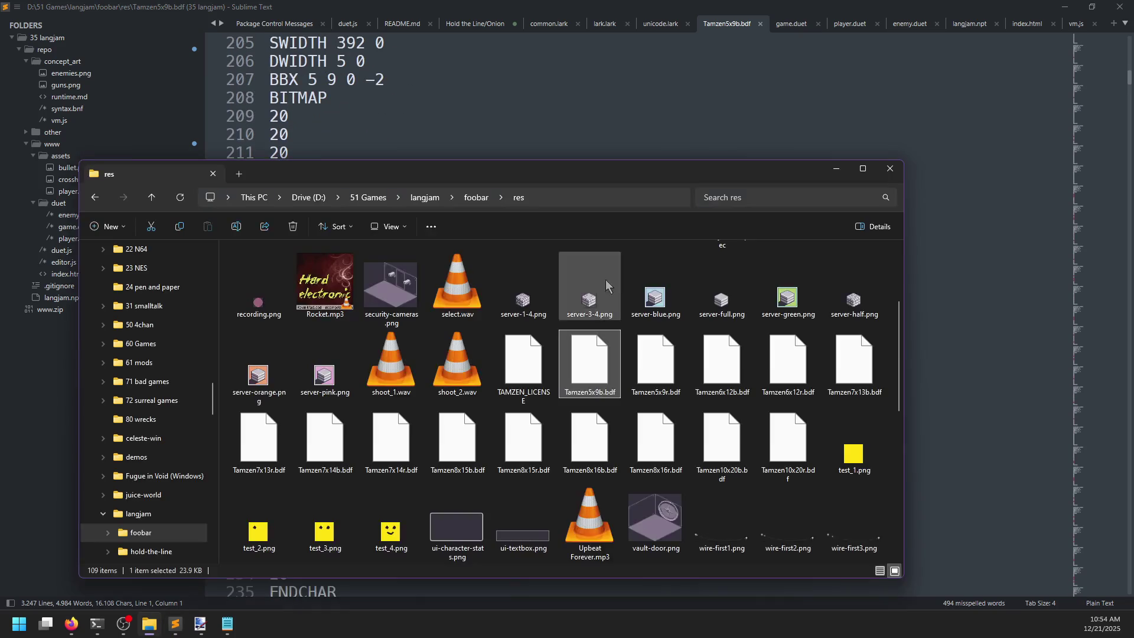
scroll(621, 385, down, 3)
scroll(621, 385, down, 2)
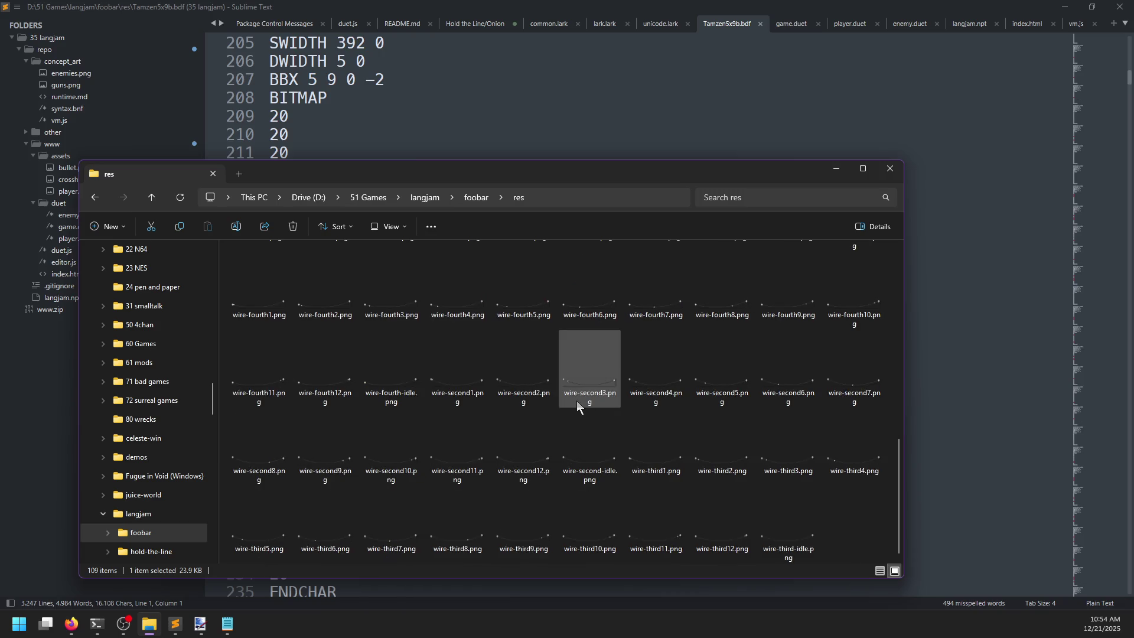
scroll(577, 400, up, 3)
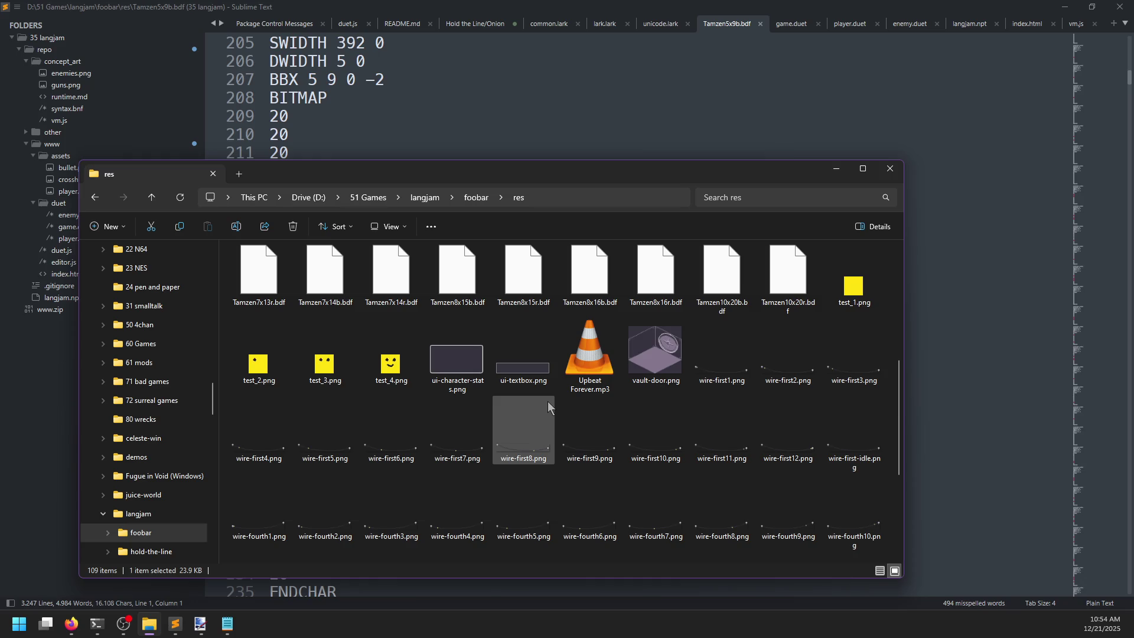
mouse_move(548, 406)
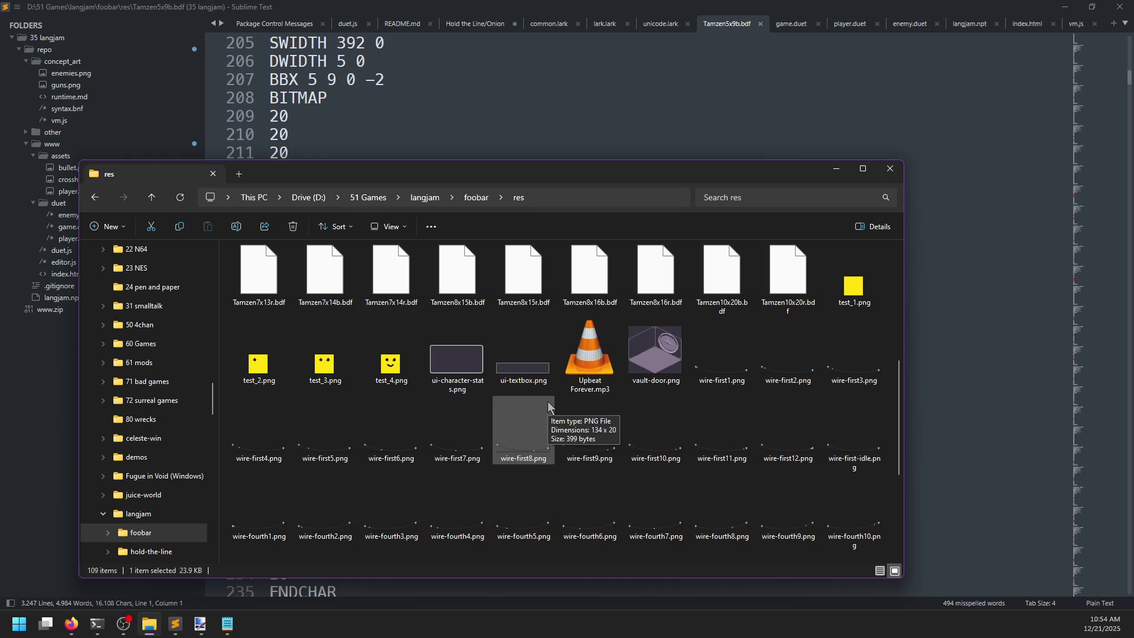
scroll(548, 401, up, 3)
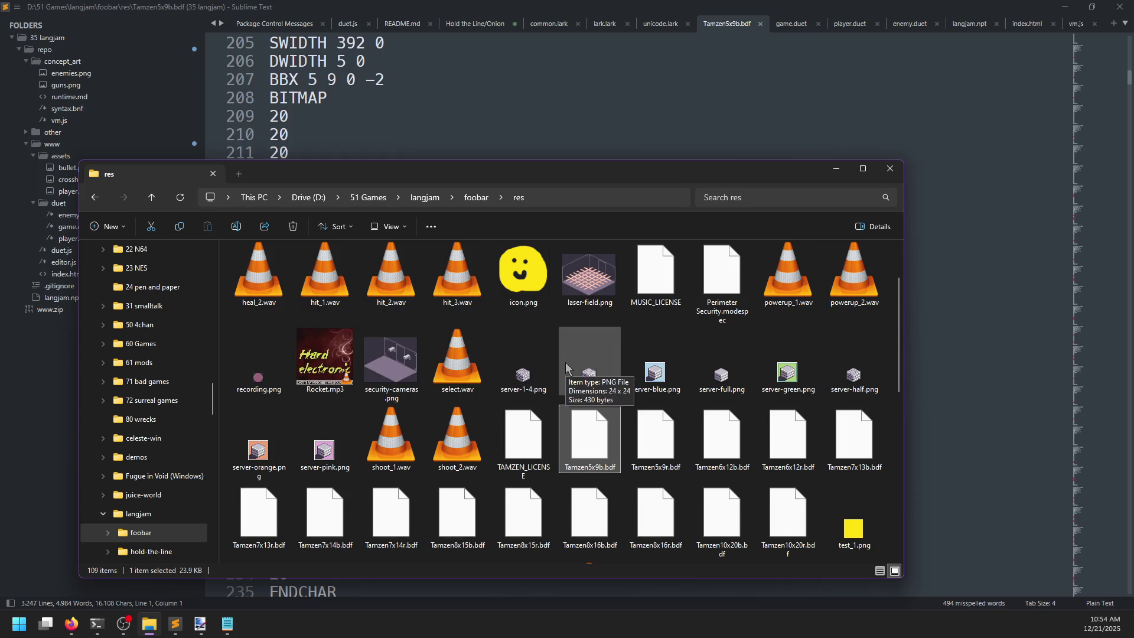
scroll(565, 362, up, 1)
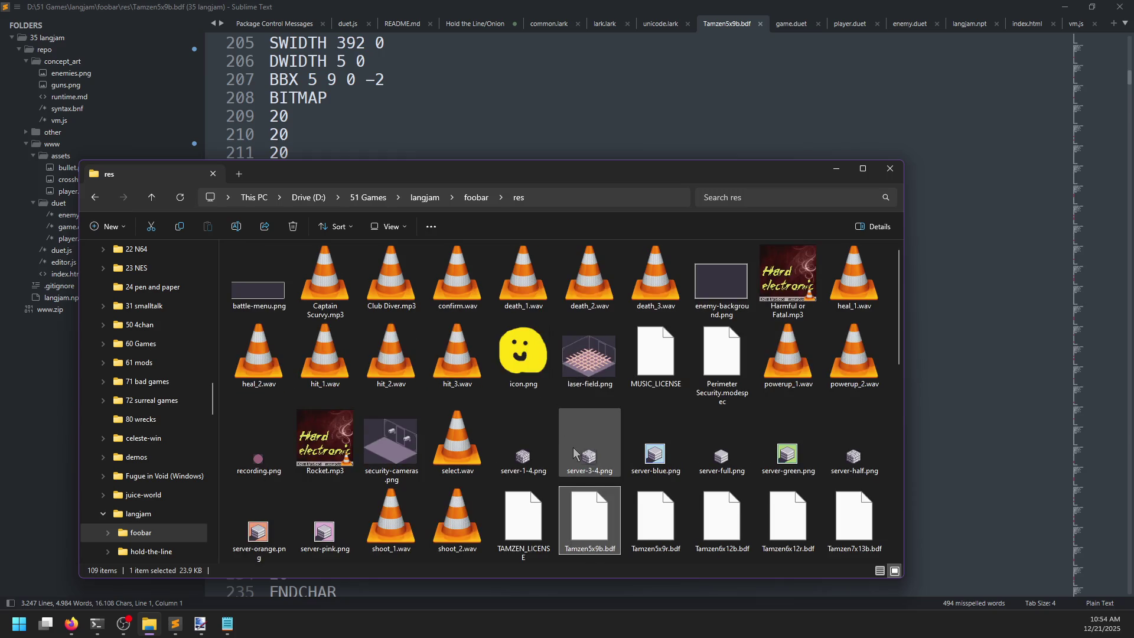
mouse_move(650, 423)
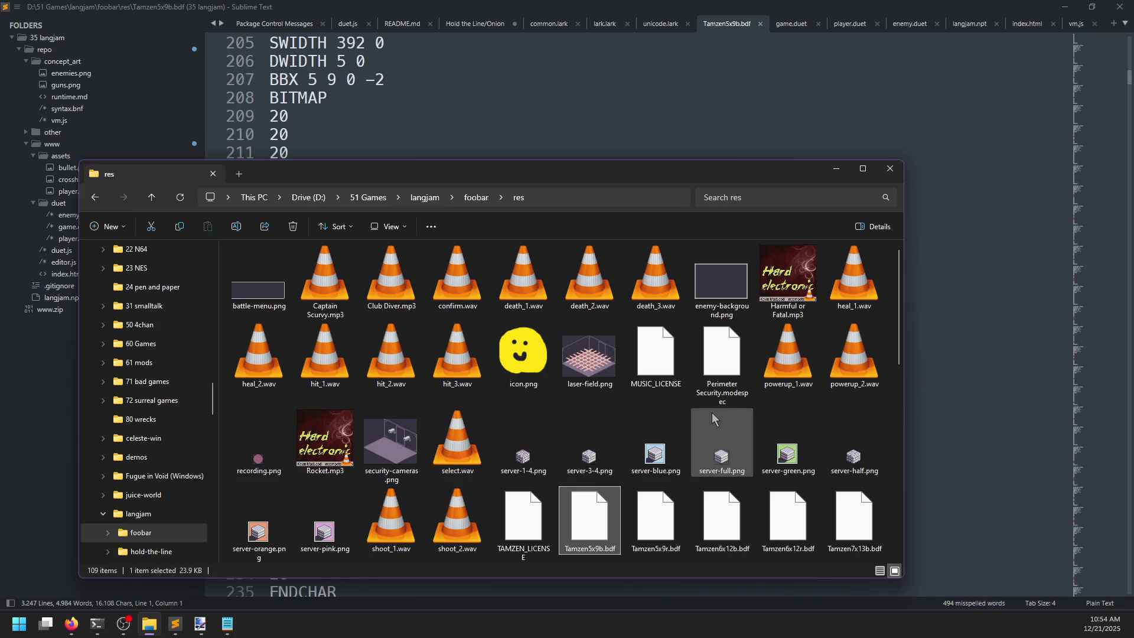
click(726, 372)
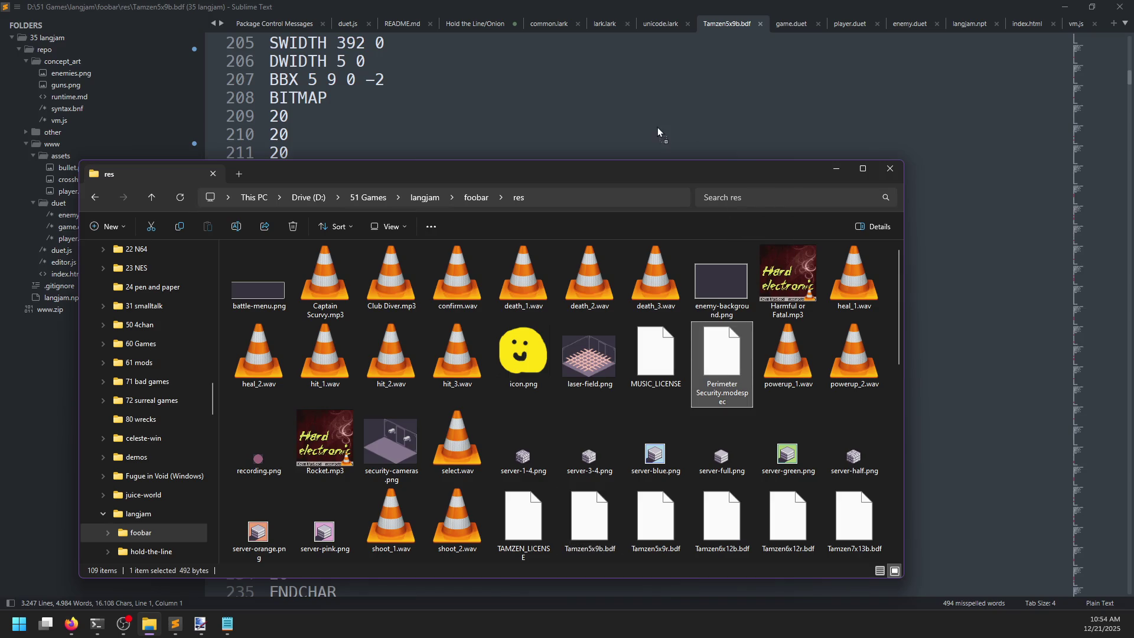
- Open Perimeter Security.modespec in Sublime Text and look over its twenty lines and Alert block
drag(658, 128, 658, 129)
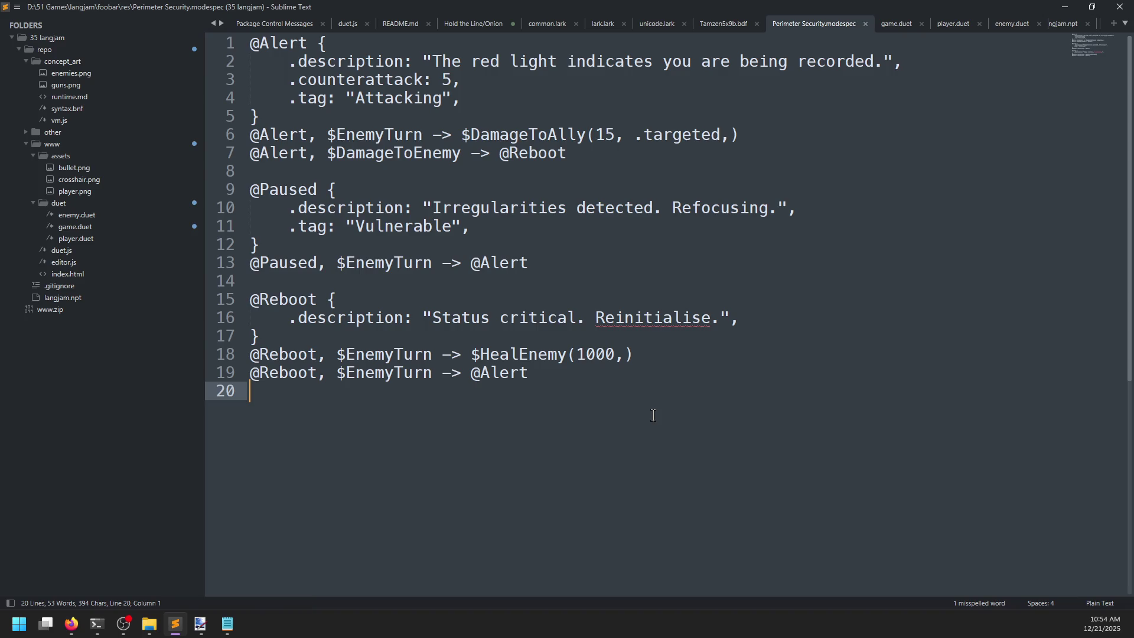
drag(301, 407, 223, 31)
click(344, 467)
key(alt+Tab)
scroll(686, 400, down, 2)
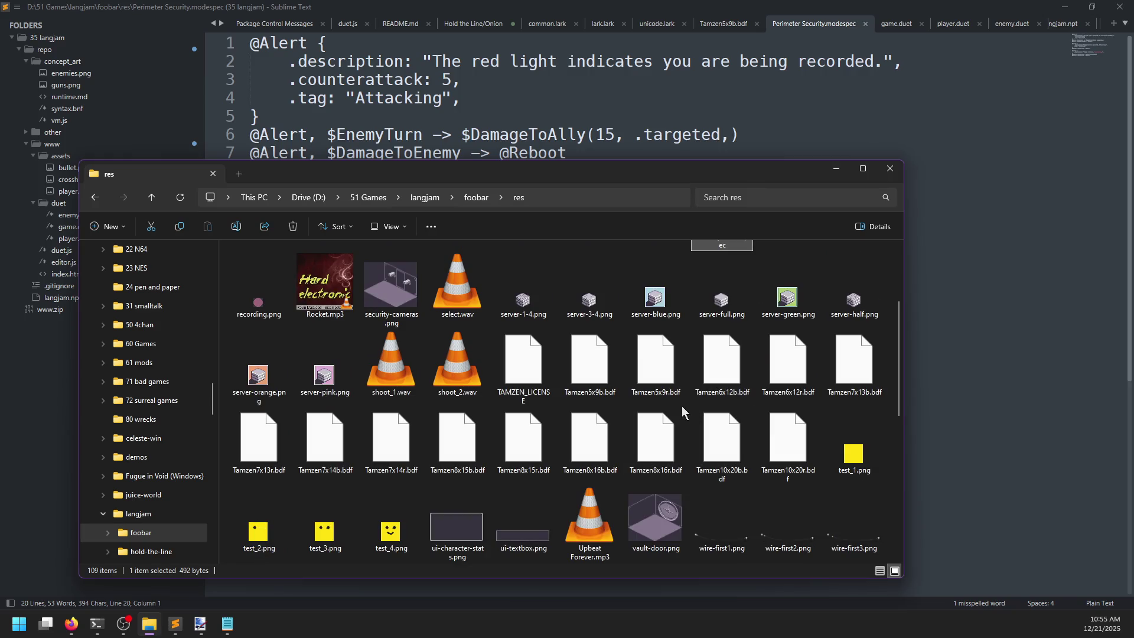
scroll(681, 407, up, 2)
key(alt+Tab)
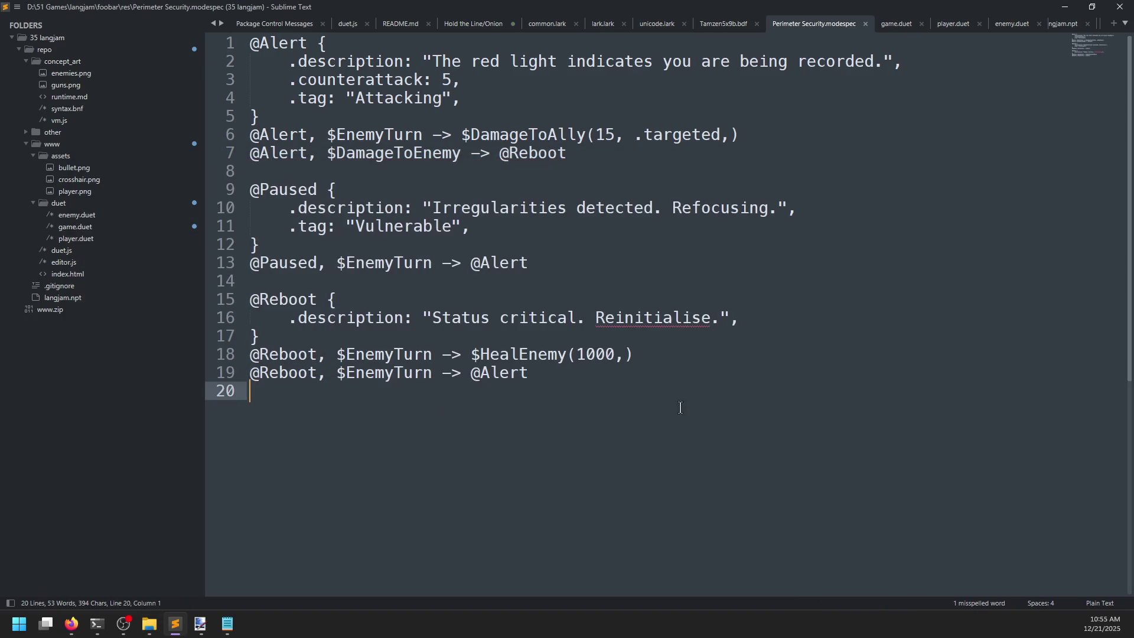
mouse_move(297, 61)
mouse_down()
mouse_move(495, 91)
mouse_move(193, 66)
mouse_up()
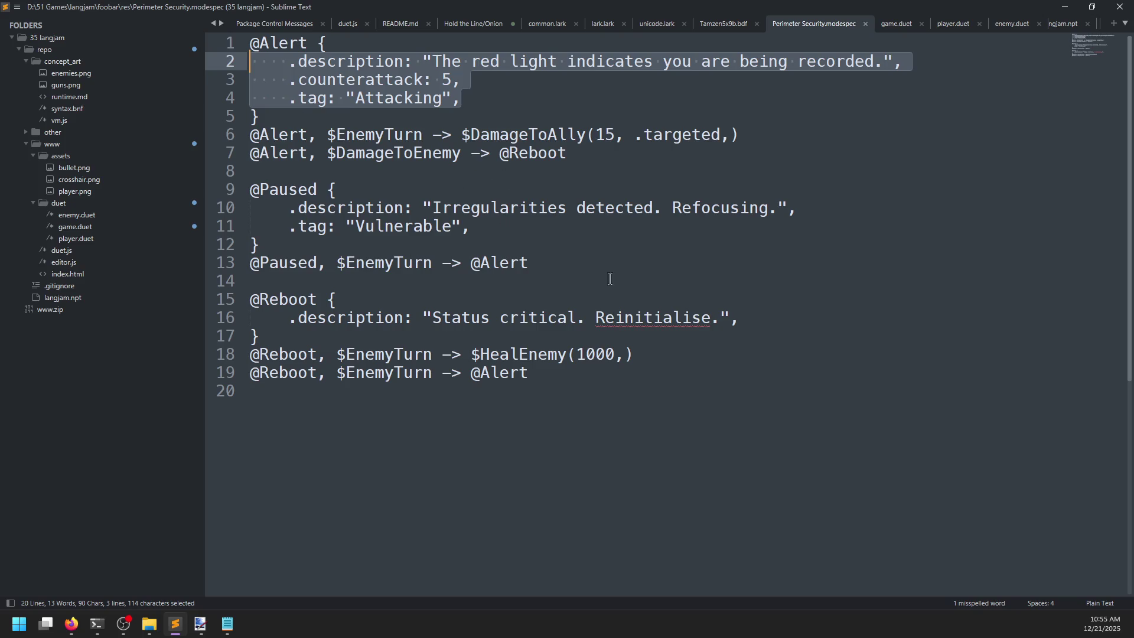
- Browse the res folder, go up to foobar, and return to the modespec file in Sublime
key(alt+Tab)
scroll(675, 360, down, 2)
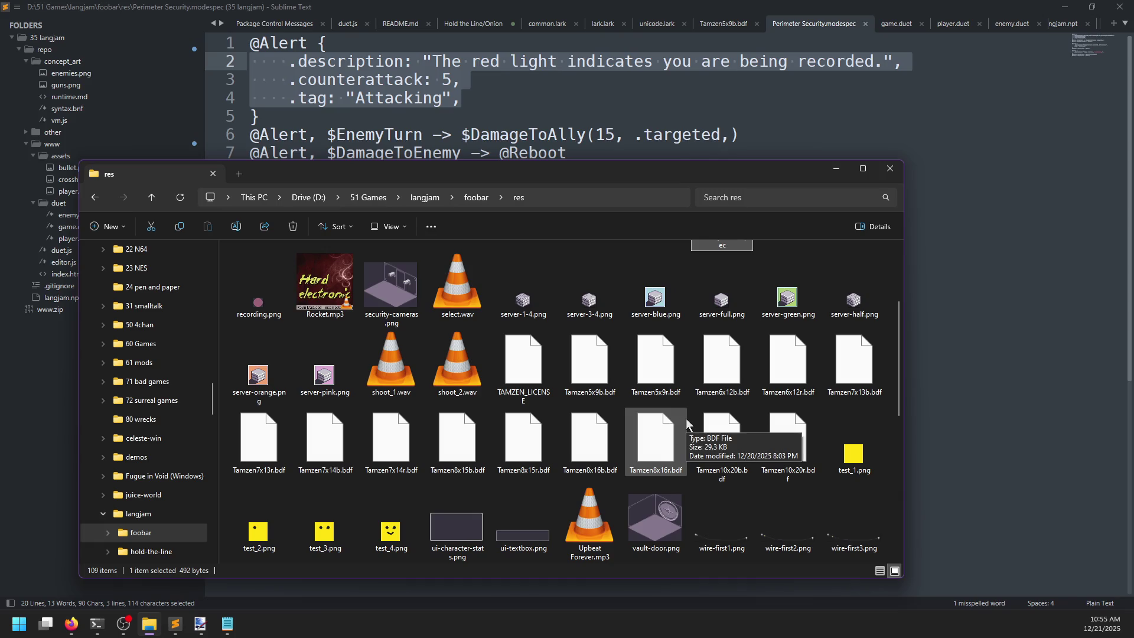
scroll(711, 417, down, 3)
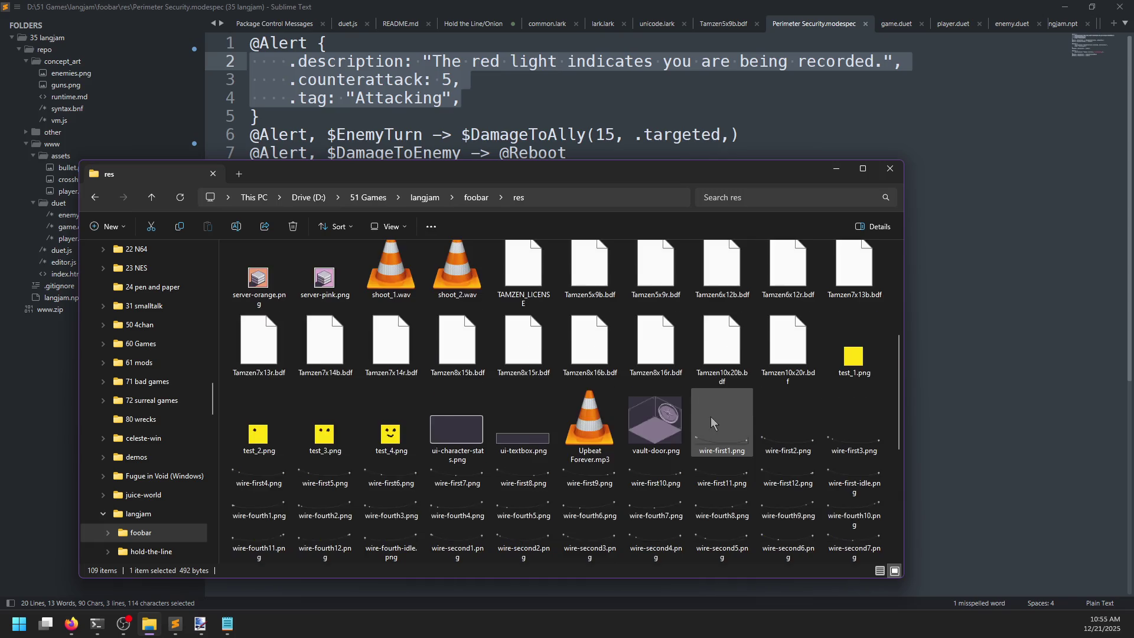
click(846, 540)
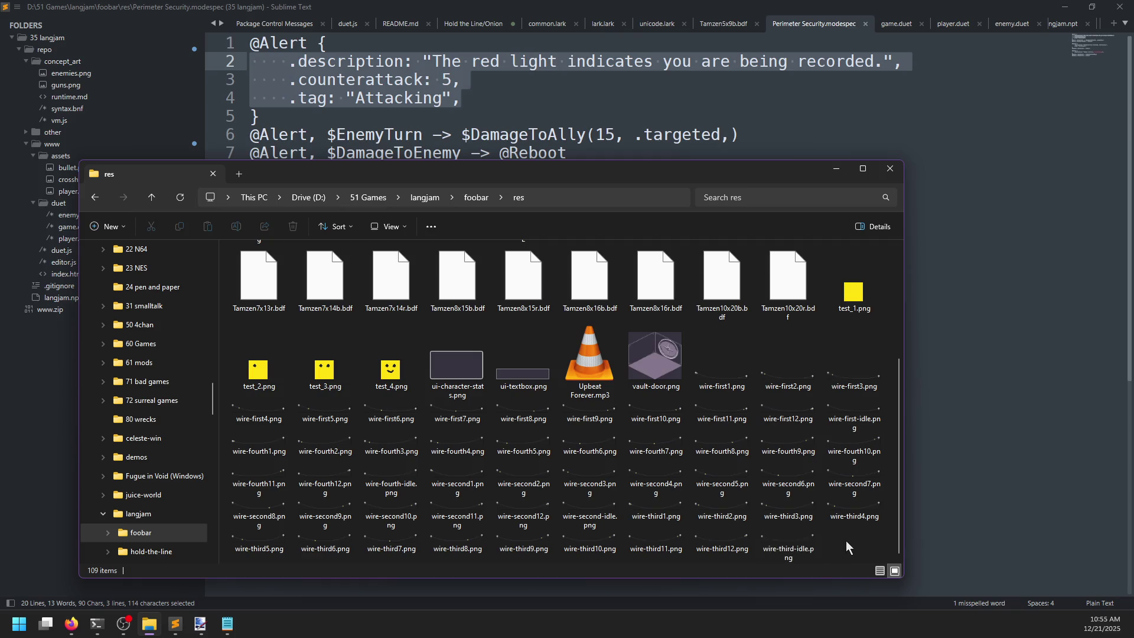
scroll(531, 430, up, 5)
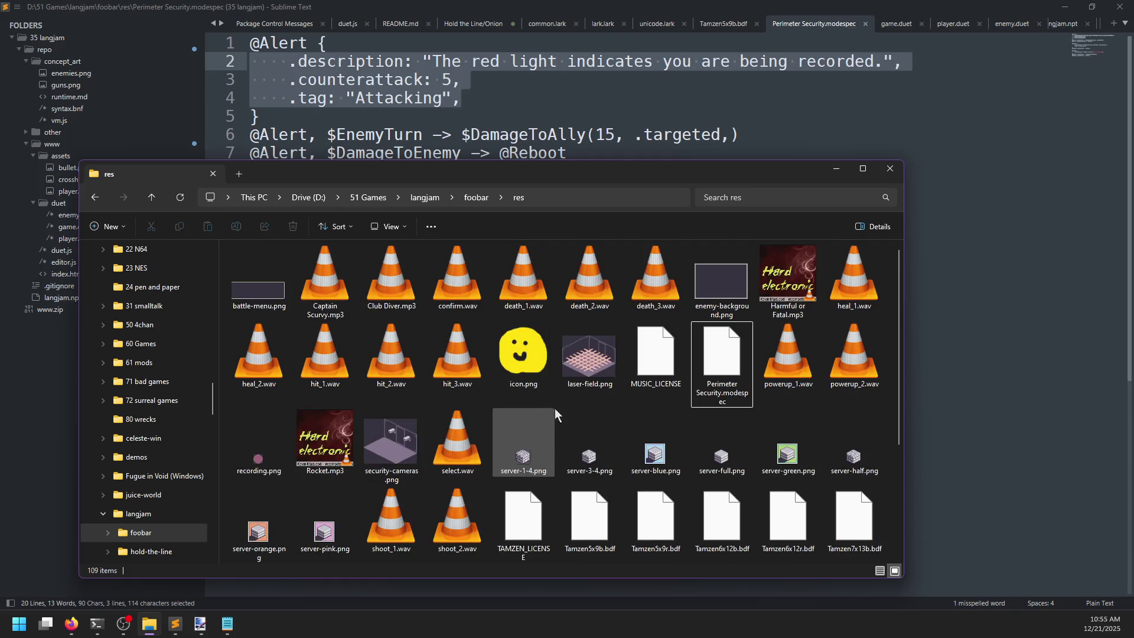
click(476, 196)
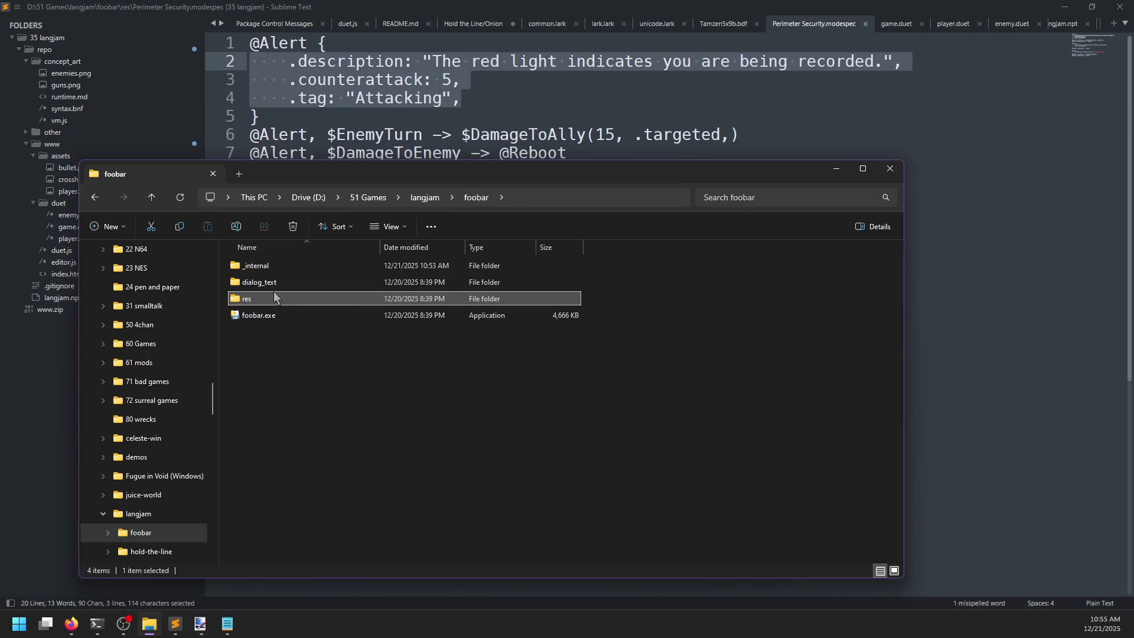
click(574, 112)
click(482, 464)
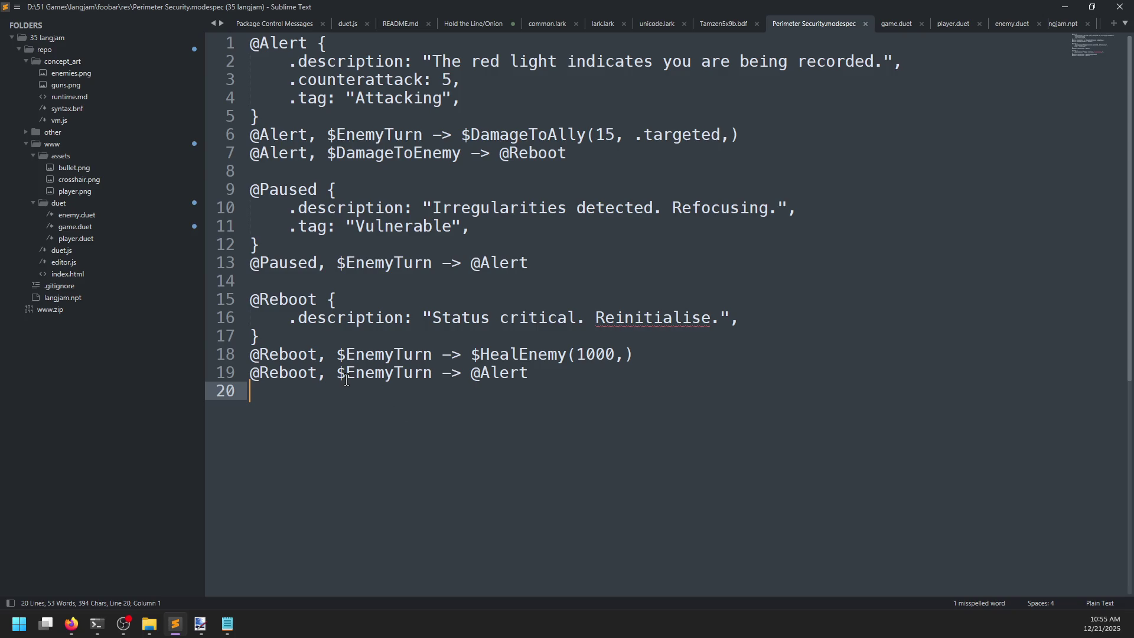
drag(339, 353, 249, 353)
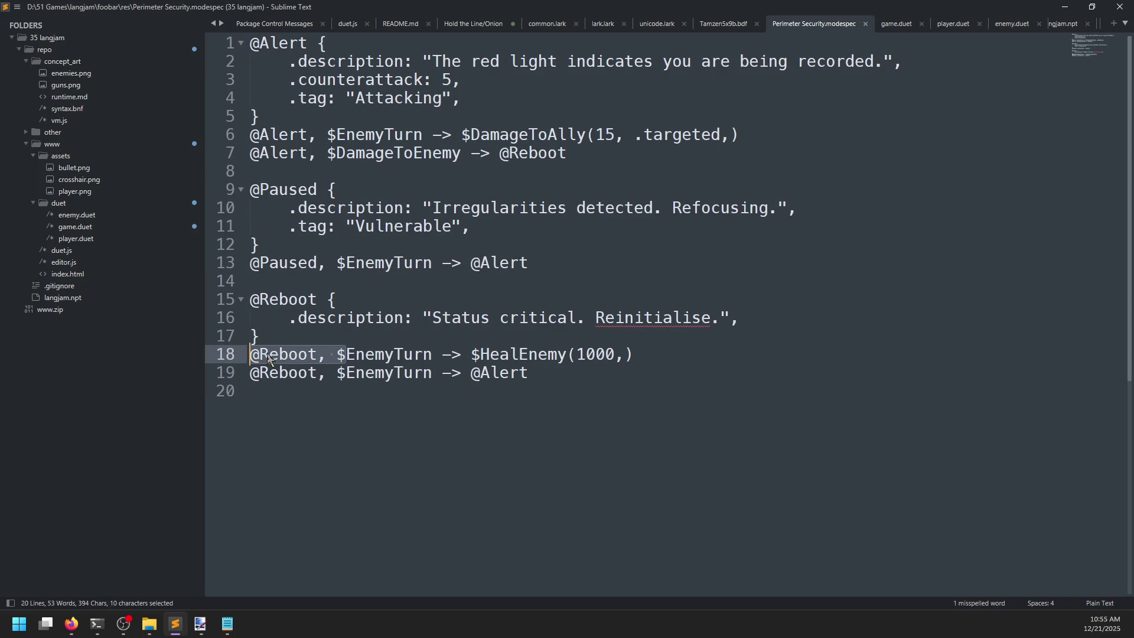
click(280, 353)
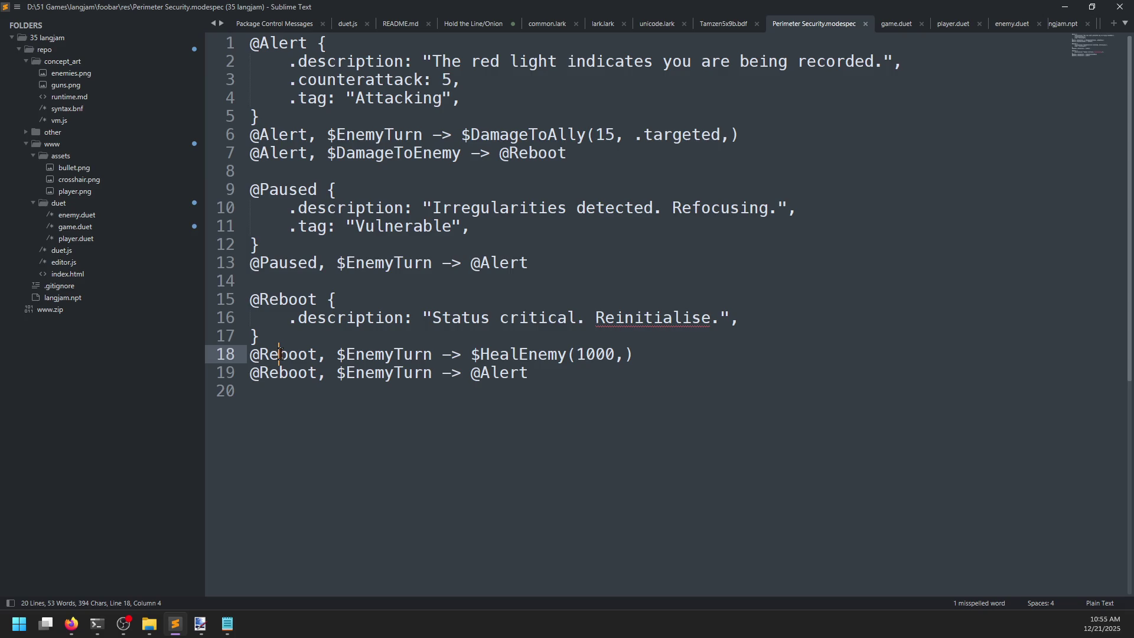
mouse_move(292, 81)
mouse_down()
mouse_move(490, 65)
mouse_move(290, 100)
mouse_up()
click(475, 77)
click(312, 116)
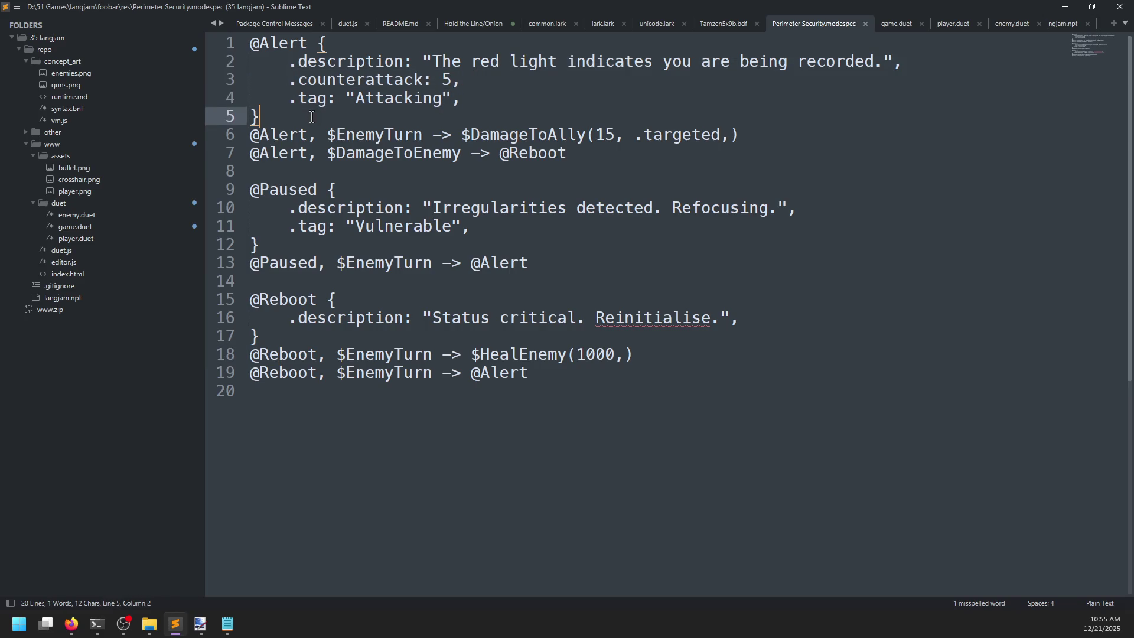
double_click(285, 136)
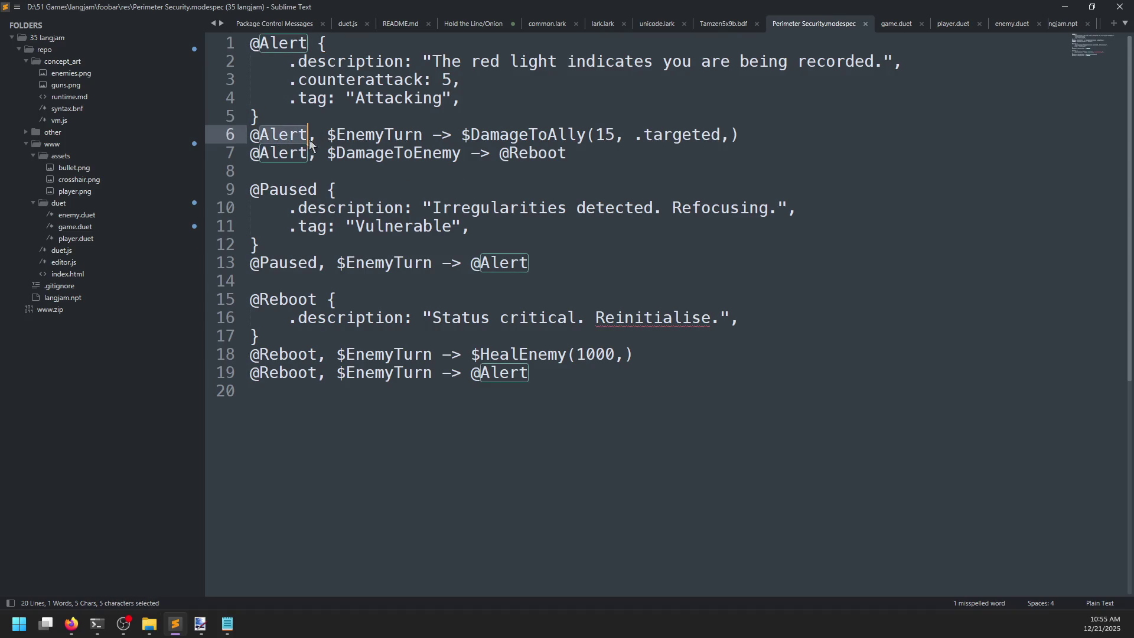
double_click(359, 136)
drag(461, 135, 742, 135)
click(600, 153)
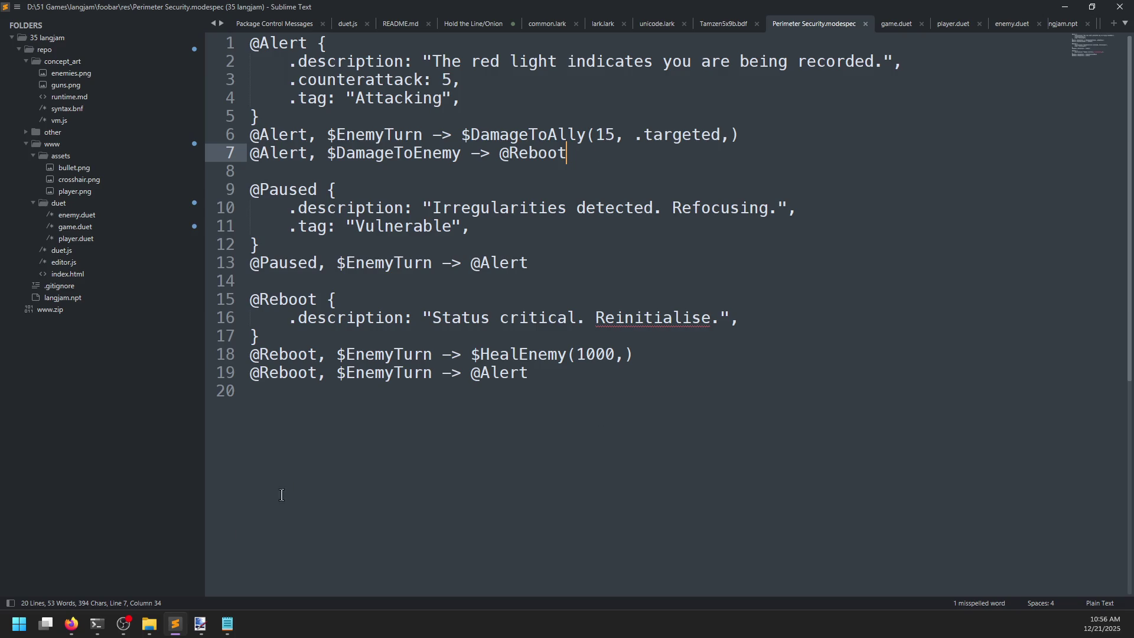
- Close the Foobar: The Game and Rate Foobar pages in Firefox
mouse_move(70, 624)
click(235, 584)
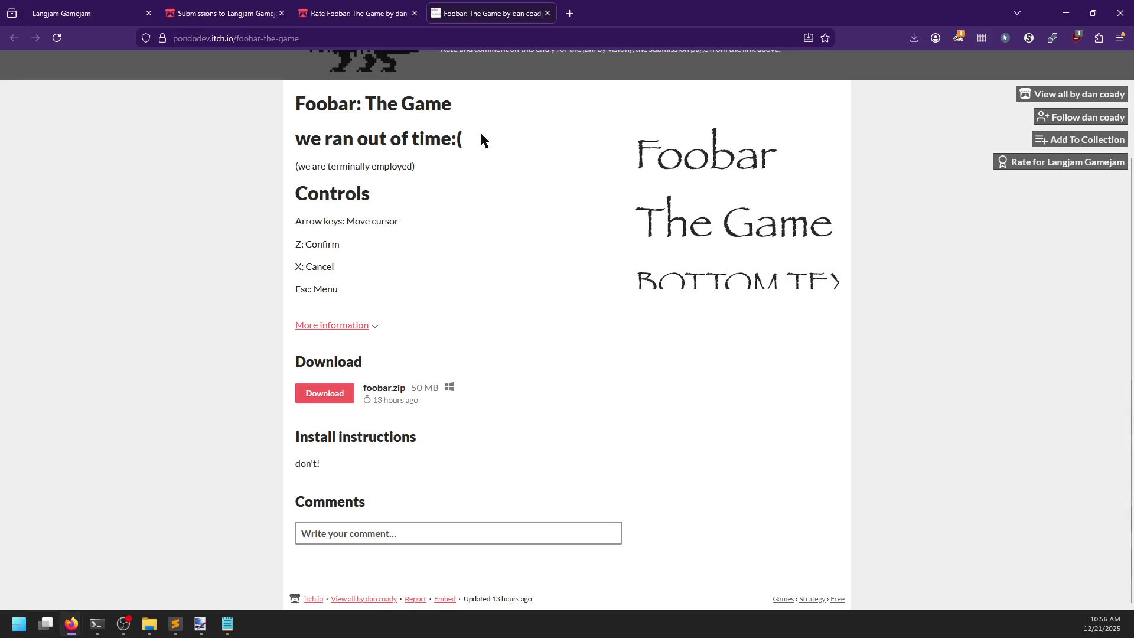
click(548, 13)
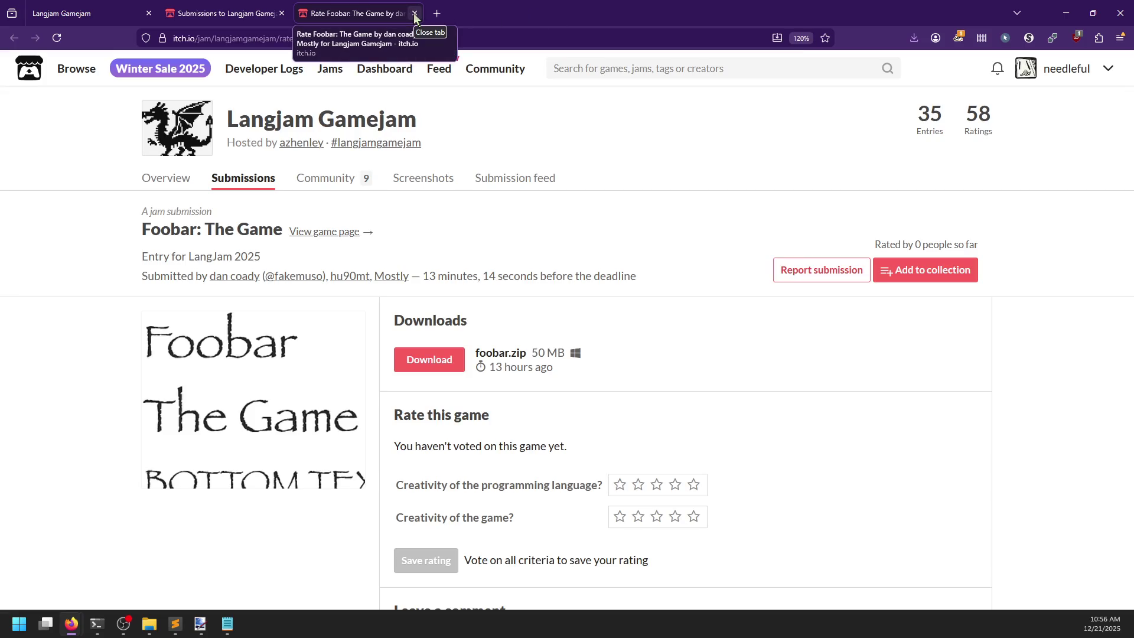
click(414, 16)
key(alt+Tab)
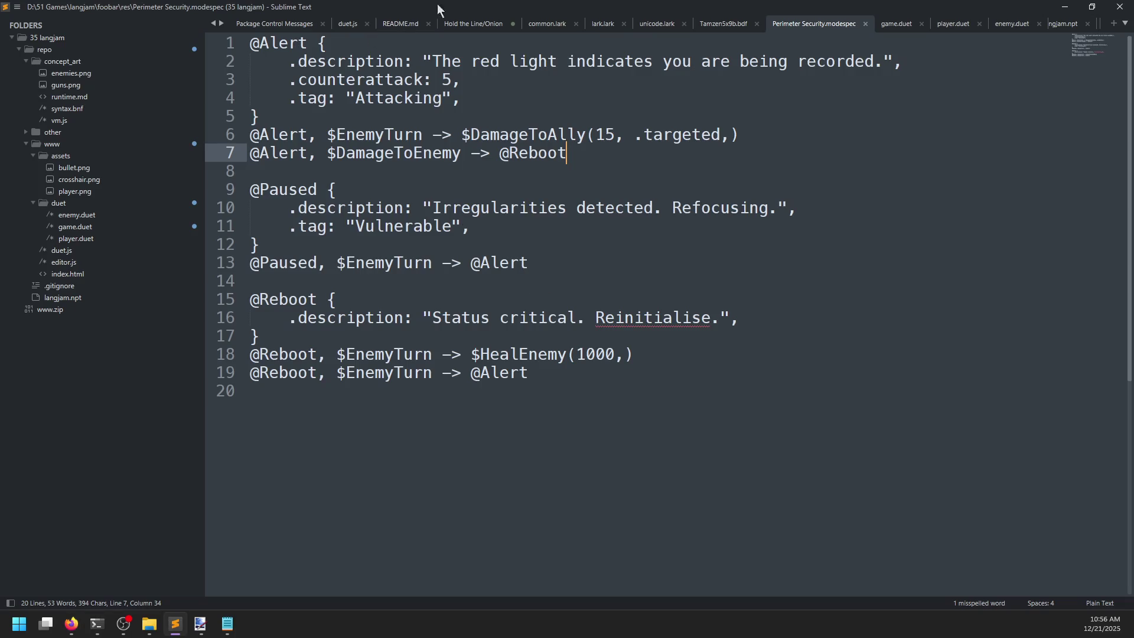
- Add a Foobar entry: 'Couldn't beat the first fight :(' and 'Nice little DSL for turn-based combat'
click(472, 30)
text(F)
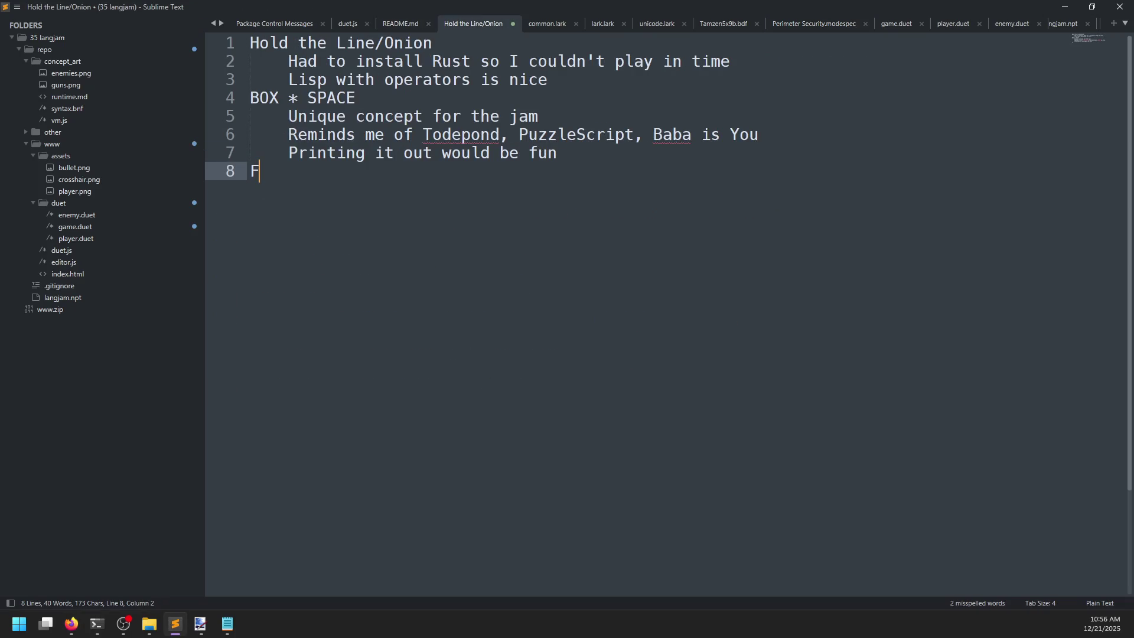
text(oobar)
key(Return)
key(Tab)
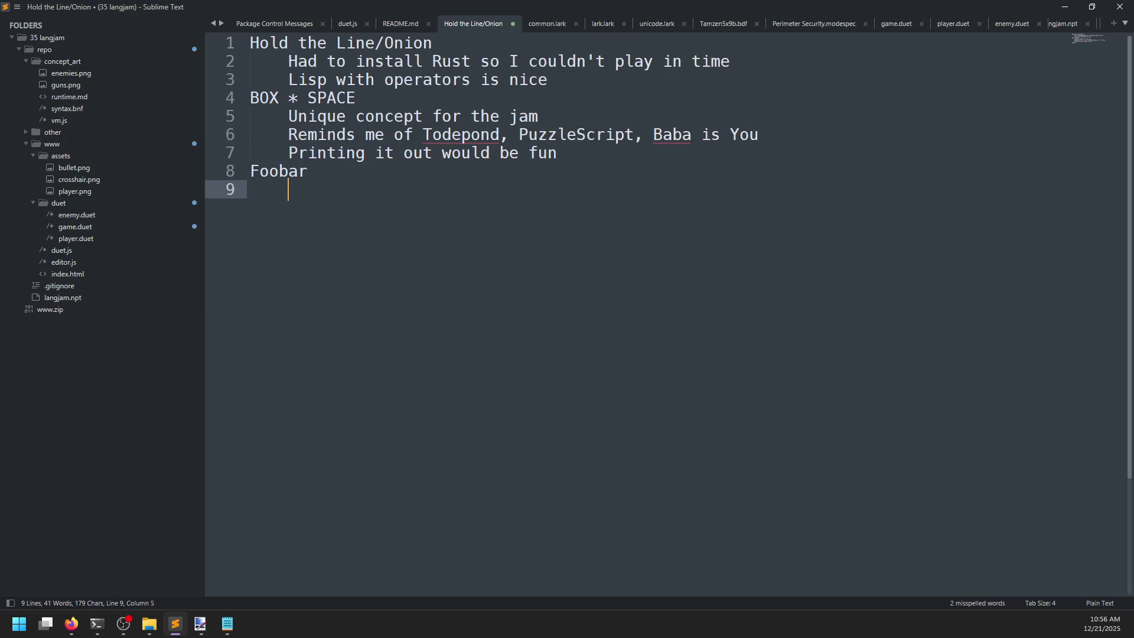
text(Couldn't bea)
text(t the first fi)
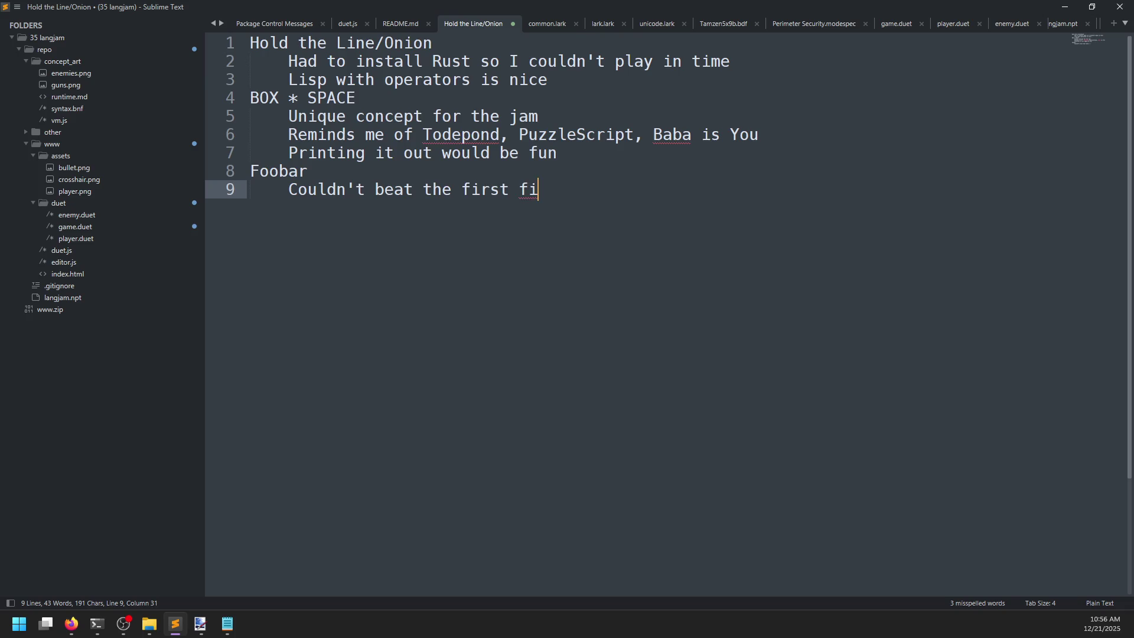
text(ght :)
text(()
key(Return)
text(N)
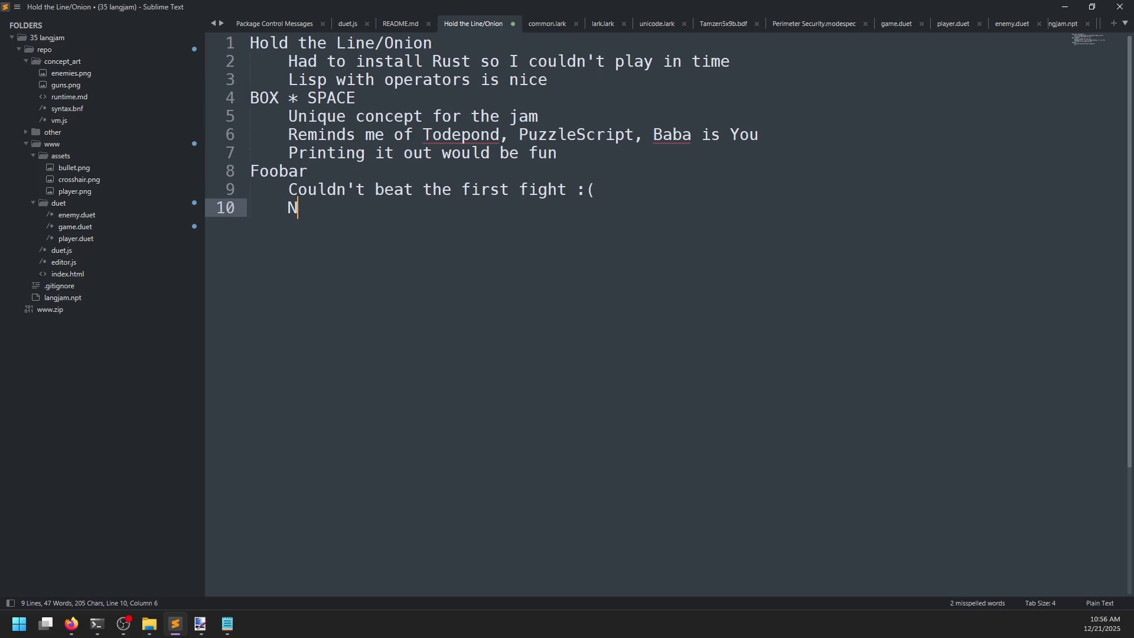
text(ice little DS)
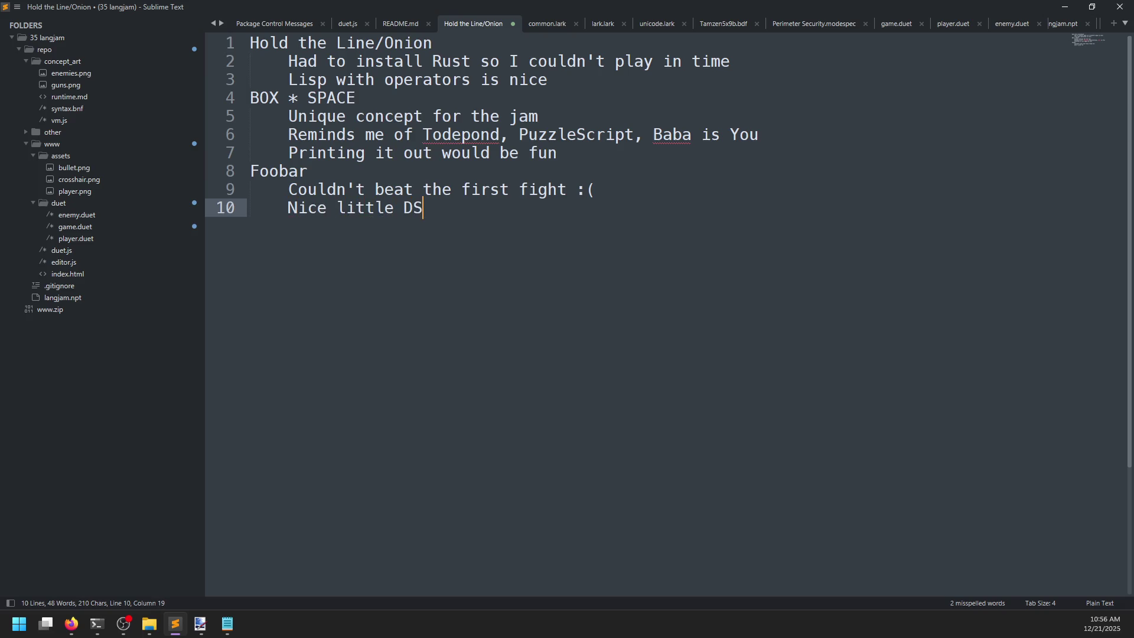
text(L for turn-based combat)
key(Return)
key(BackSpace)
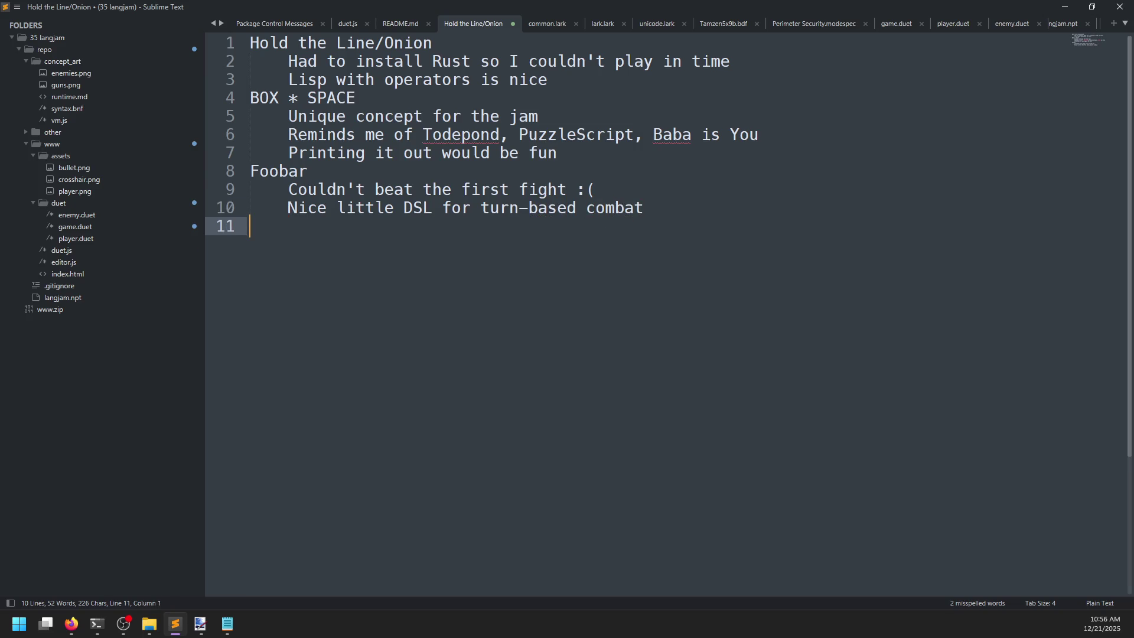
key(alt+Tab)
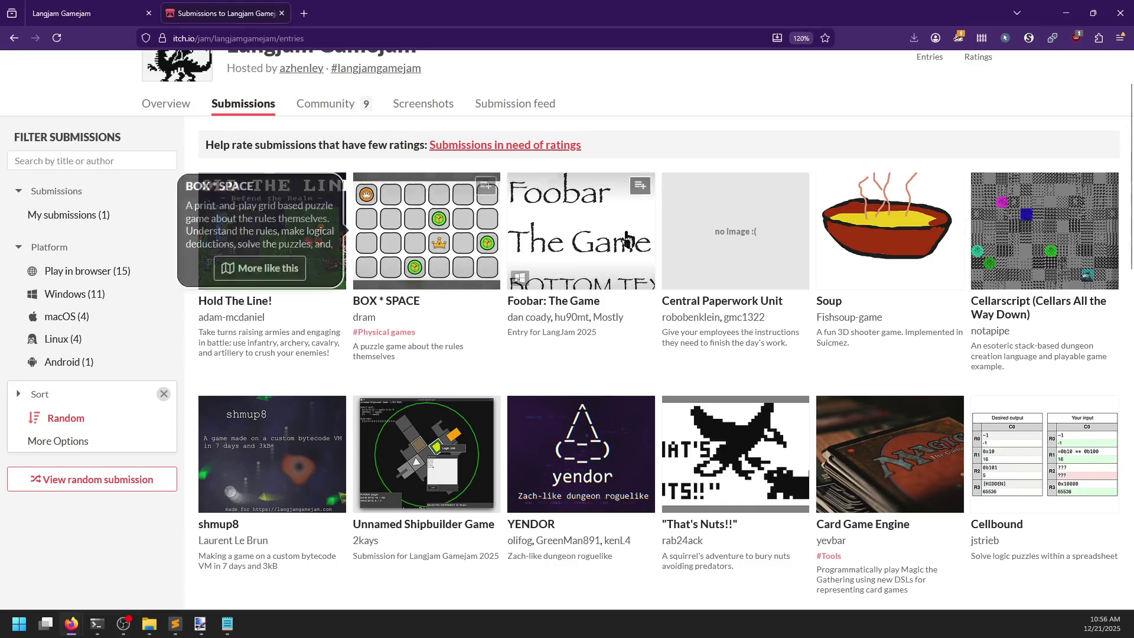
- Open the Central Paperwork Unit card from the submissions list and go to its itch.io game page
click(749, 243)
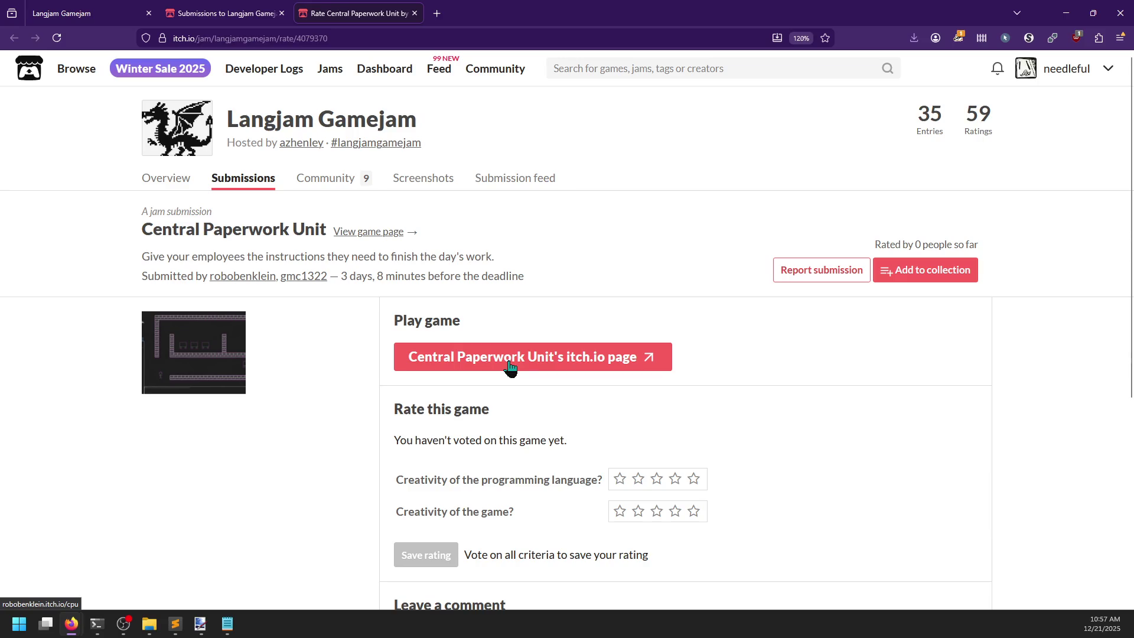
click(388, 235)
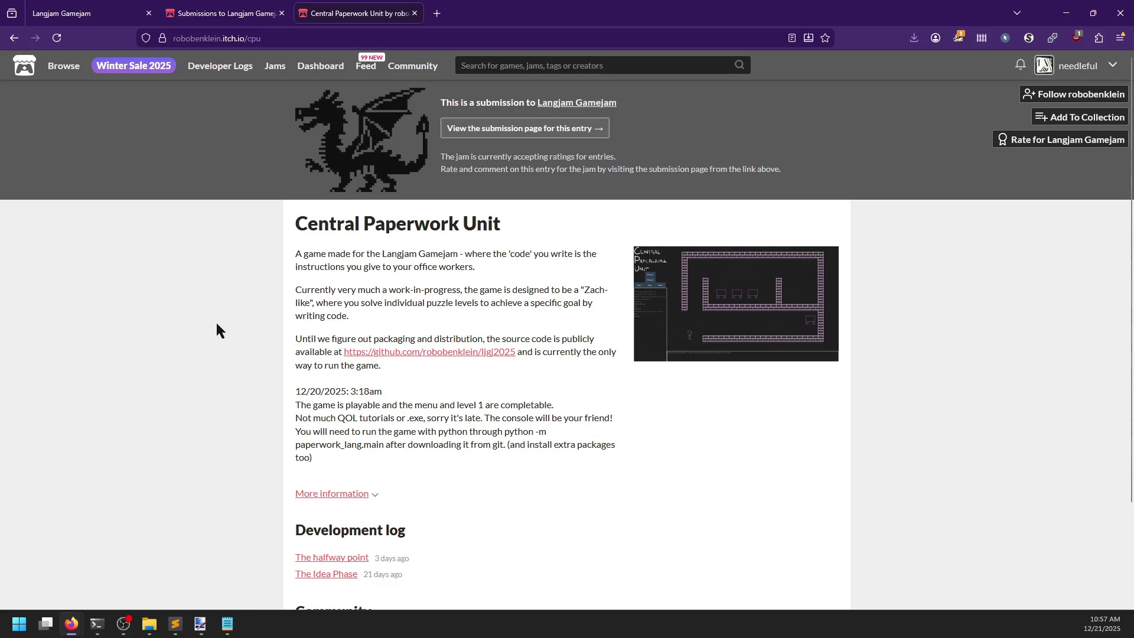
key(alt+Tab)
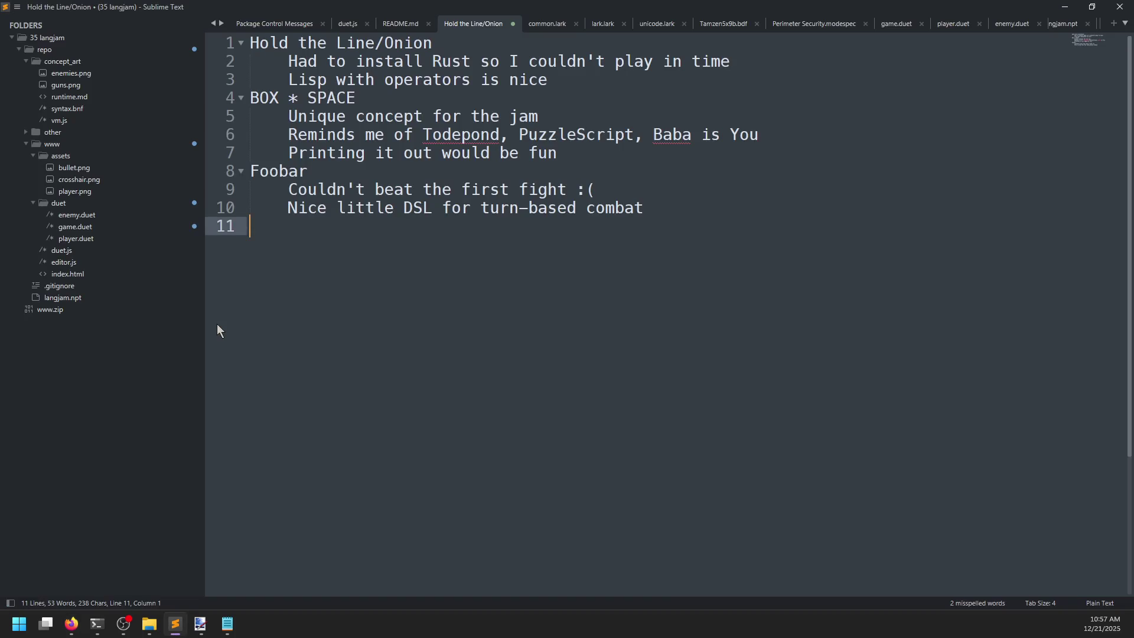
key(alt+Tab)
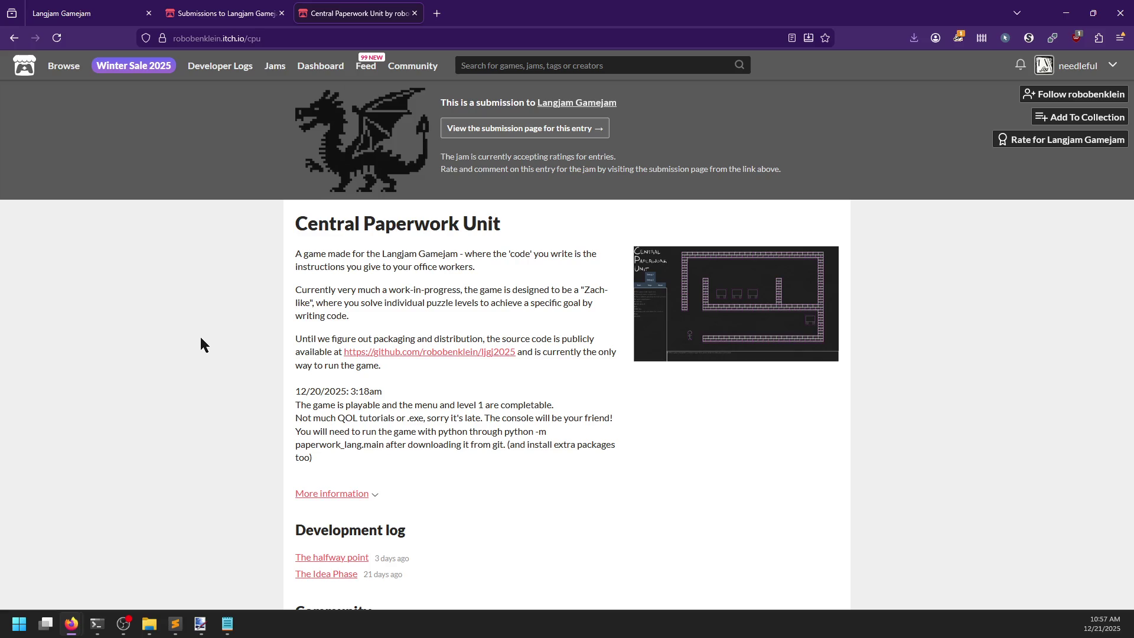
scroll(201, 339, down, 3)
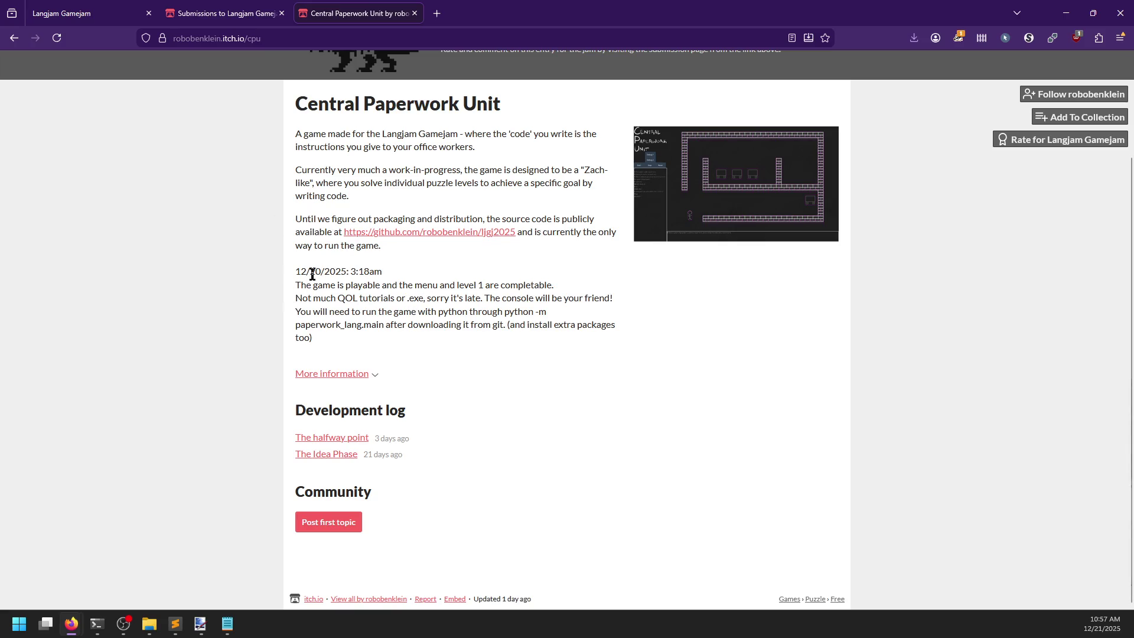
- Open the ljgj2025 repository in a new tab and view the test folder's 1.paper solution
middle_click(417, 234)
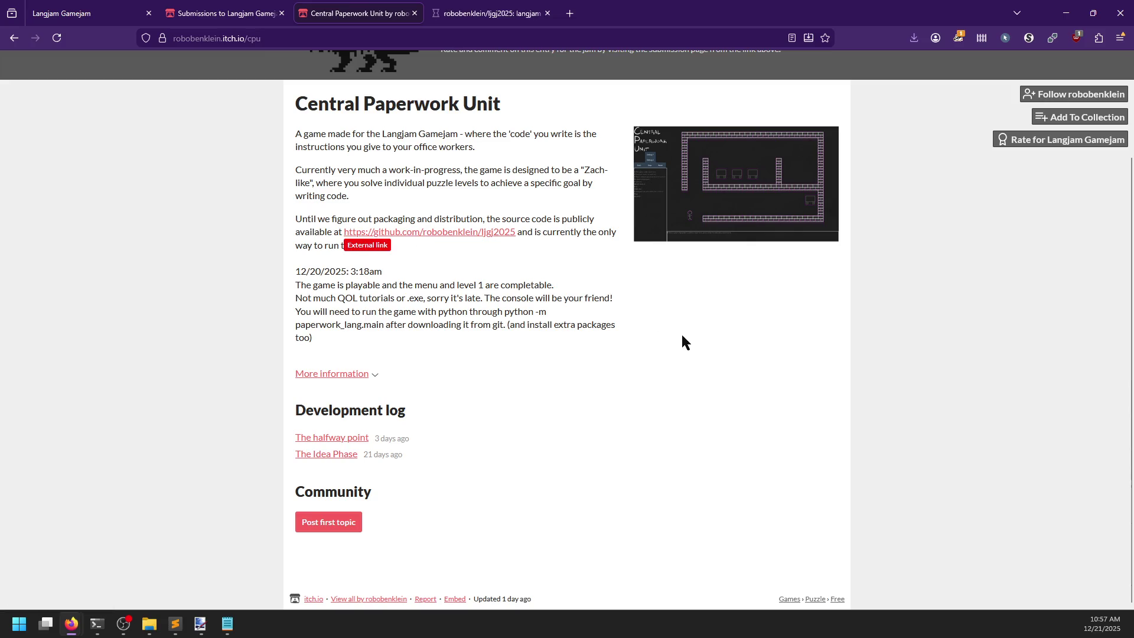
click(434, 11)
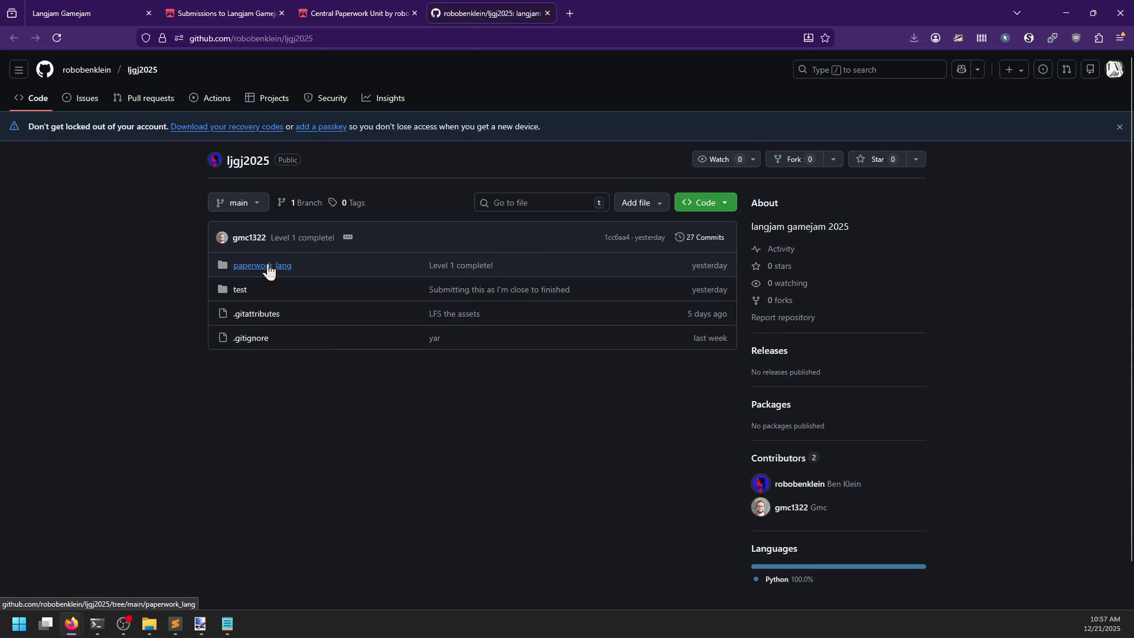
click(236, 290)
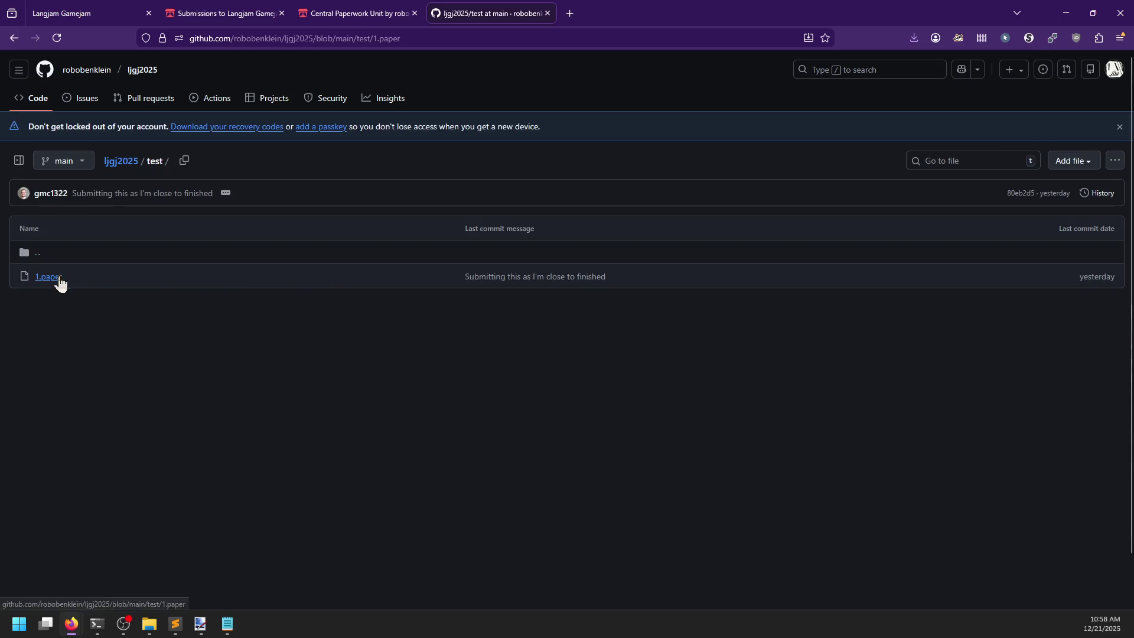
click(56, 279)
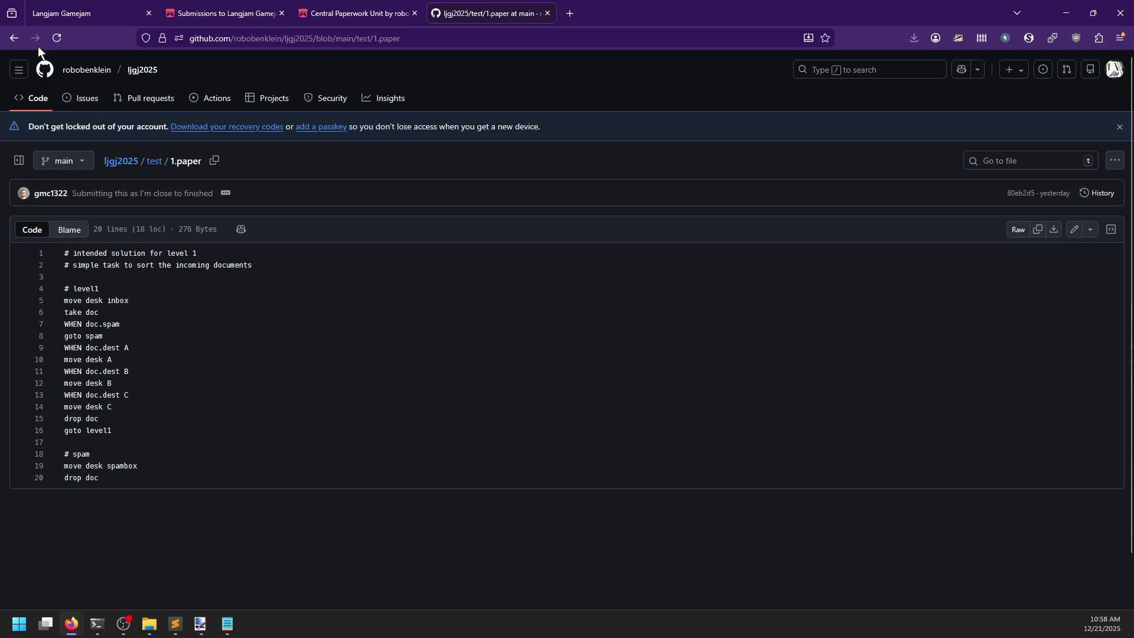
click(120, 164)
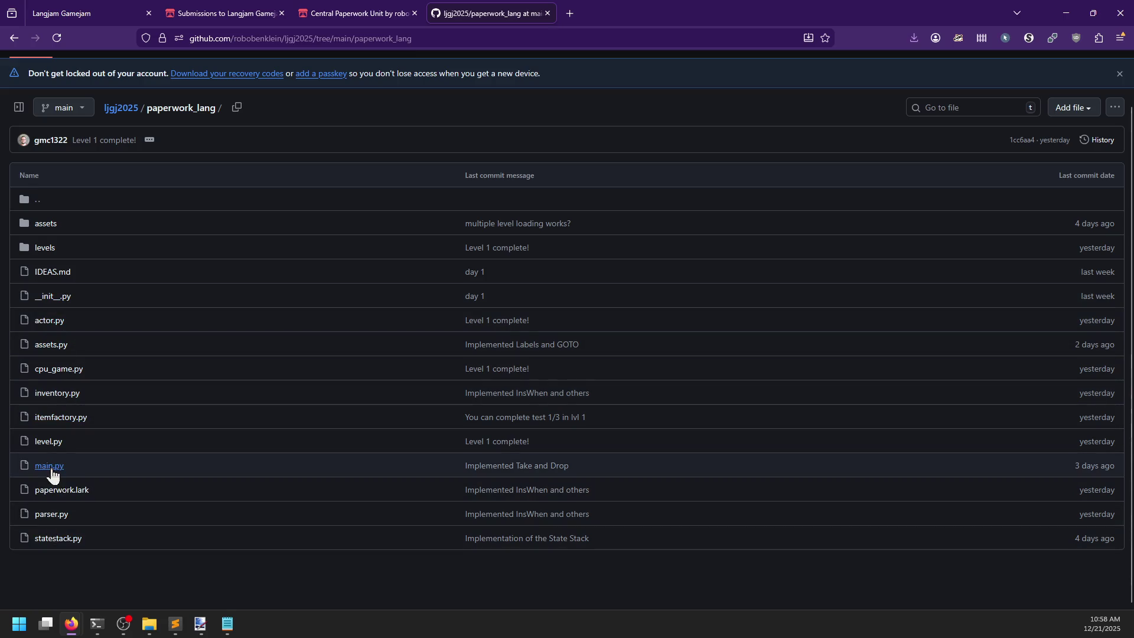
- Copy the repository's HTTPS clone URL from the Code menu on the main page
scroll(445, 281, up, 1)
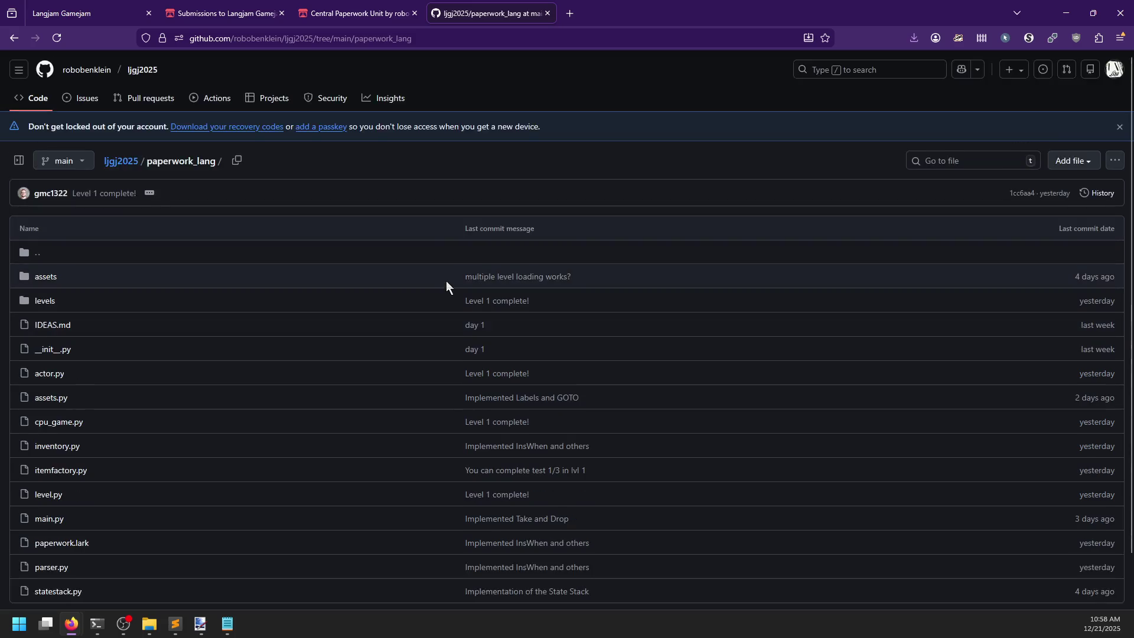
click(14, 38)
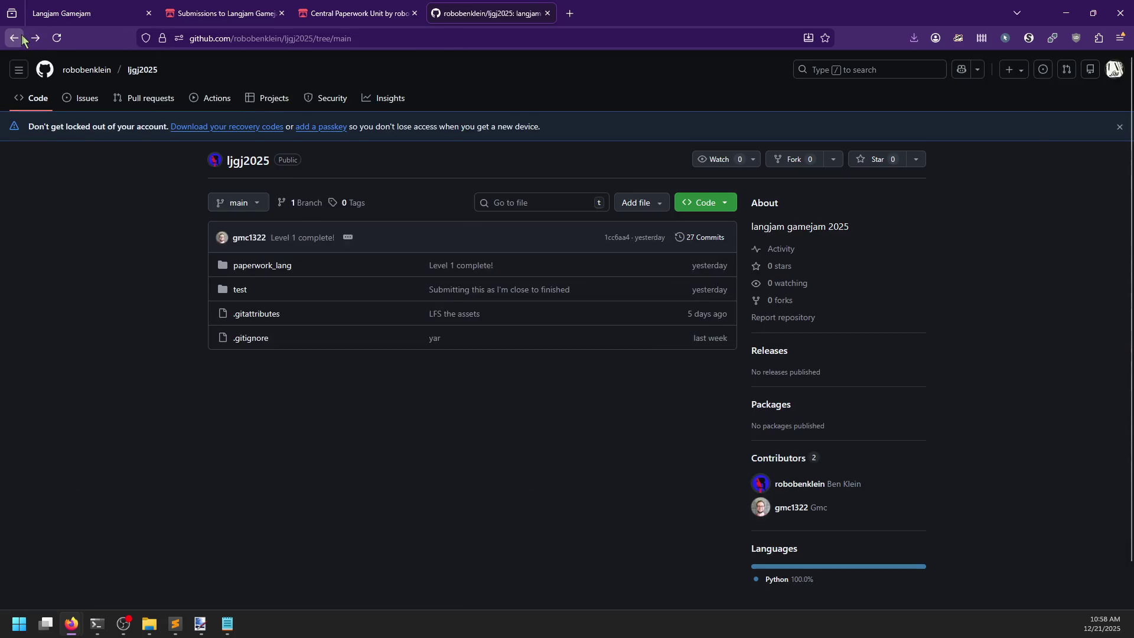
click(723, 202)
click(718, 307)
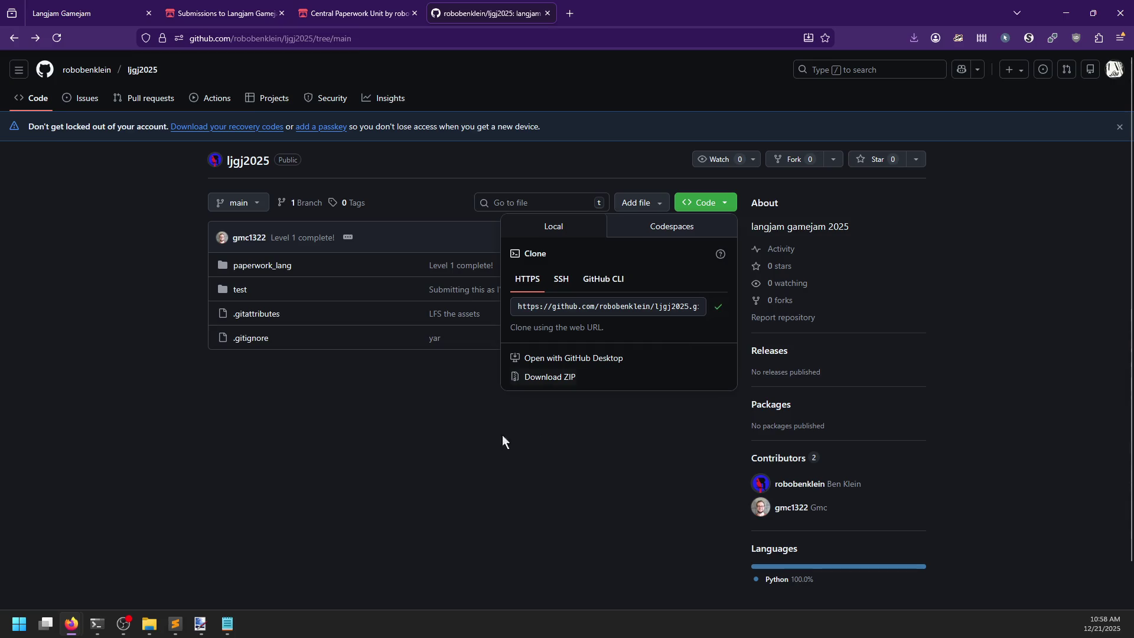
- Dismiss the finished Rust installer terminal
mouse_move(94, 628)
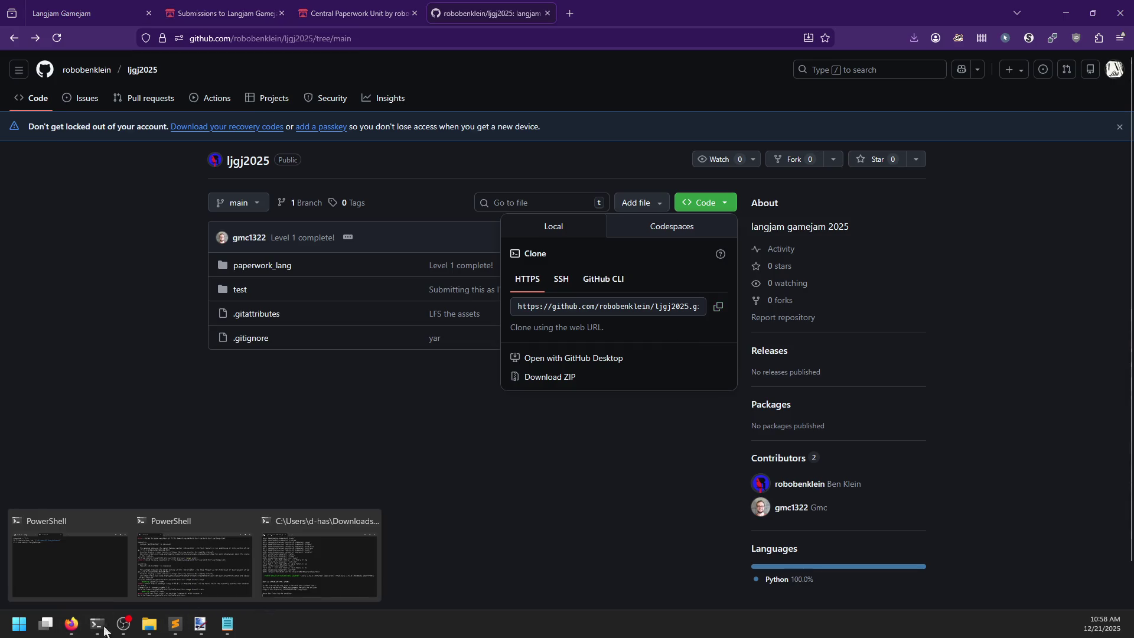
click(318, 555)
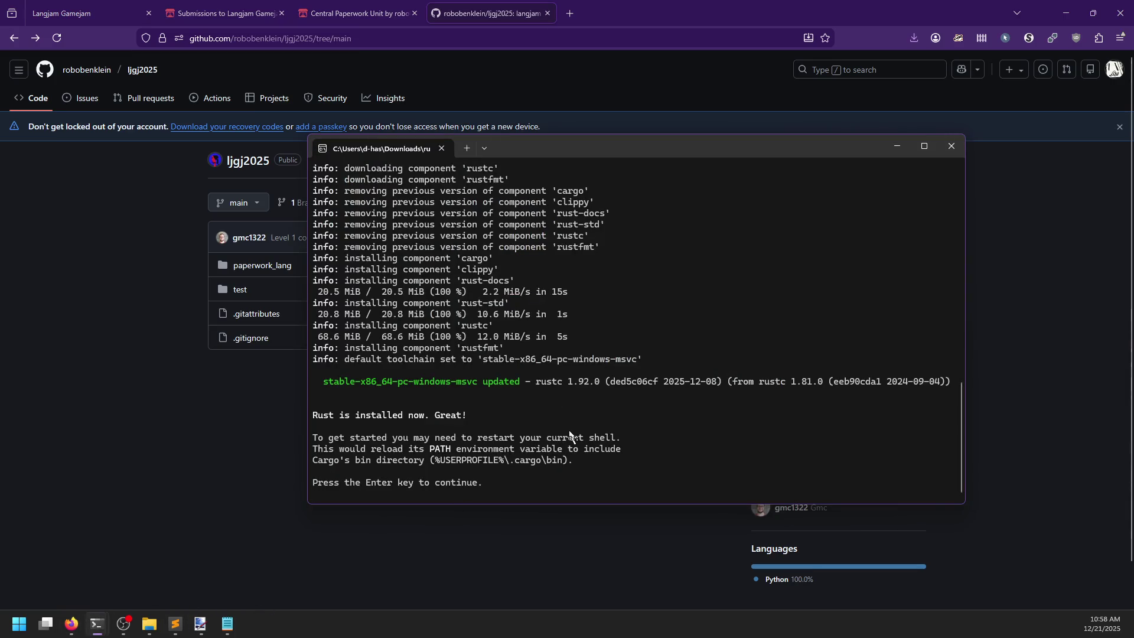
key(Return)
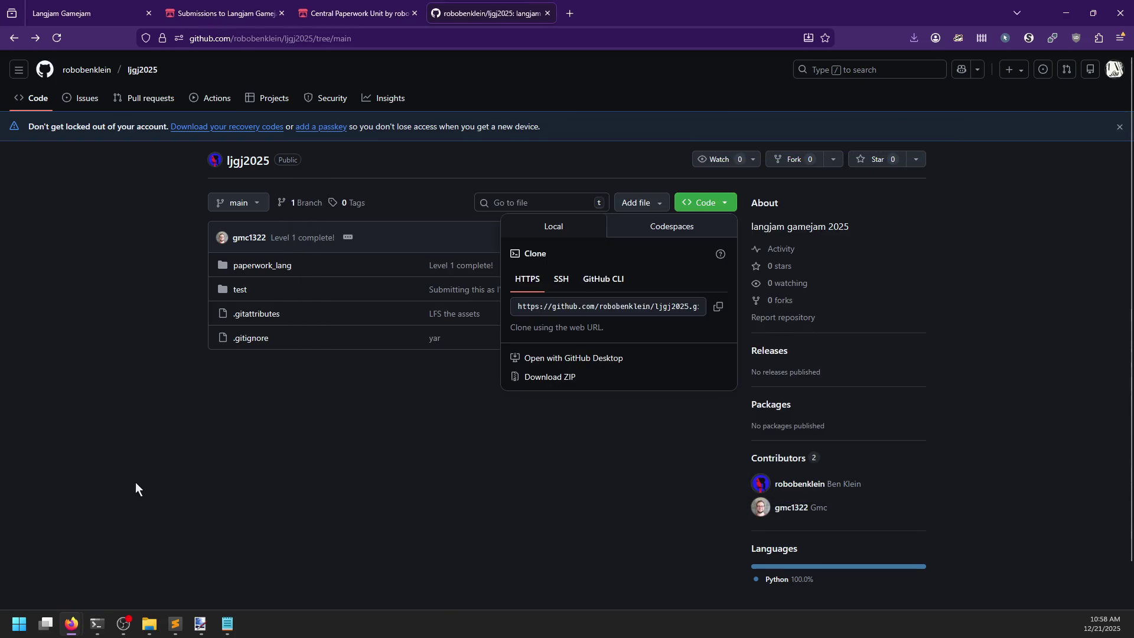
- In PowerShell, go up to the langjam folder and git clone the copied ljgj2025 URL
mouse_move(94, 623)
click(221, 561)
text(cd ..)
key(Return)
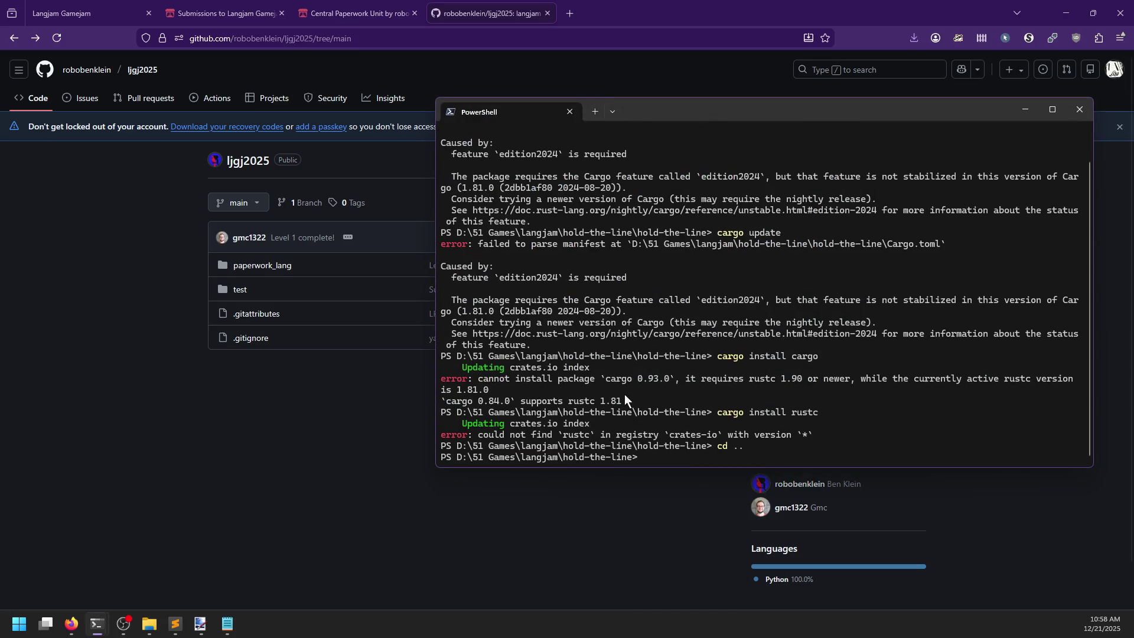
text(cd..)
key(Return)
text(git clone)
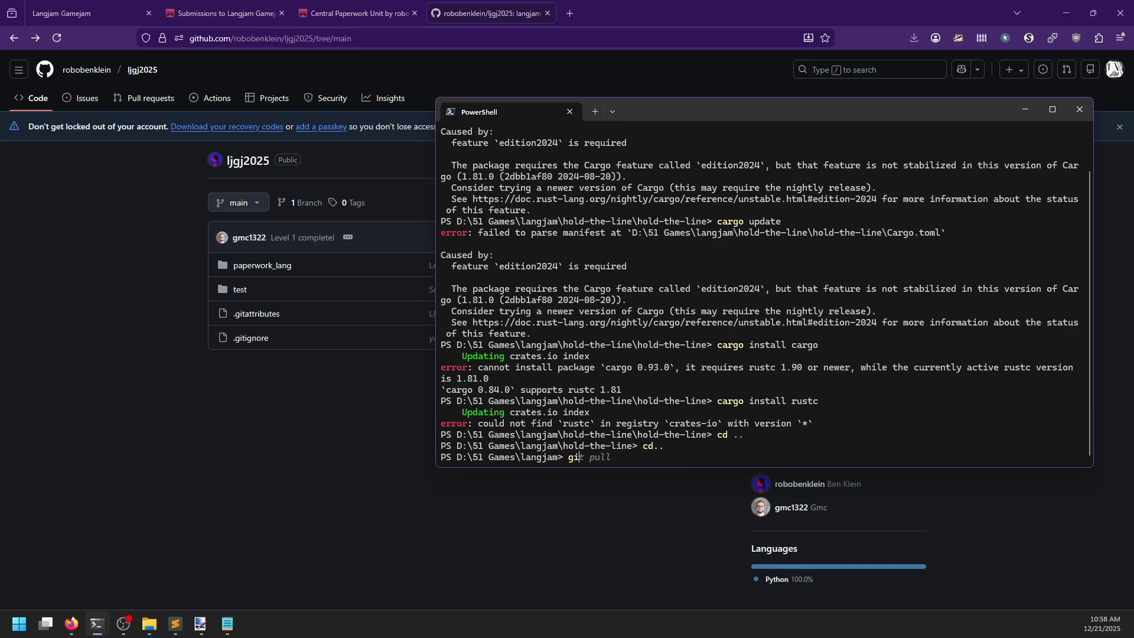
key(ctrl+v)
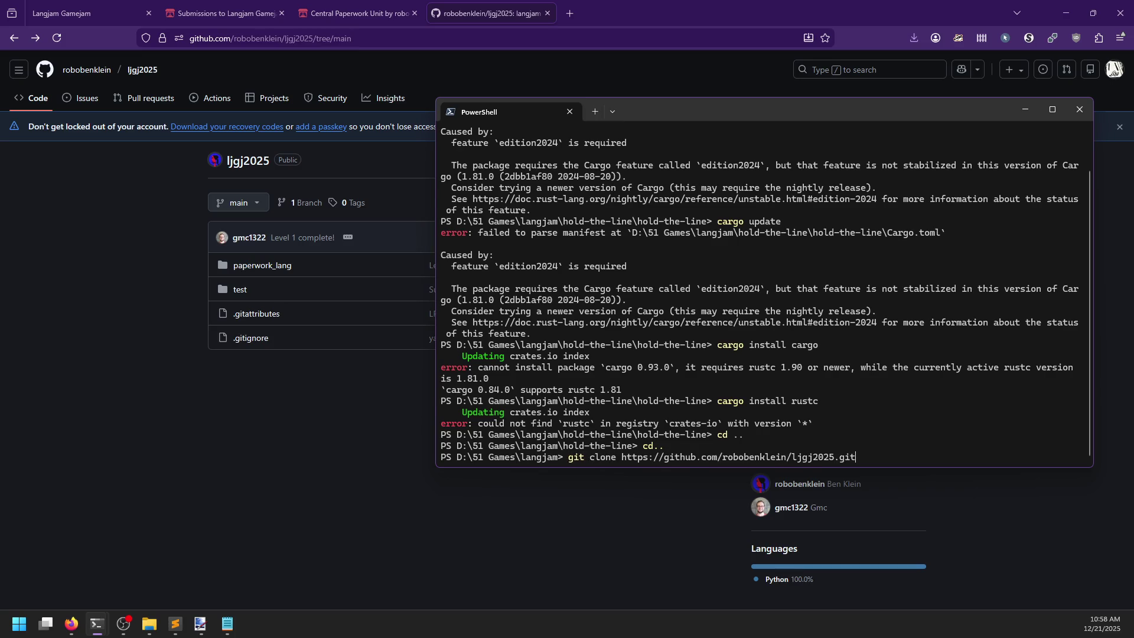
key(Return)
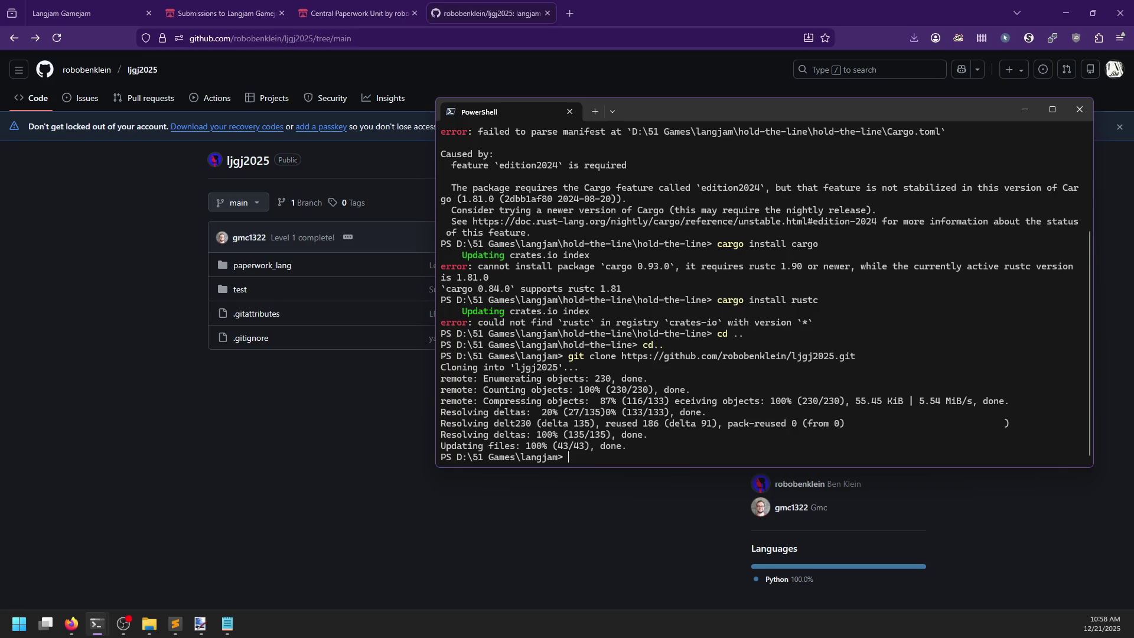
- Enter ljgj2025\paperwork_lang and run python main.py, which reports no module named 'arcade'
text(cd j)
key(BackSpace)
text(ljgj2025)
key(Return)
text(cd )
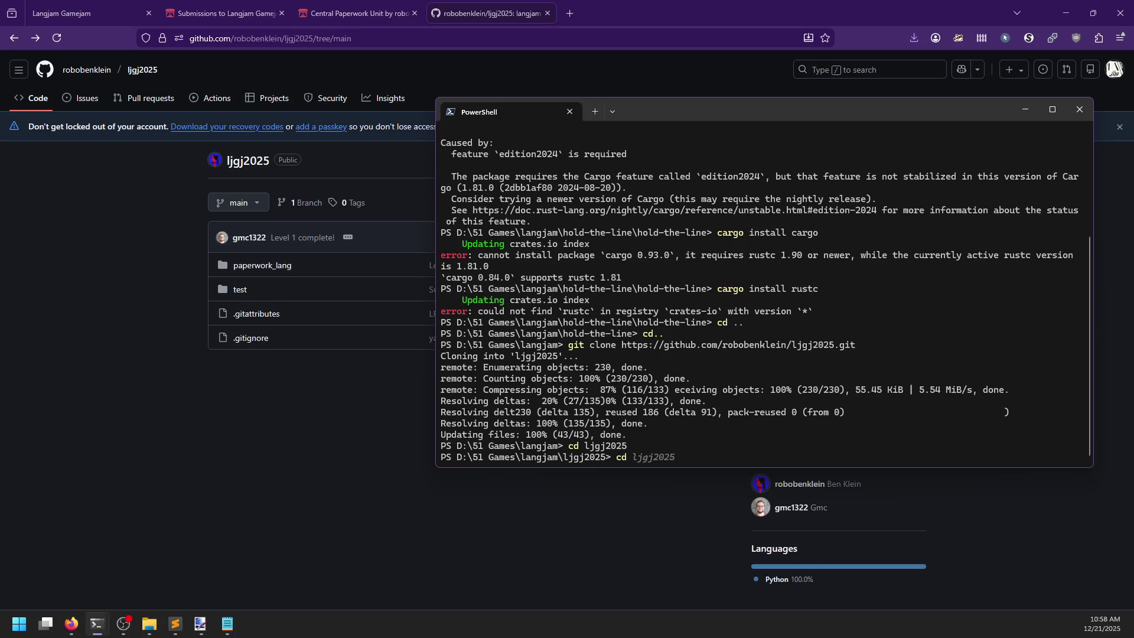
text(pap)
key(Tab)
key(Return)
text(python main.py)
key(Return)
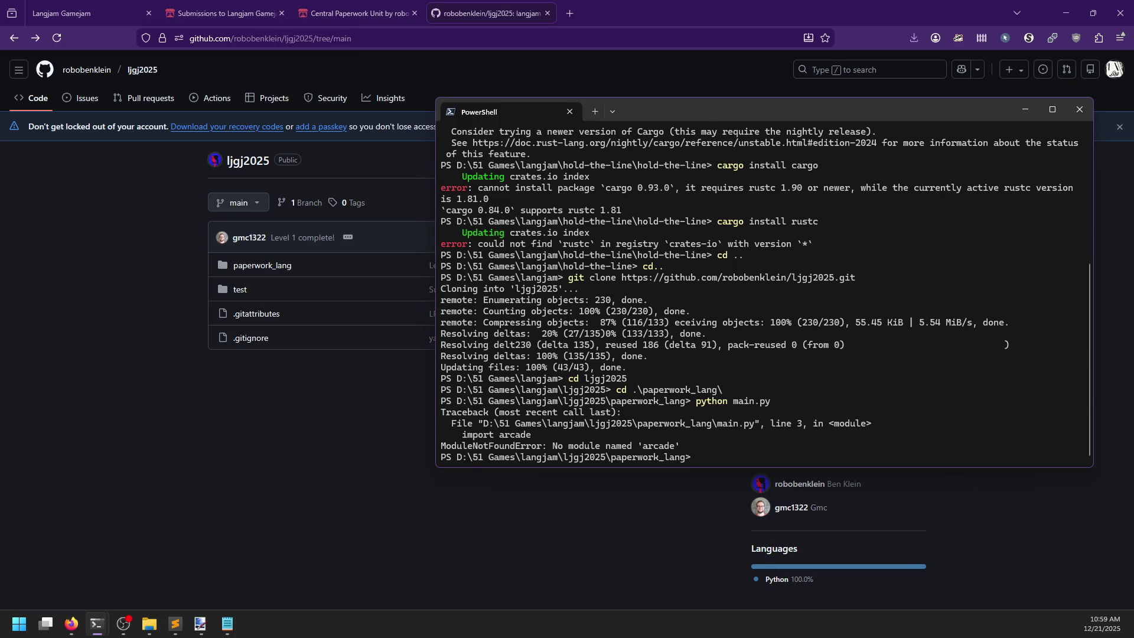
- Install the arcade package with pip install arcade
text(pip in)
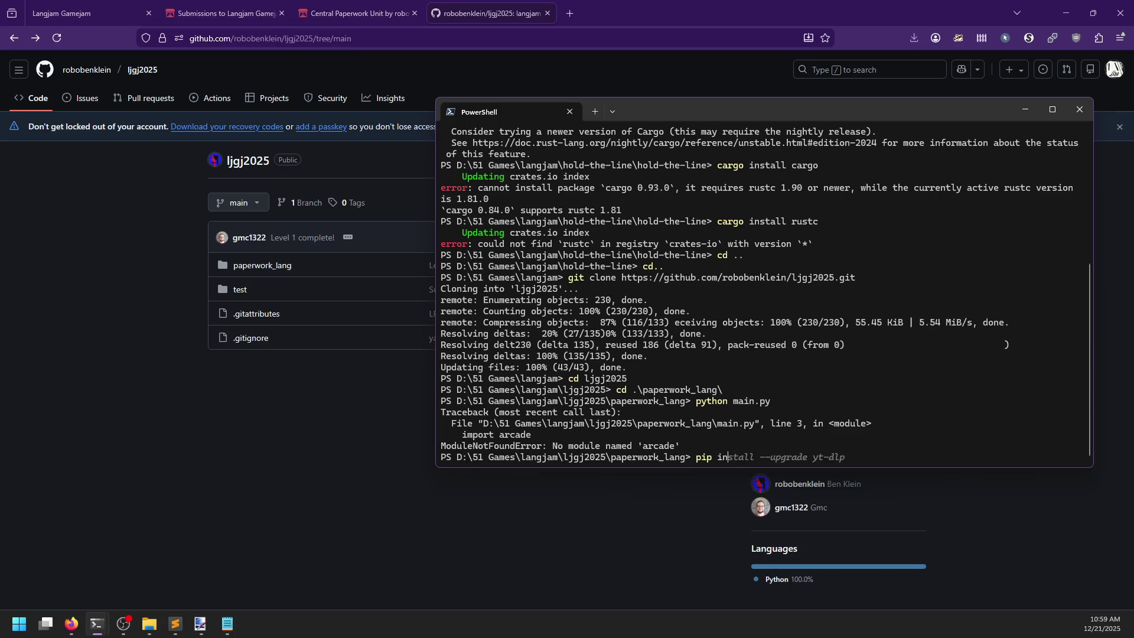
text(stall arcade)
key(Return)
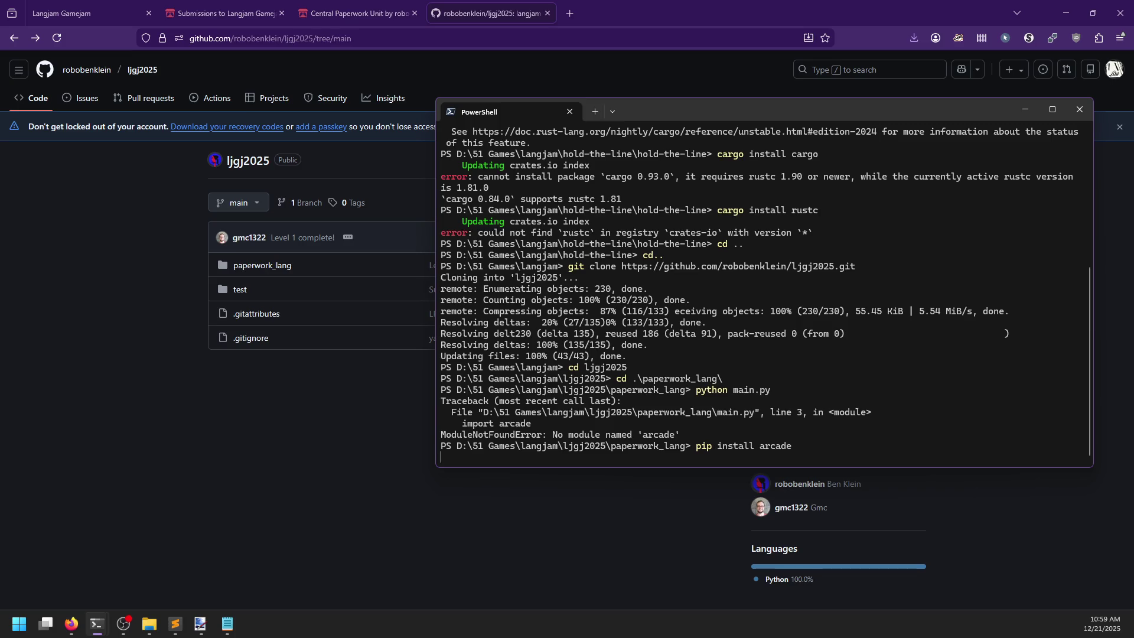
key(Return)
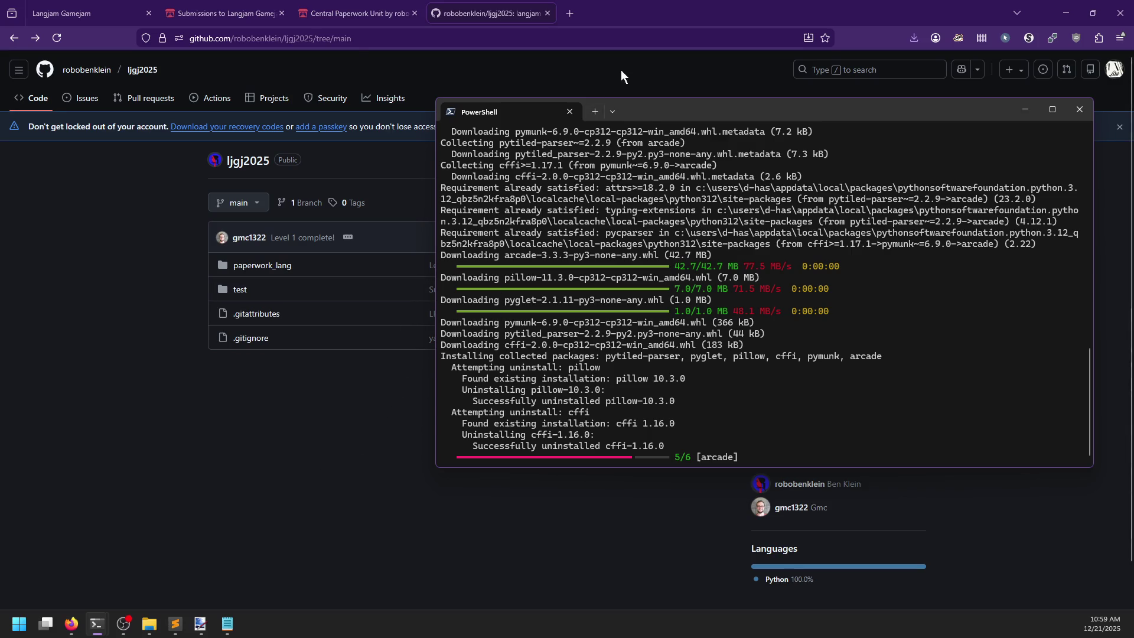
drag(657, 112, 558, 117)
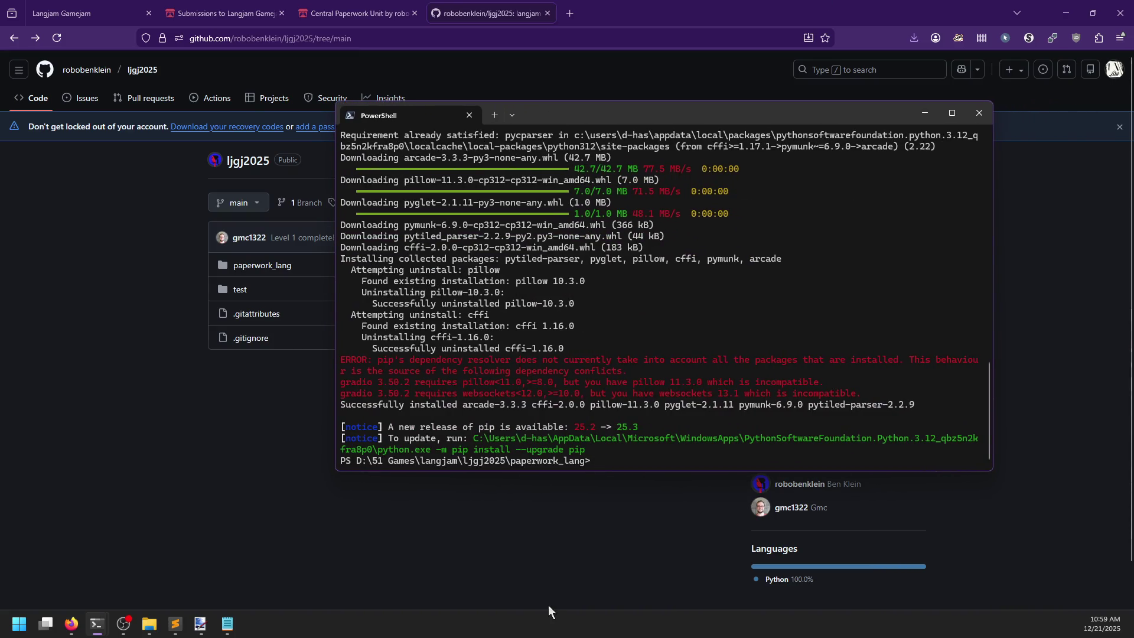
- Rerun python main.py, now failing on a relative import, and view paperwork_lang on GitHub
key(Up)
key(Up)
key(Return)
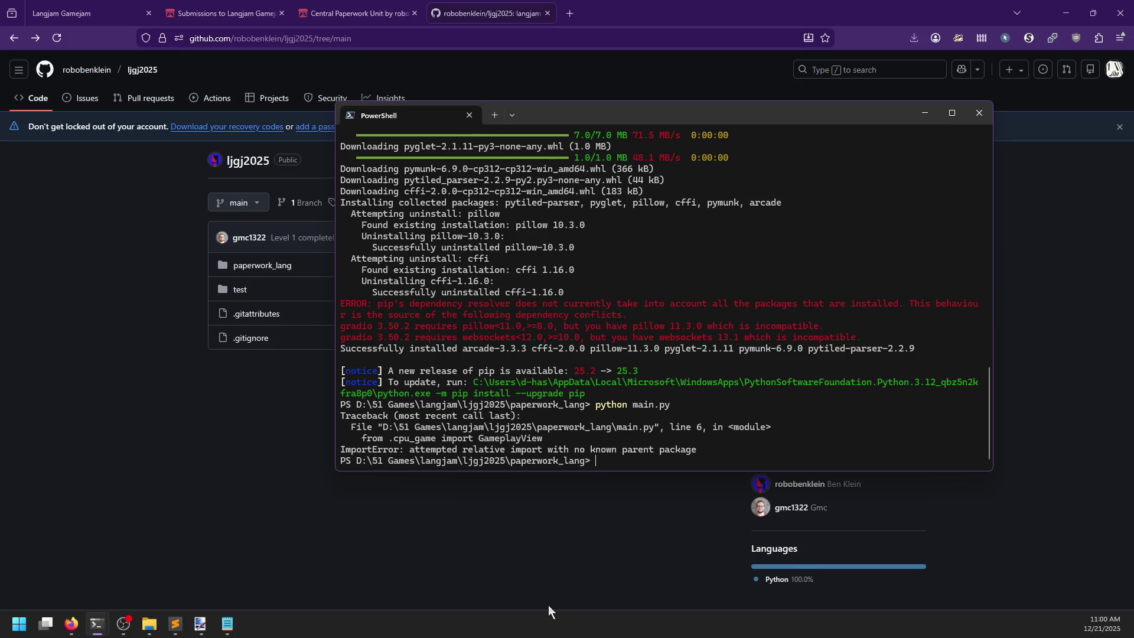
click(256, 267)
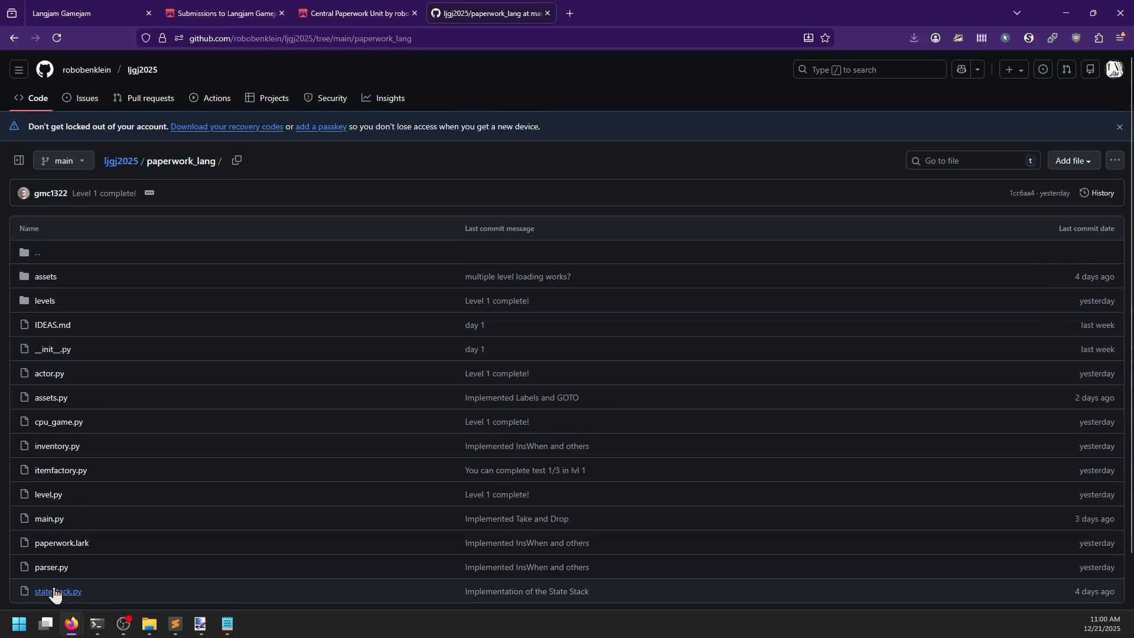
- Read the paperwork.lark grammar and the empty __init__.py in paperwork_lang on GitHub
scroll(112, 387, down, 1)
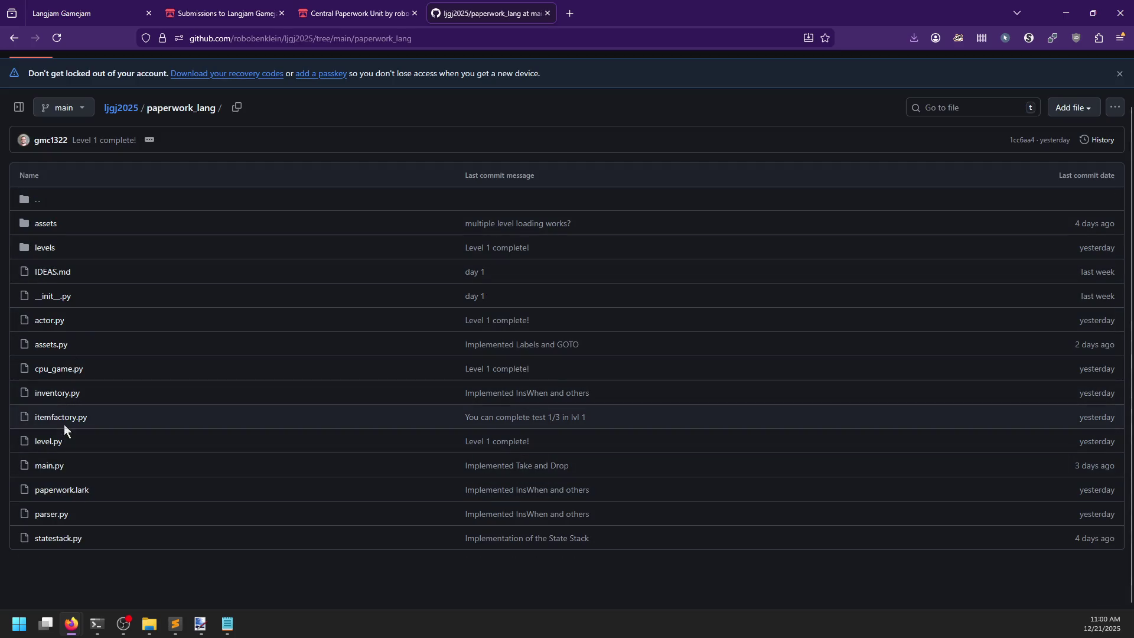
click(57, 494)
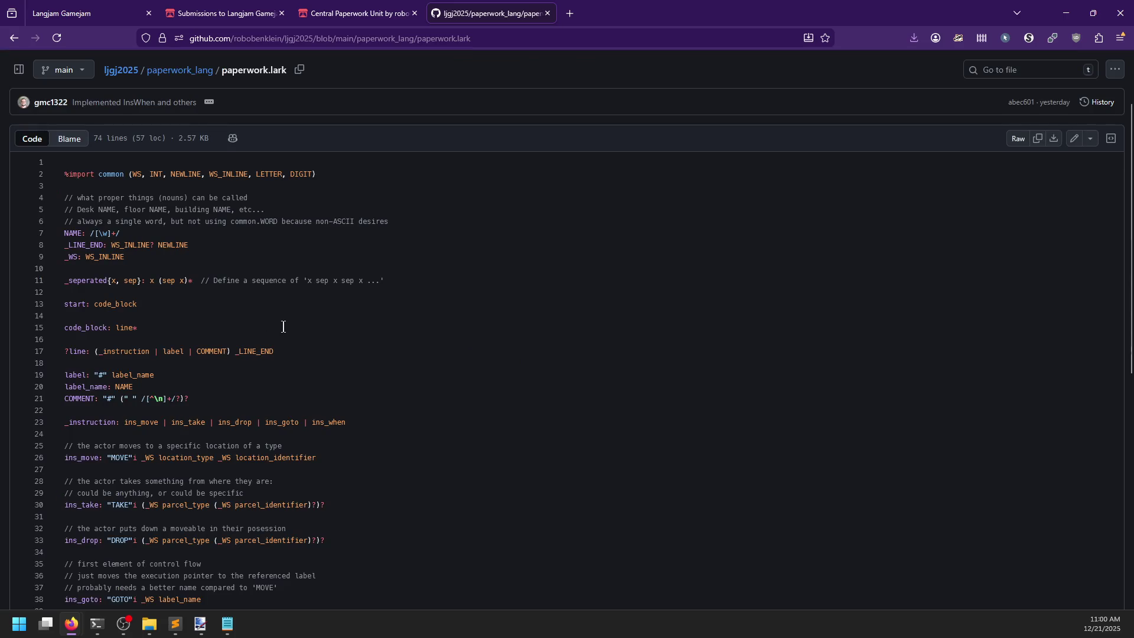
scroll(245, 310, down, 1)
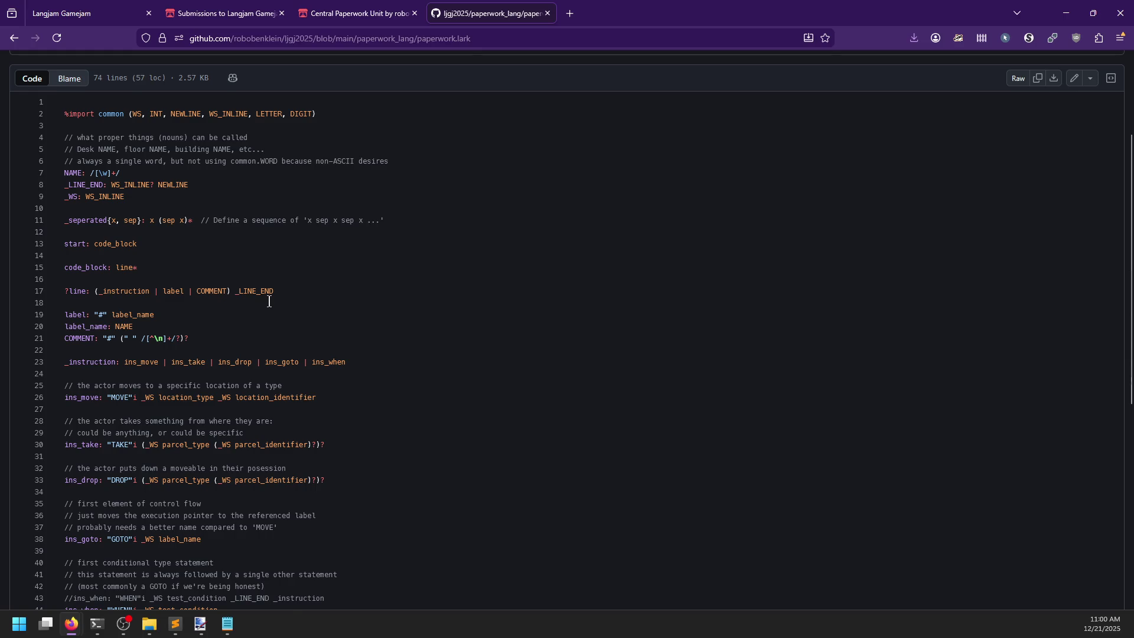
scroll(269, 301, down, 7)
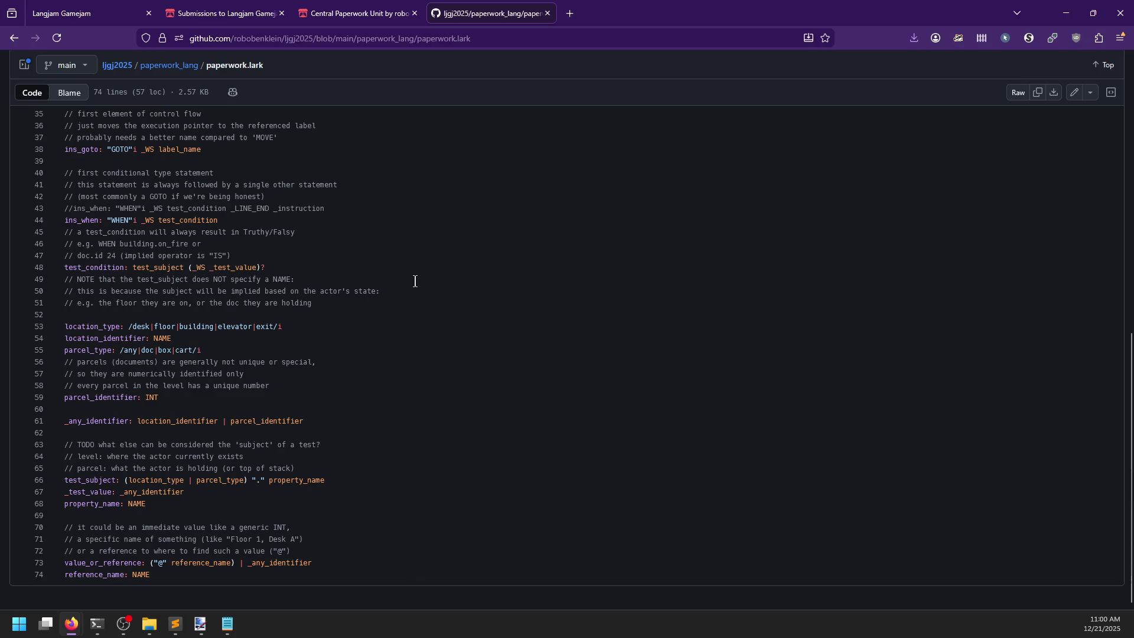
scroll(409, 279, up, 7)
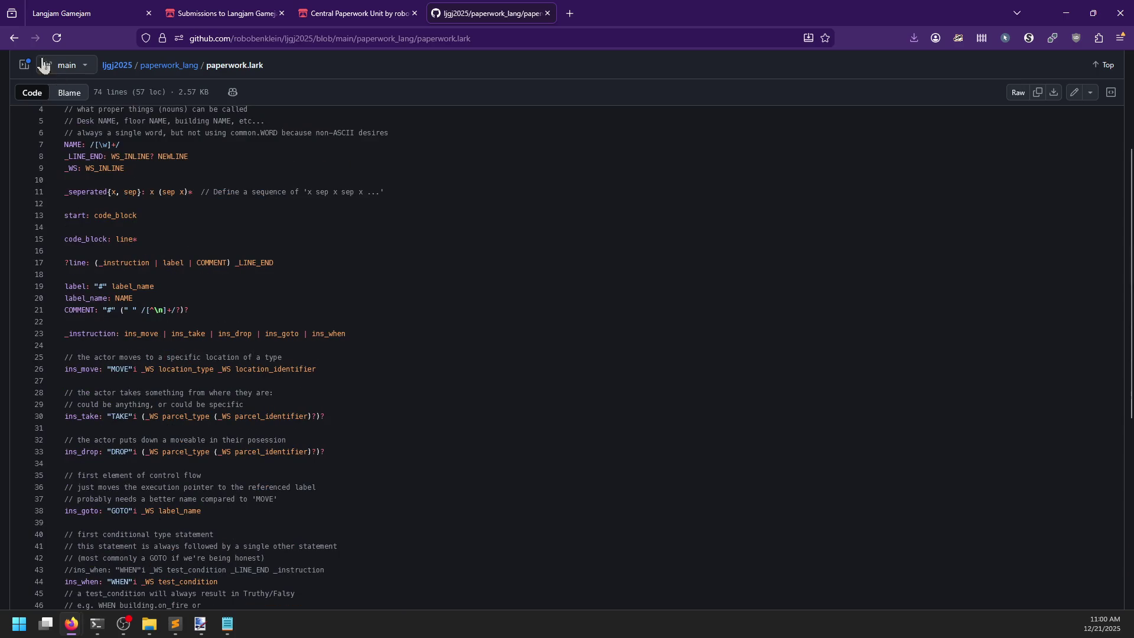
click(14, 37)
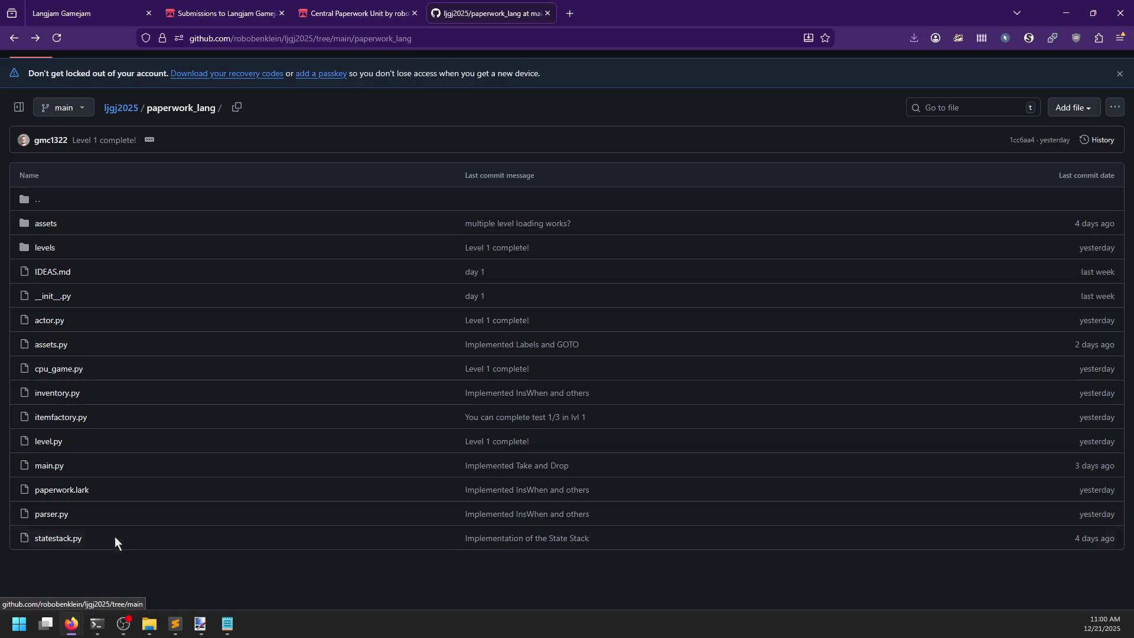
click(51, 300)
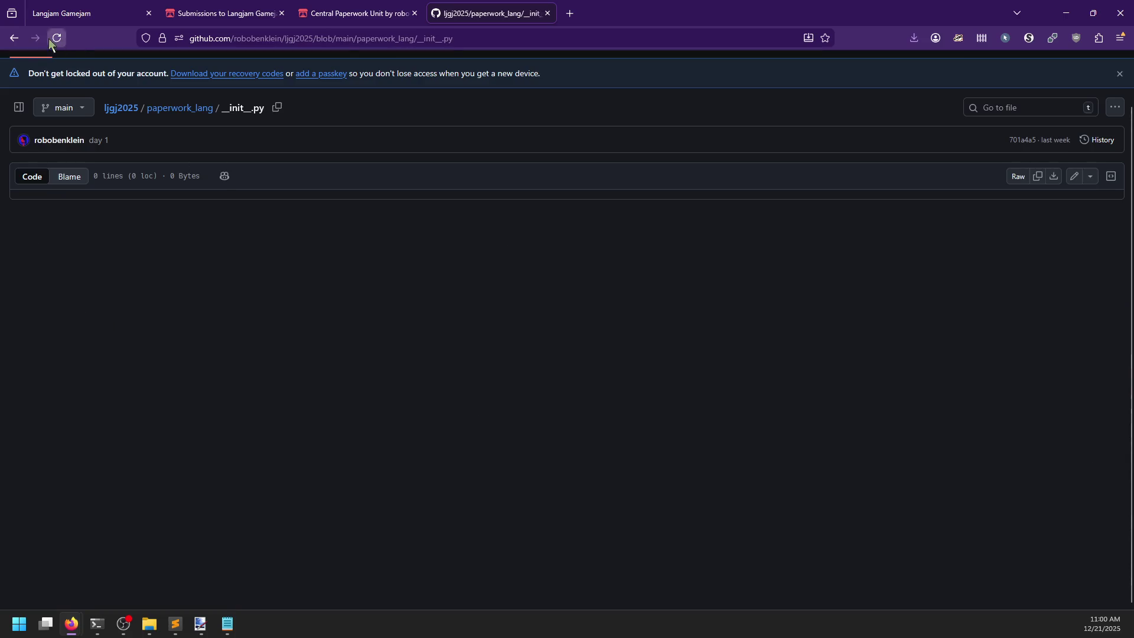
click(14, 39)
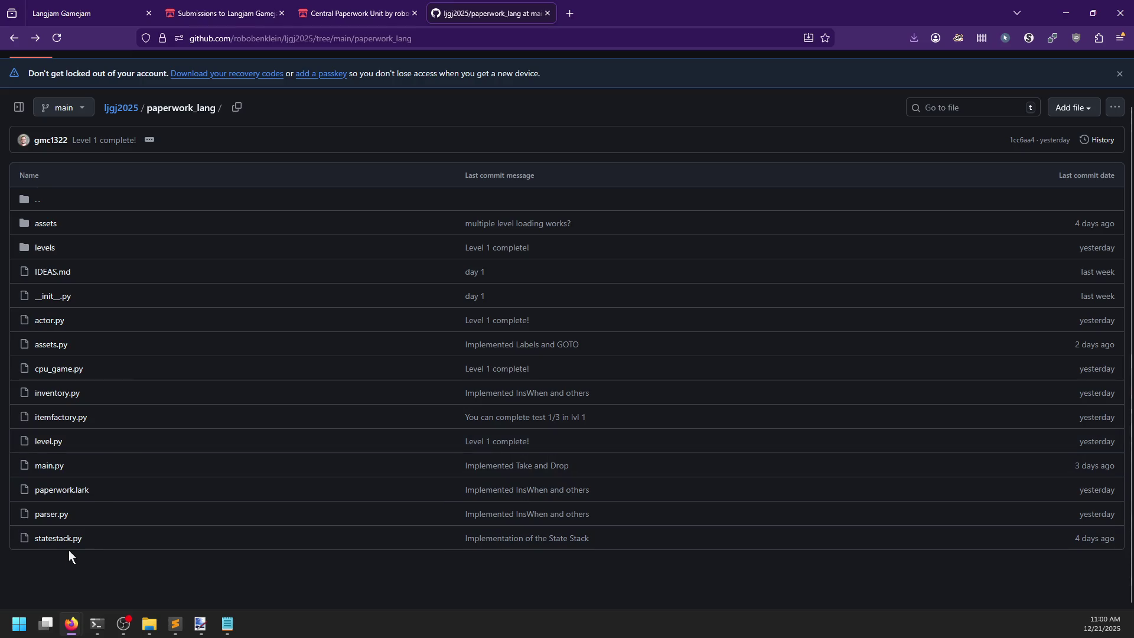
- Run python . in paperwork_lang, which fails with can't find '__main__' module
key(alt+Tab)
text(python .)
key(Return)
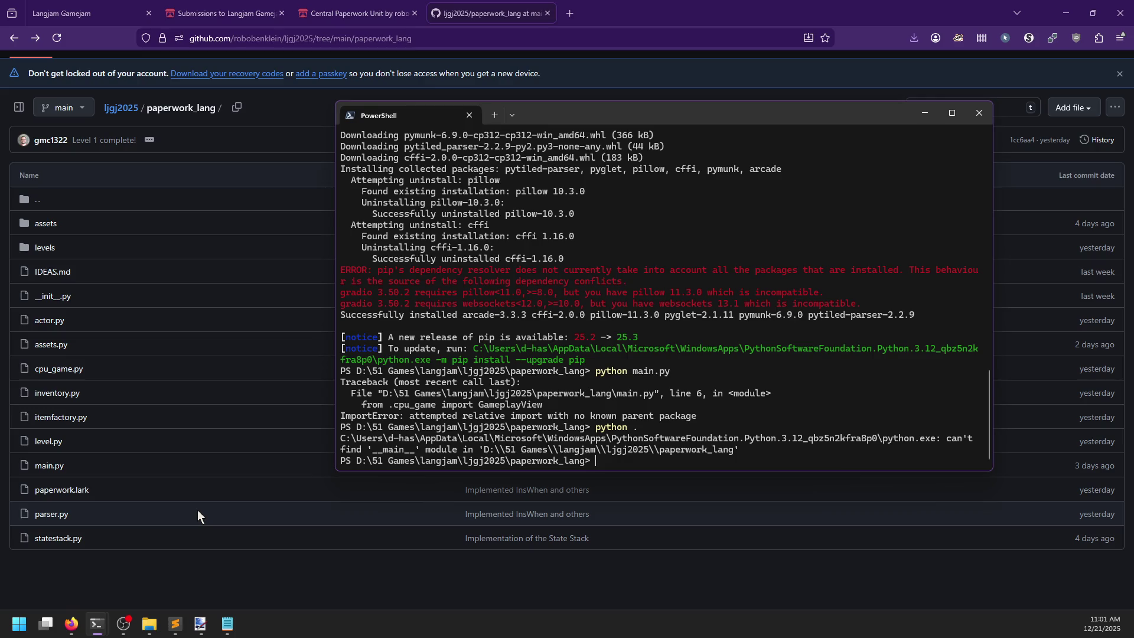
- Look over main.py on GitHub, then navigate to the ljgj2025 repository root
click(49, 465)
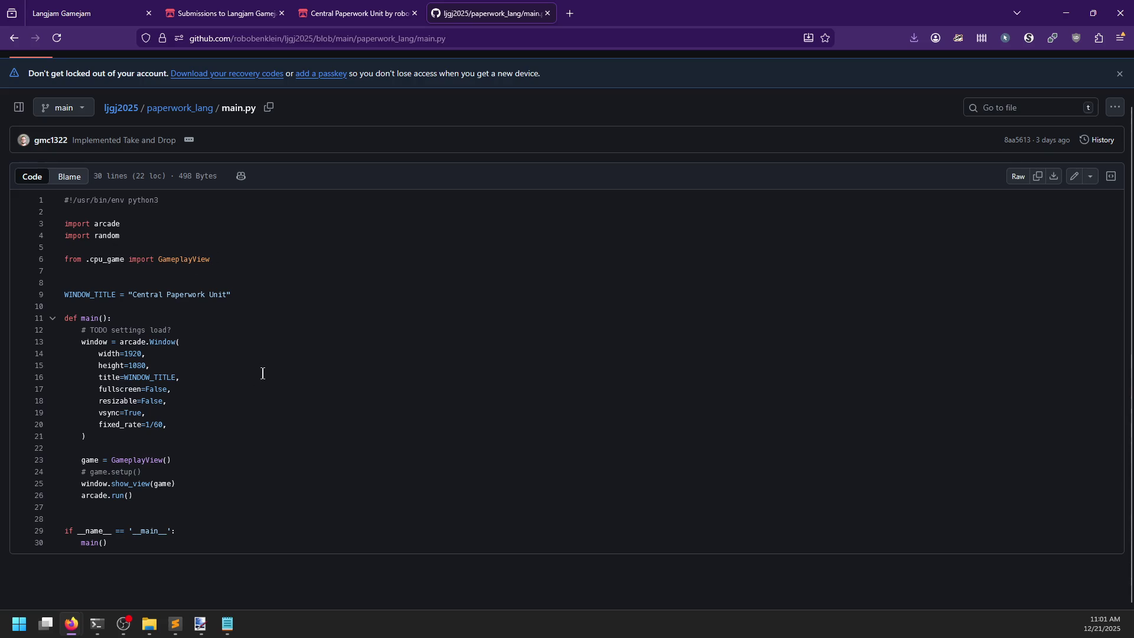
click(15, 39)
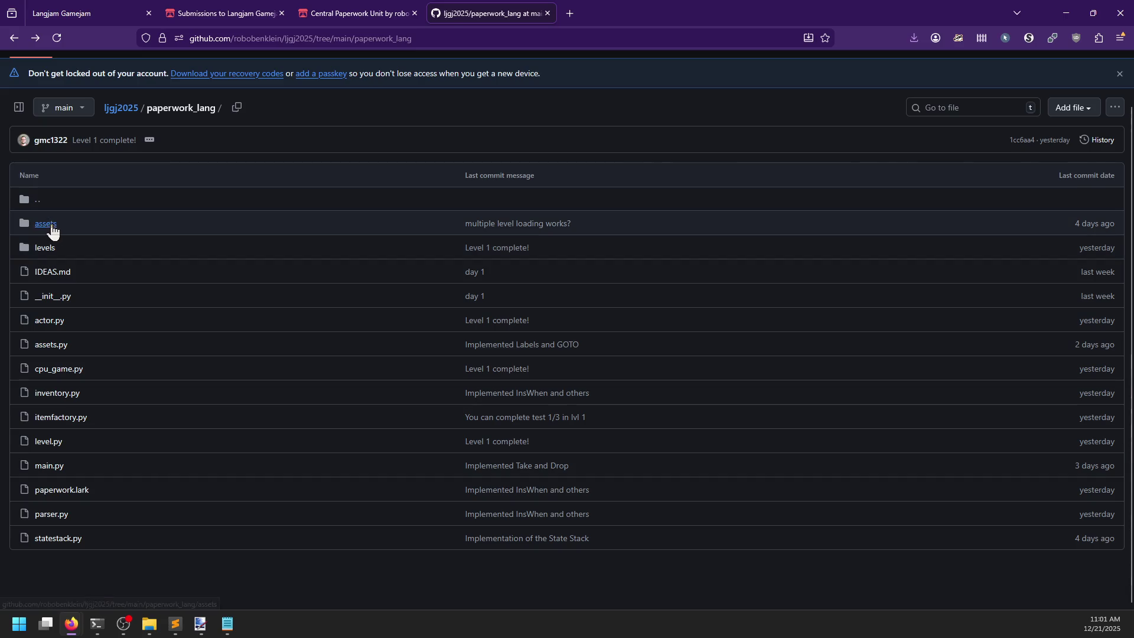
click(41, 38)
key(alt+Tab)
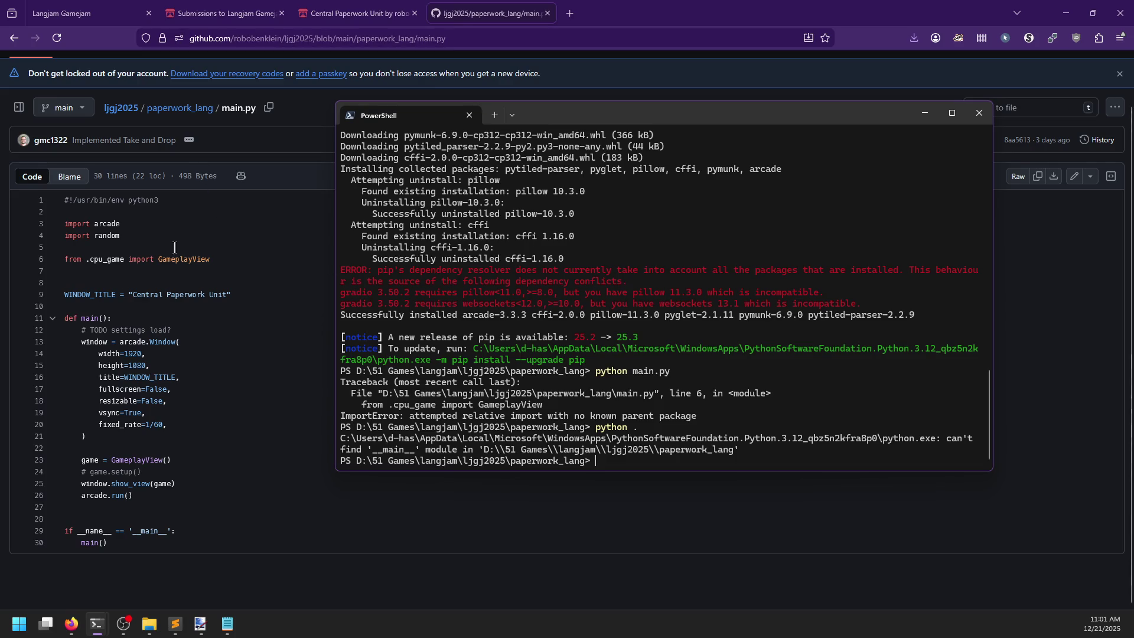
click(179, 109)
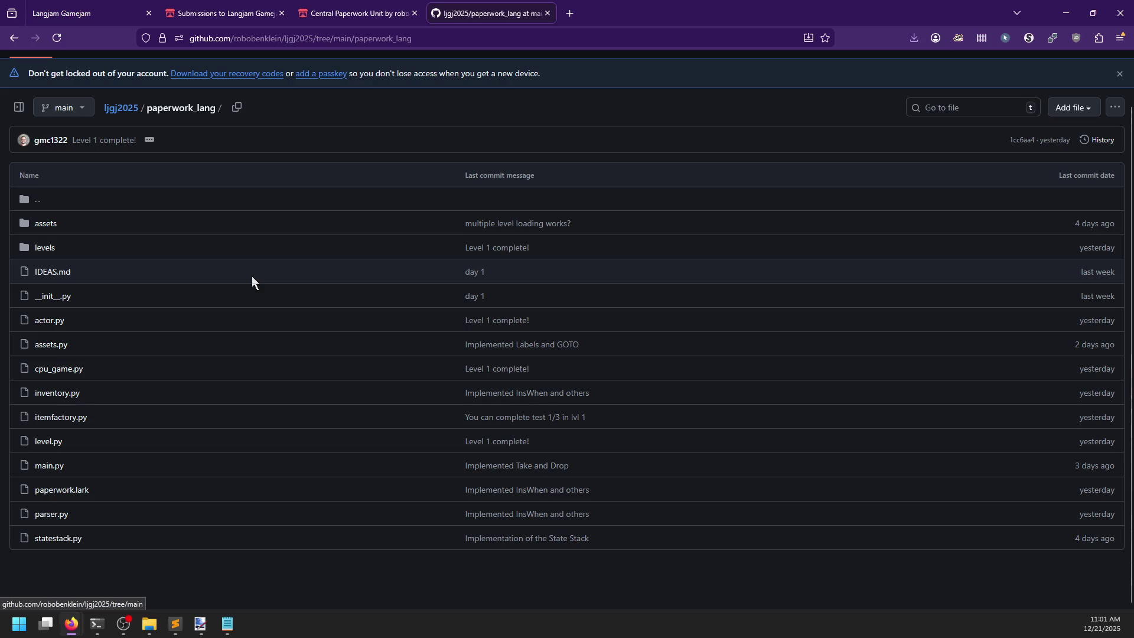
click(133, 111)
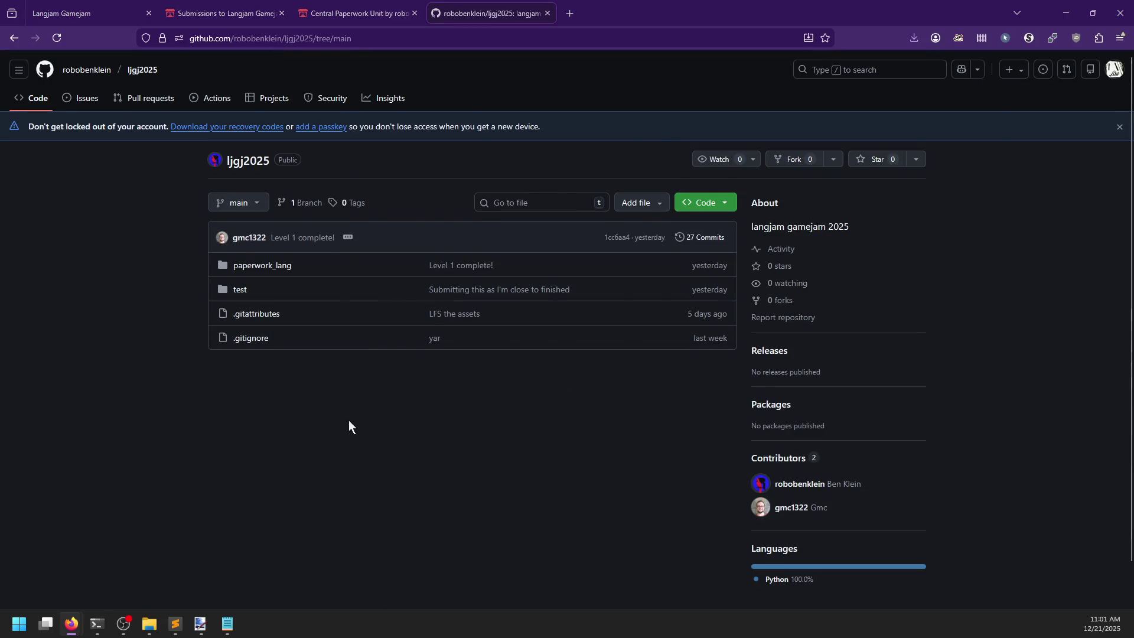
- From the ljgj2025 root, run python .\paperwork_lang\main.py, which still hits the relative-import error
key(alt+Tab)
text(cd ..)
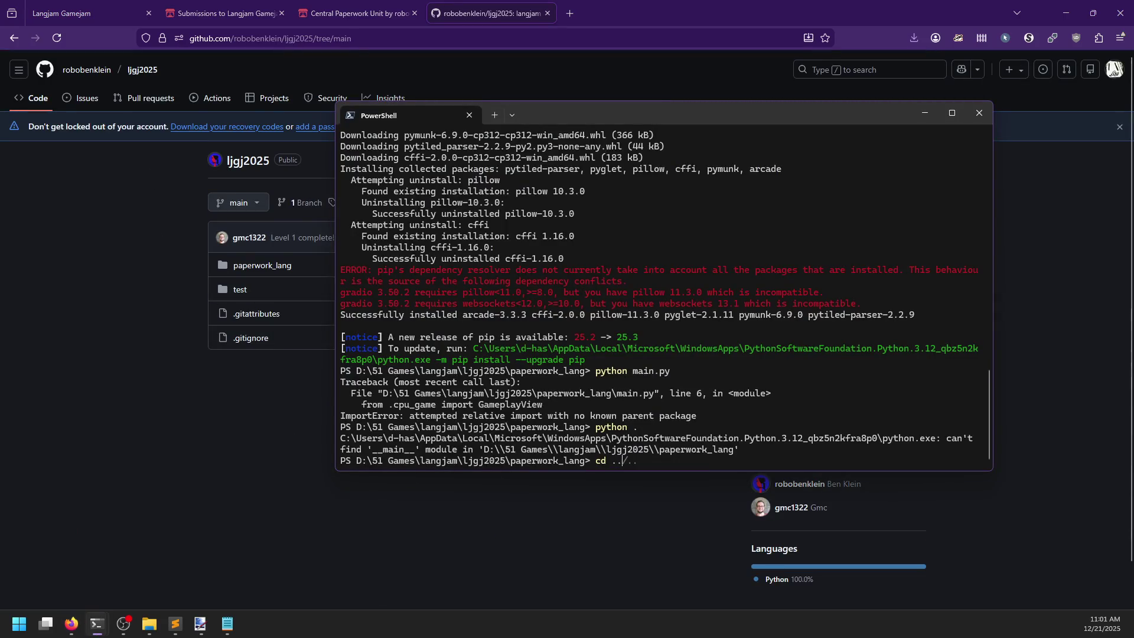
key(BackSpace)
key(BackSpace)
text(..)
key(Return)
text(python .)
key(Tab)
key(BackSpace)
text(main.py)
key(Return)
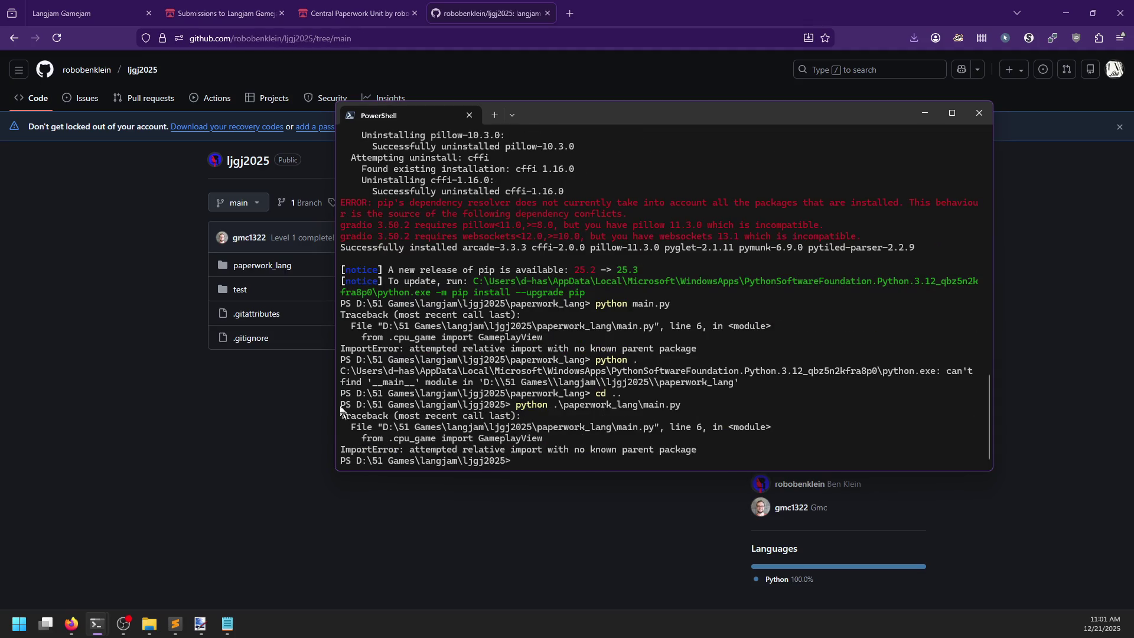
- Search the web for the copied 'attempted relative import with no known parent package' error
mouse_move(411, 450)
mouse_down()
mouse_move(577, 461)
mouse_move(695, 449)
mouse_up()
key(ctrl+c)
click(572, 14)
key(ctrl+v)
key(Return)
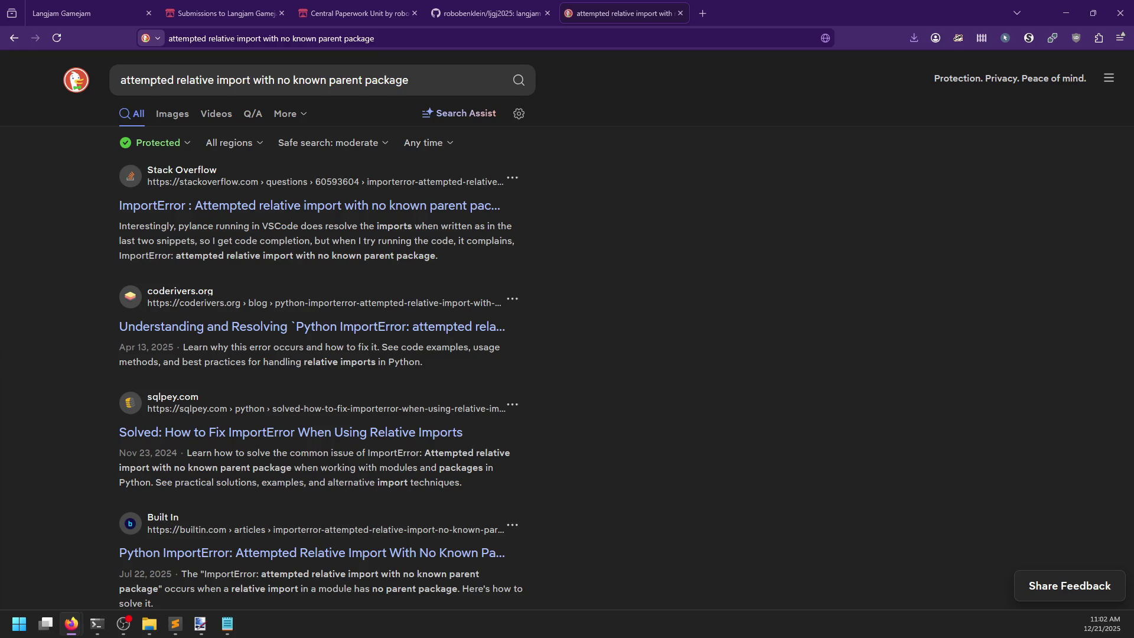
- Read the accepted answer on the Stack Overflow relative-import ImportError question
click(264, 214)
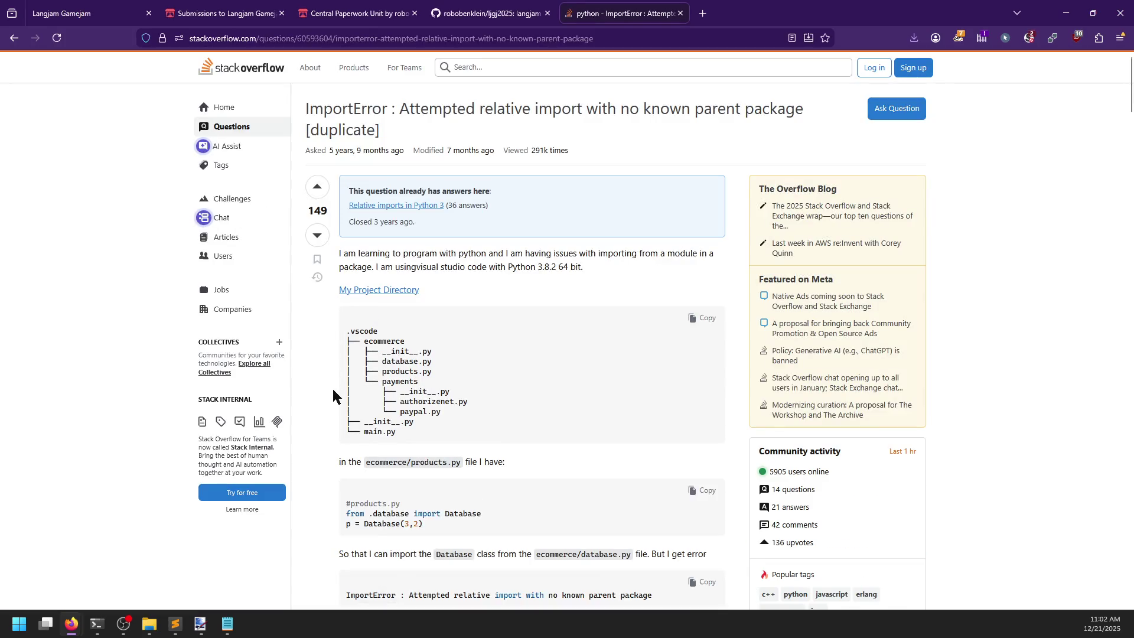
scroll(332, 389, down, 6)
scroll(317, 340, down, 3)
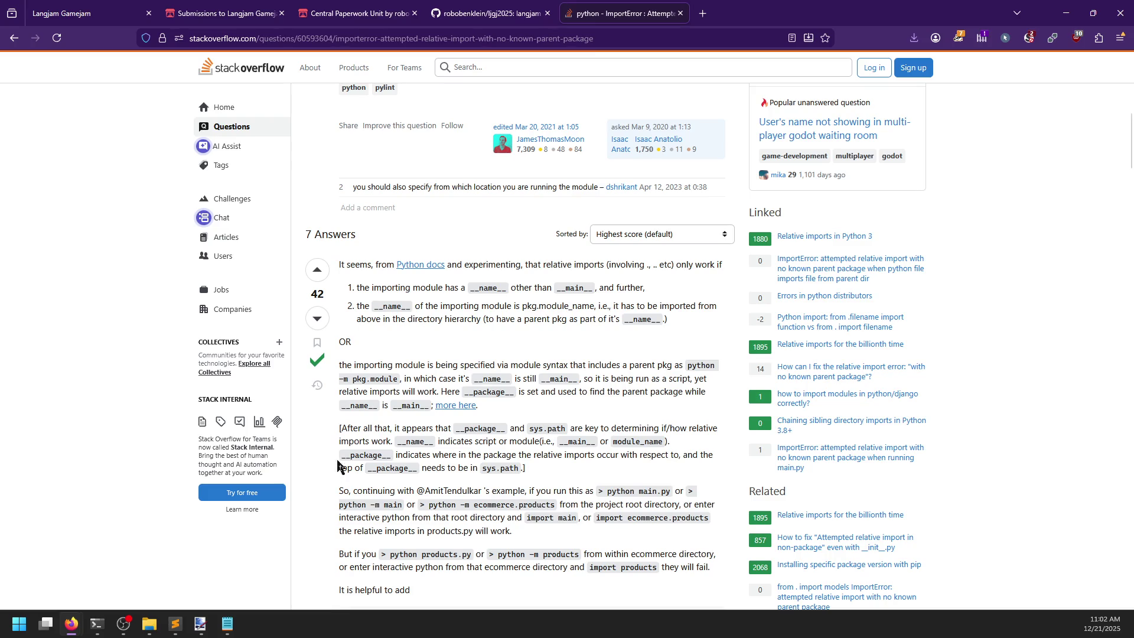
- Go through the GitHub and Central Paperwork Unit tabs to the Langjam Gamejam Submissions page
click(519, 8)
click(350, 8)
click(273, 8)
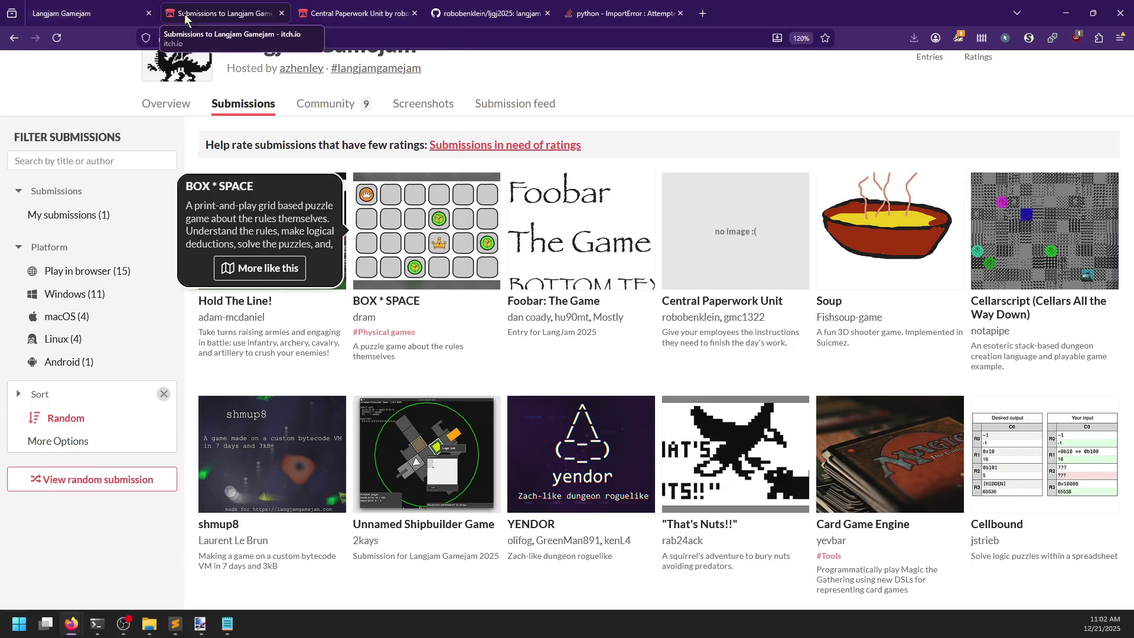
- Open paperwork_lang's main.py source in the GitHub repository tab
click(88, 12)
click(490, 12)
click(262, 267)
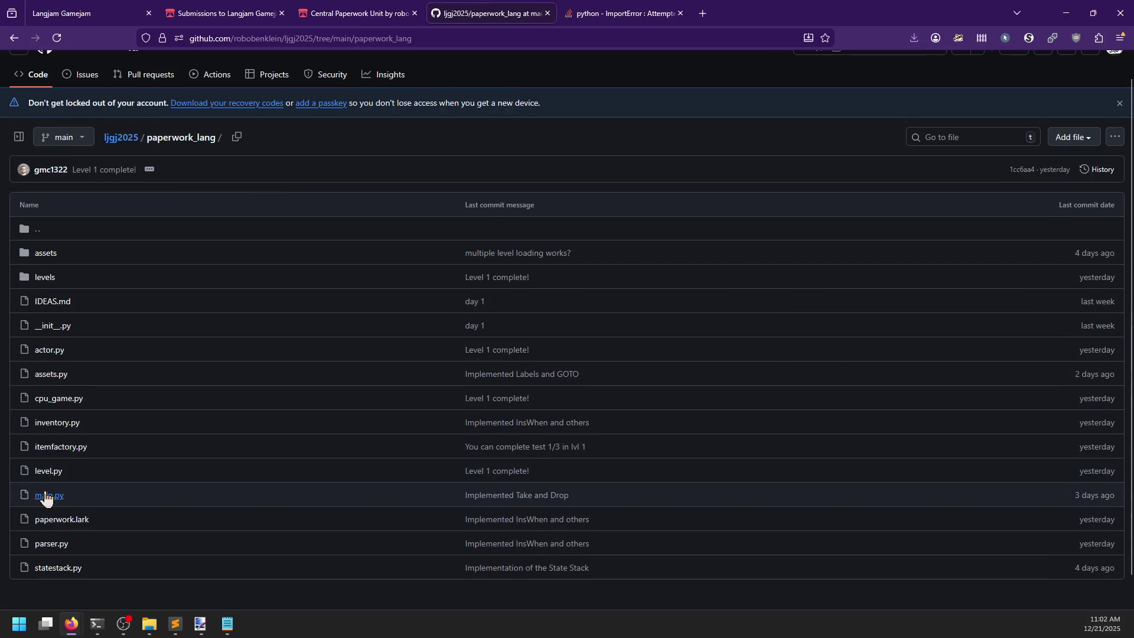
click(47, 495)
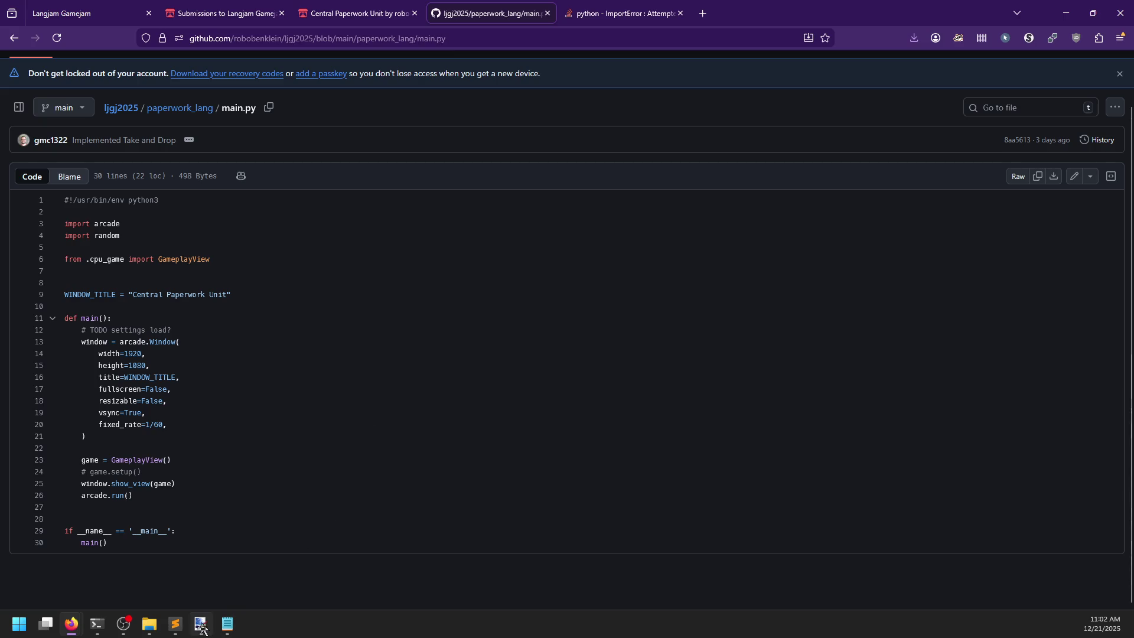
- Run python -m on paperwork_lang's main.py, which fails with 'Relative module names not supported'
mouse_move(97, 624)
click(184, 572)
text(python -m pa)
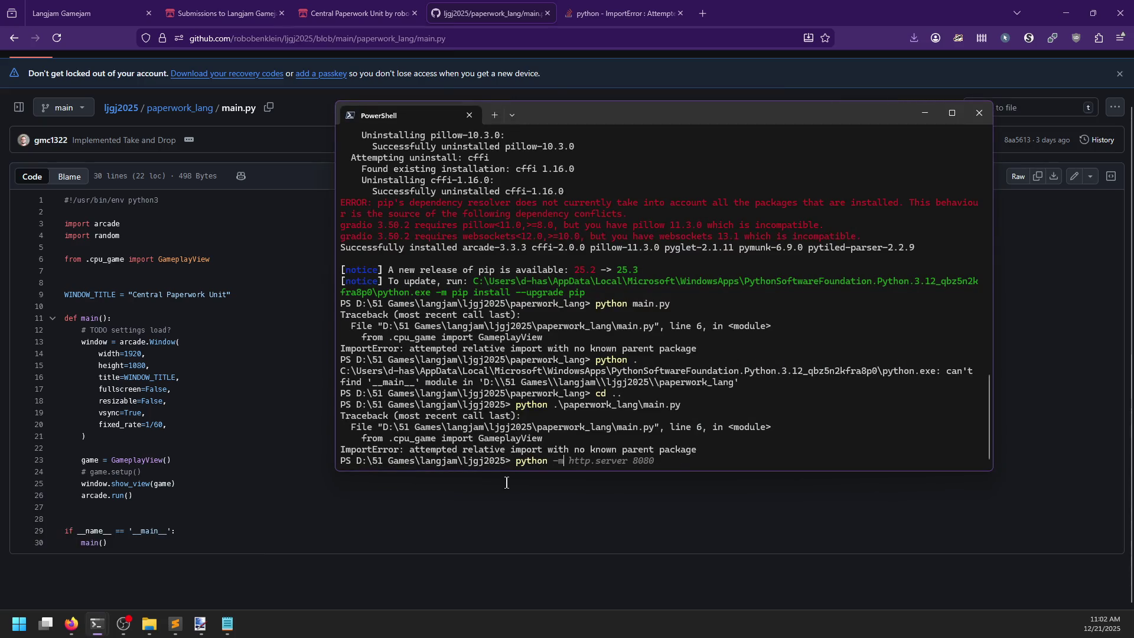
text(perwork_lang/)
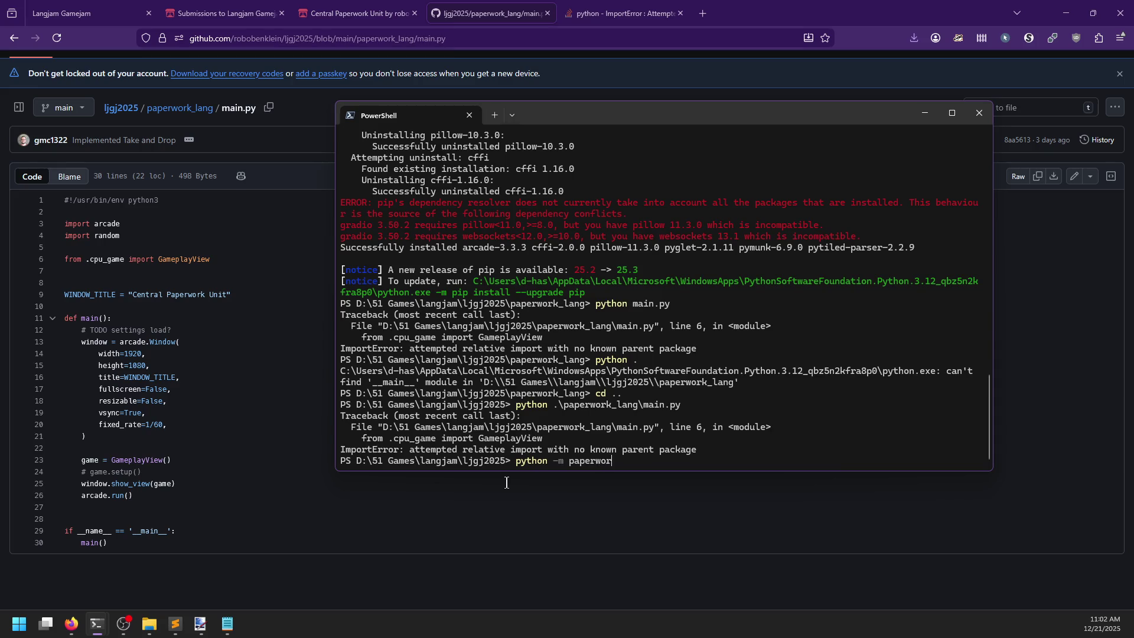
key(BackSpace)
text(mai)
key(BackSpace)
key(BackSpace)
key(BackSpace)
text(mai)
key(Tab)
key(Return)
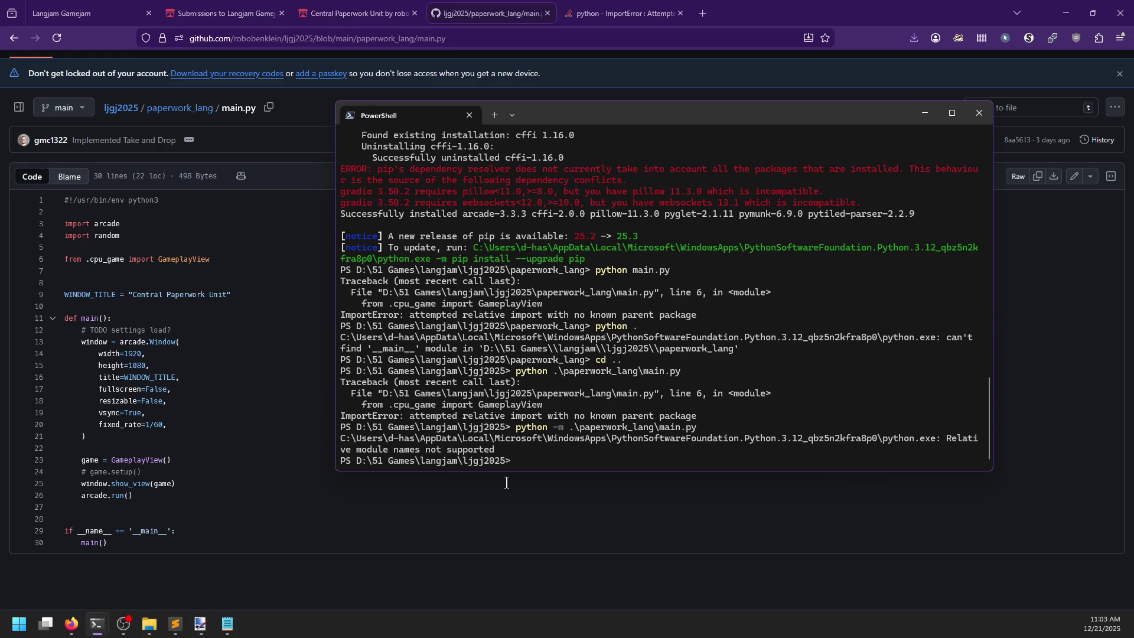
click(267, 326)
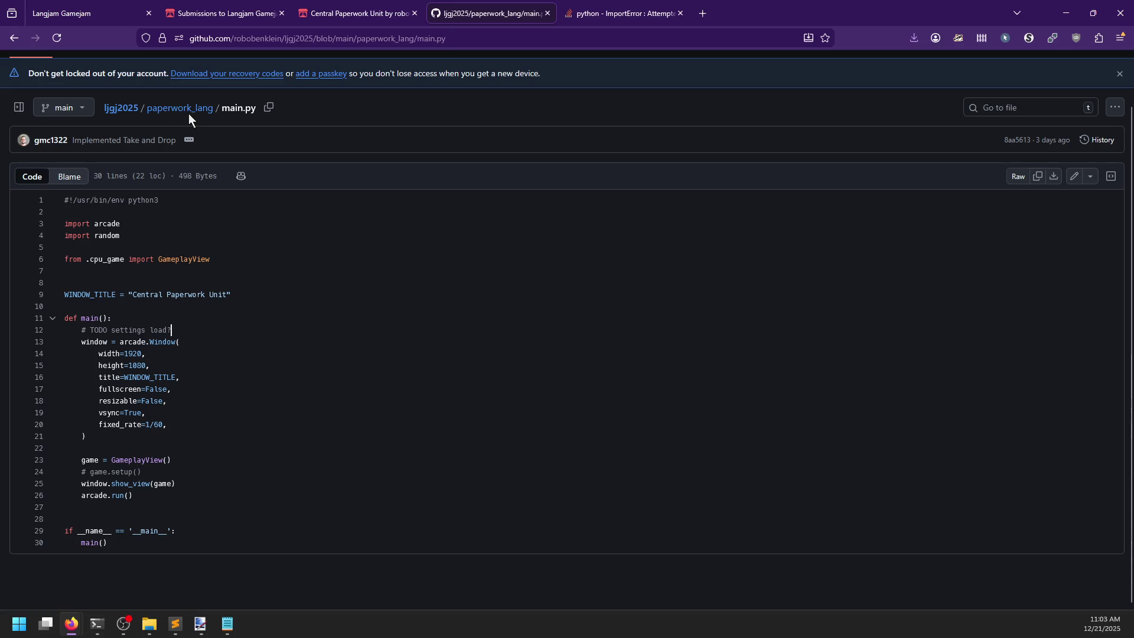
click(617, 13)
- Scroll through the ImportError thread's later answers on making a package or using absolute imports
scroll(354, 339, down, 5)
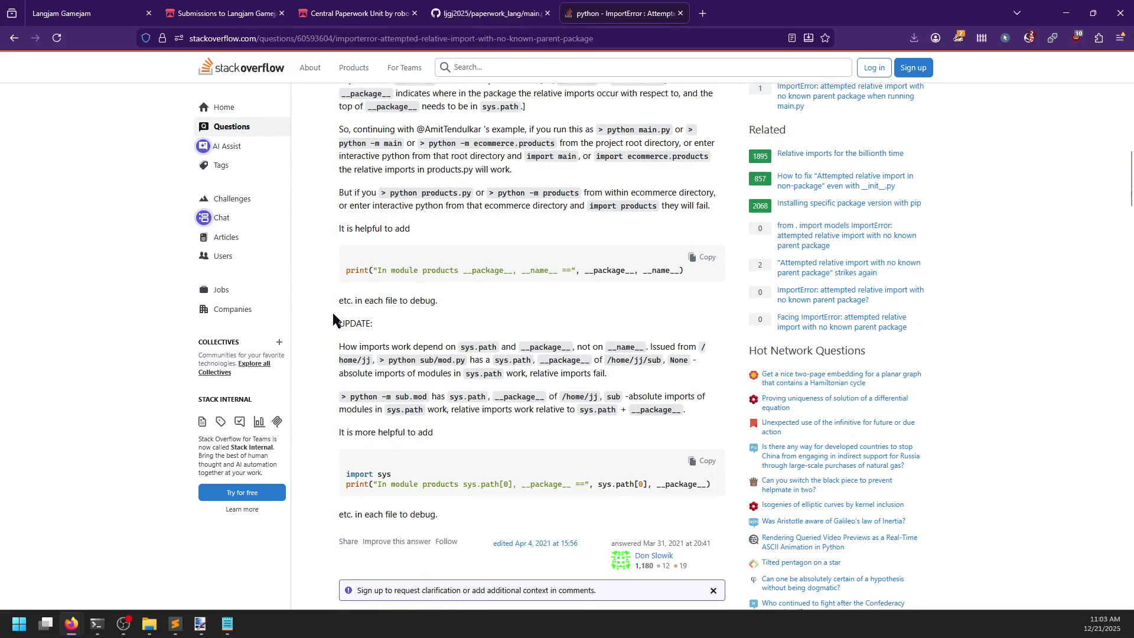
scroll(332, 313, down, 8)
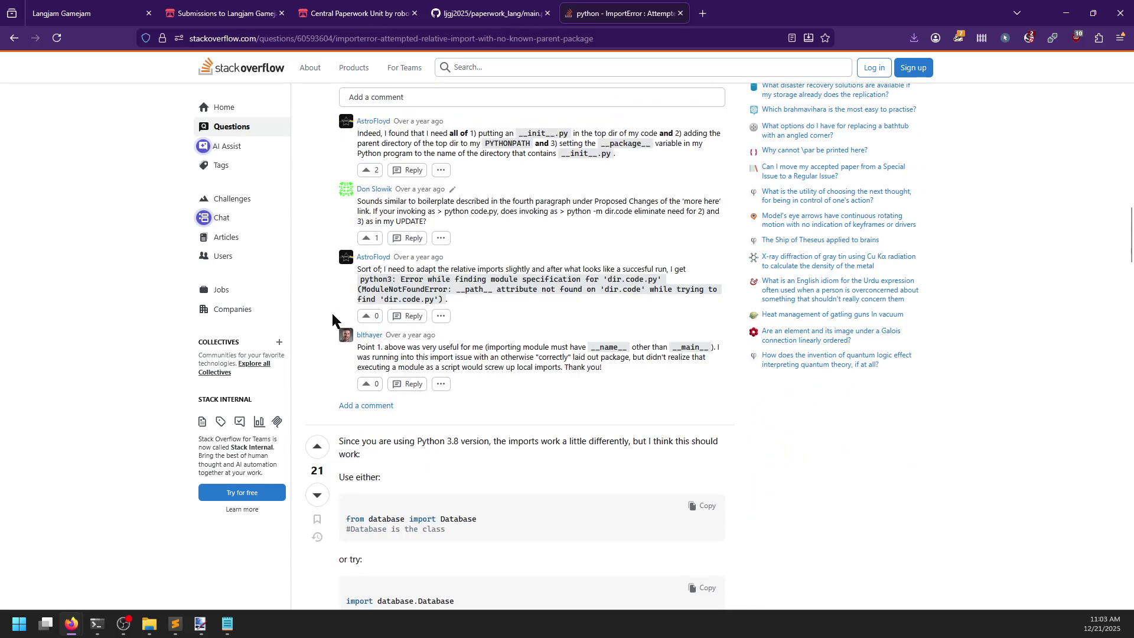
scroll(332, 313, down, 6)
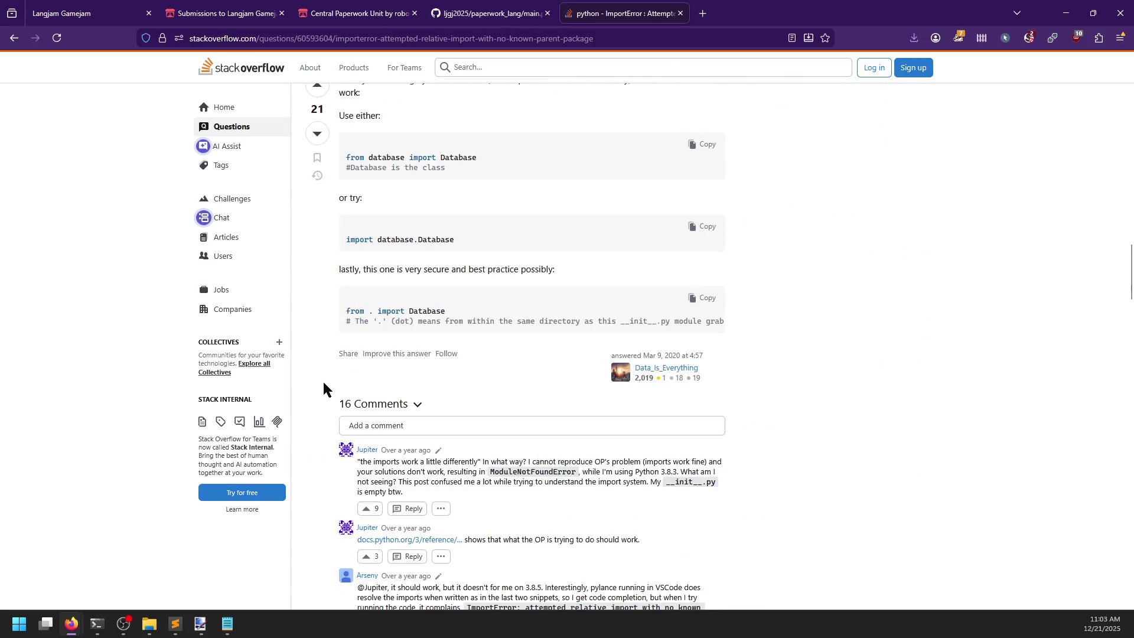
scroll(313, 367, down, 8)
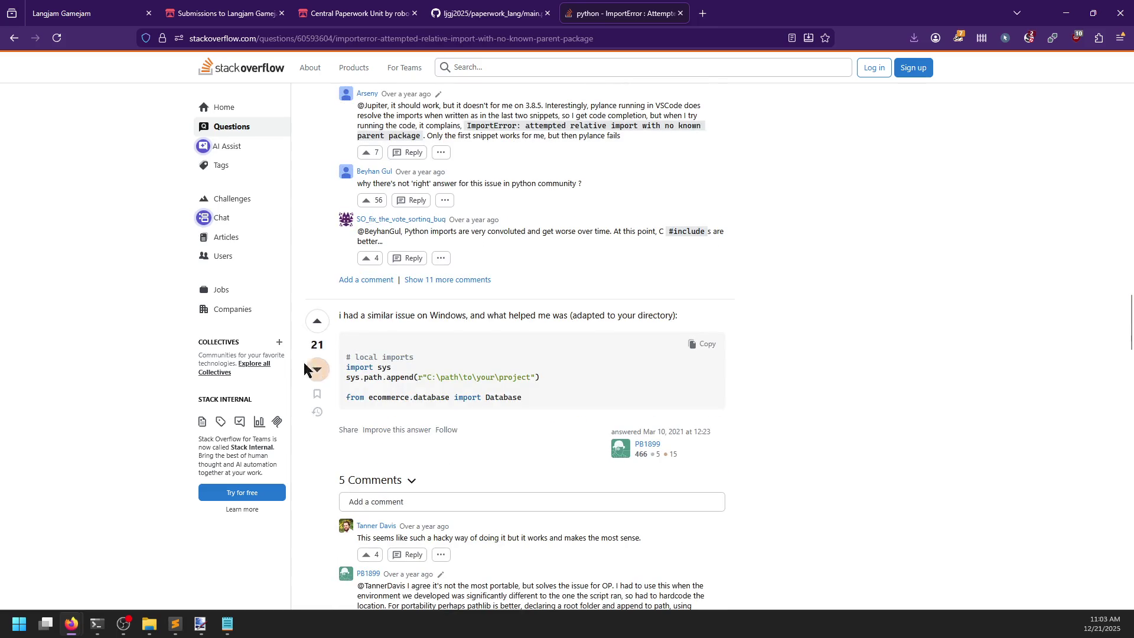
scroll(308, 426, down, 17)
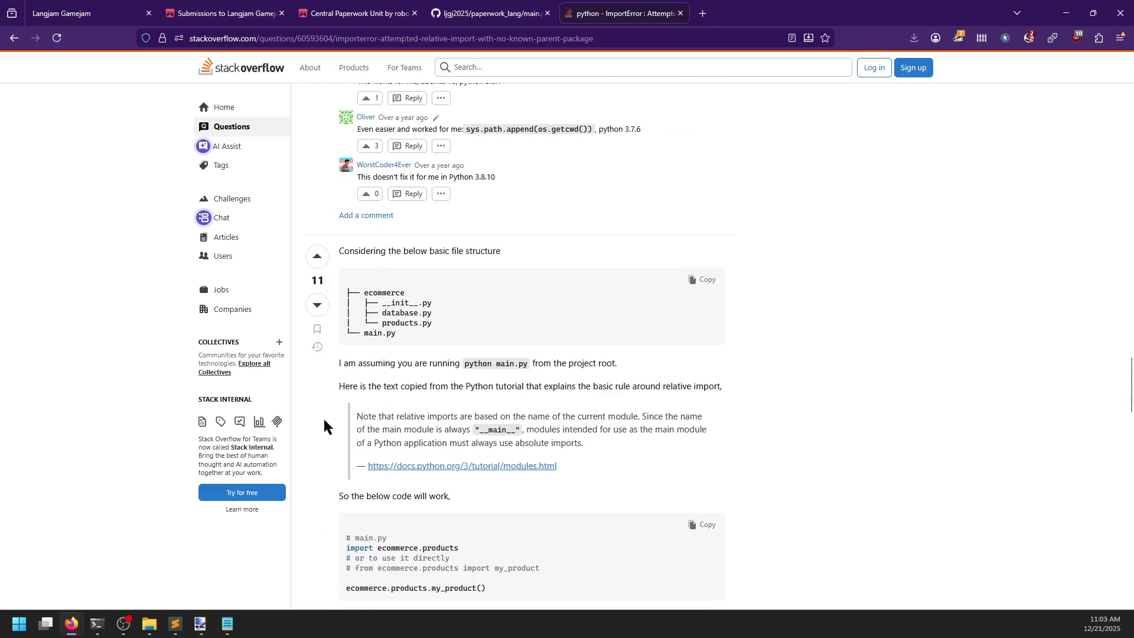
scroll(320, 396, down, 5)
scroll(318, 390, down, 7)
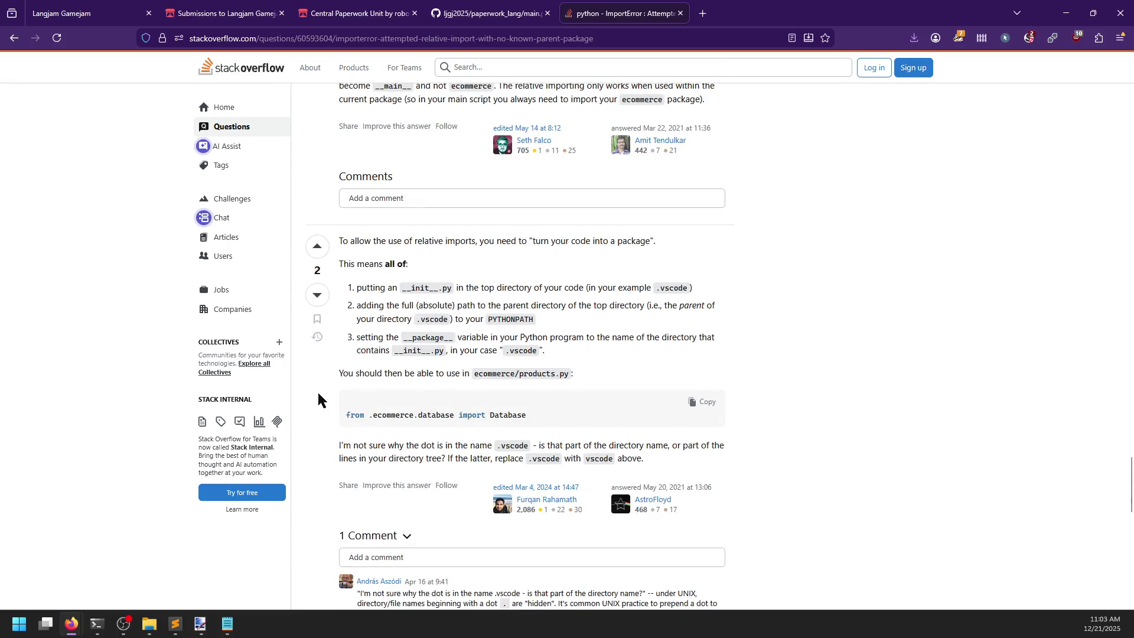
scroll(319, 387, up, 1)
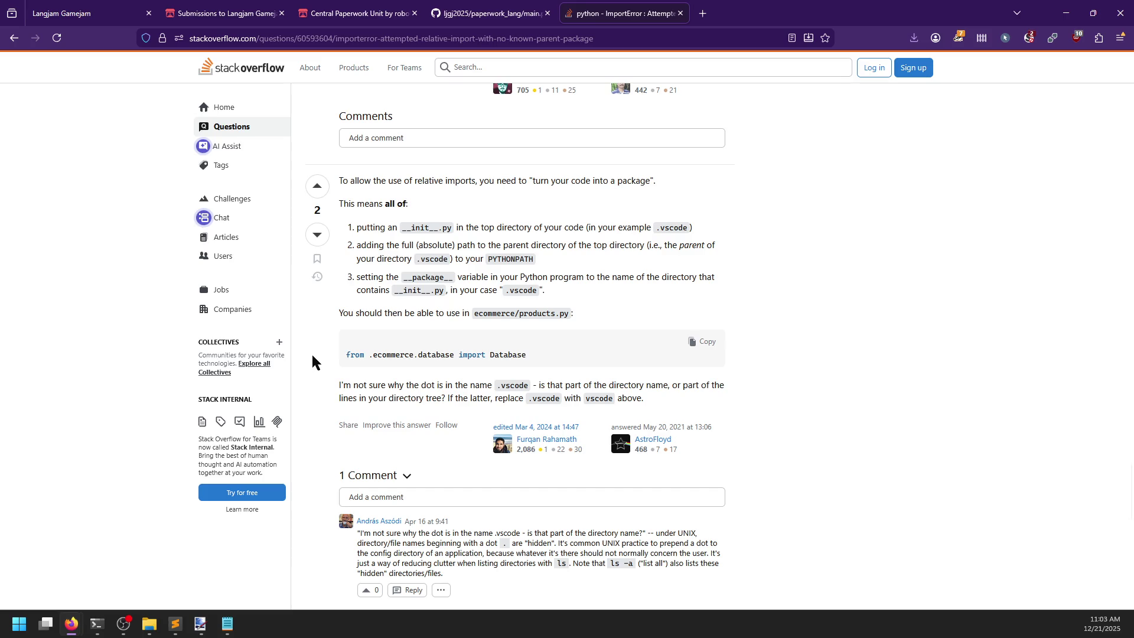
scroll(311, 355, down, 5)
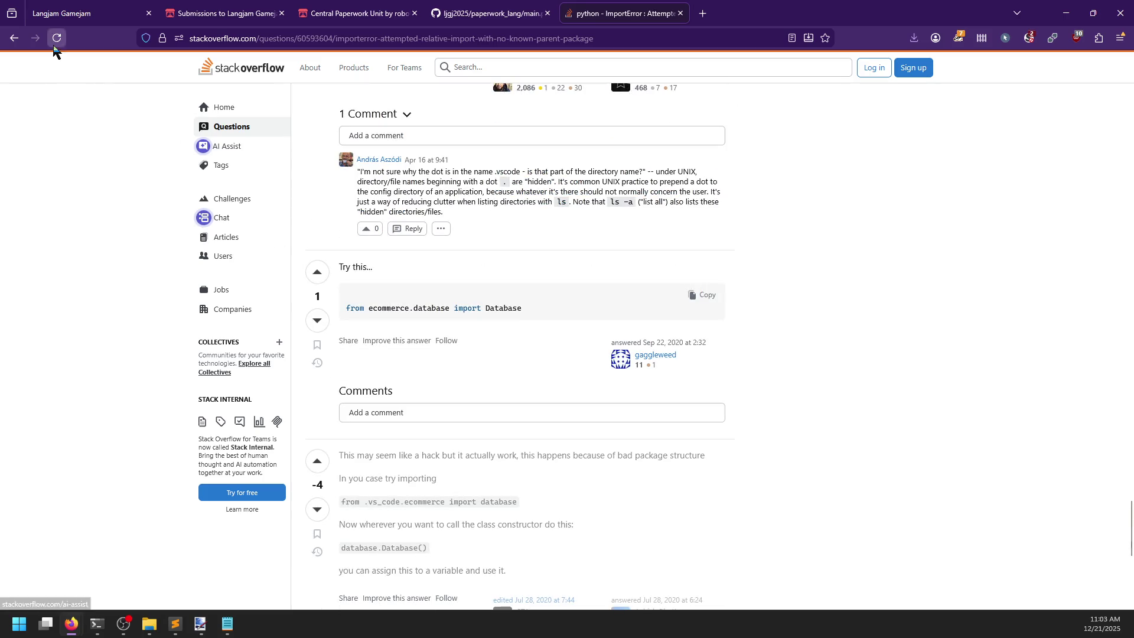
- Change back into the paperwork_lang folder in PowerShell
key(alt+Tab)
text(cd .\p)
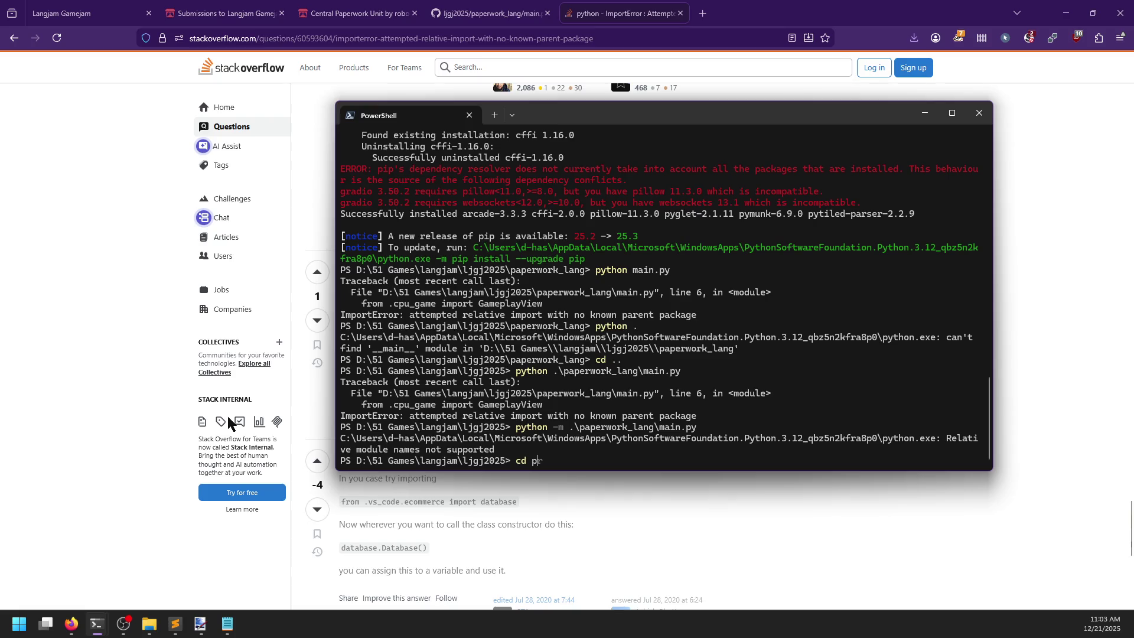
key(Tab)
key(Return)
- Start the Python 3.12.10 interpreter and exit it with quit()
text(pythin)
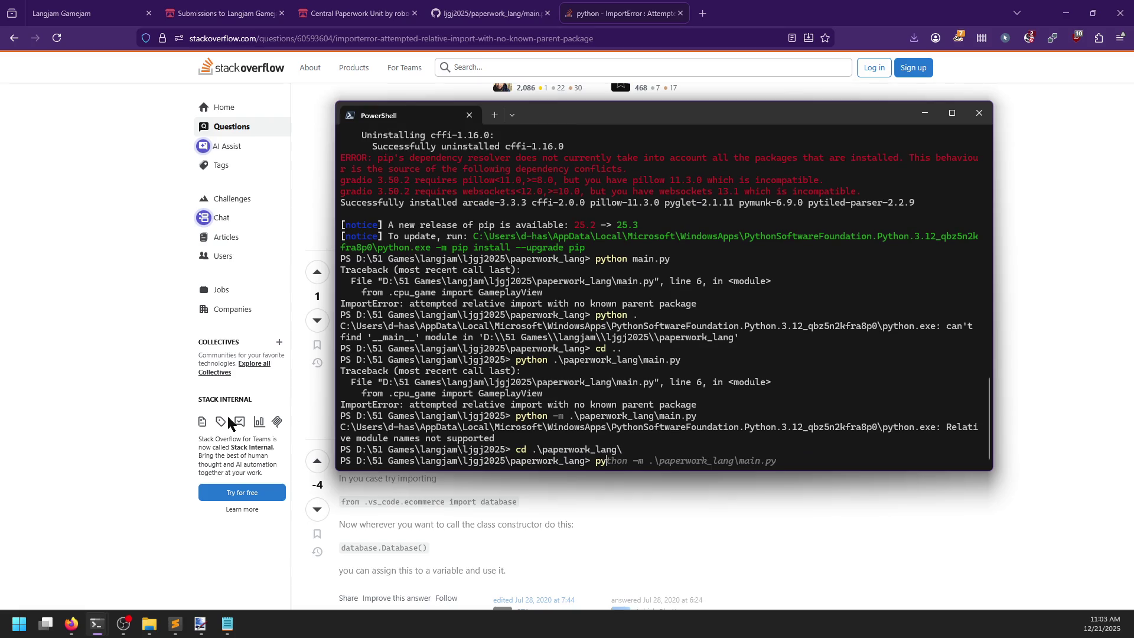
key(BackSpace)
key(BackSpace)
text(on)
key(Return)
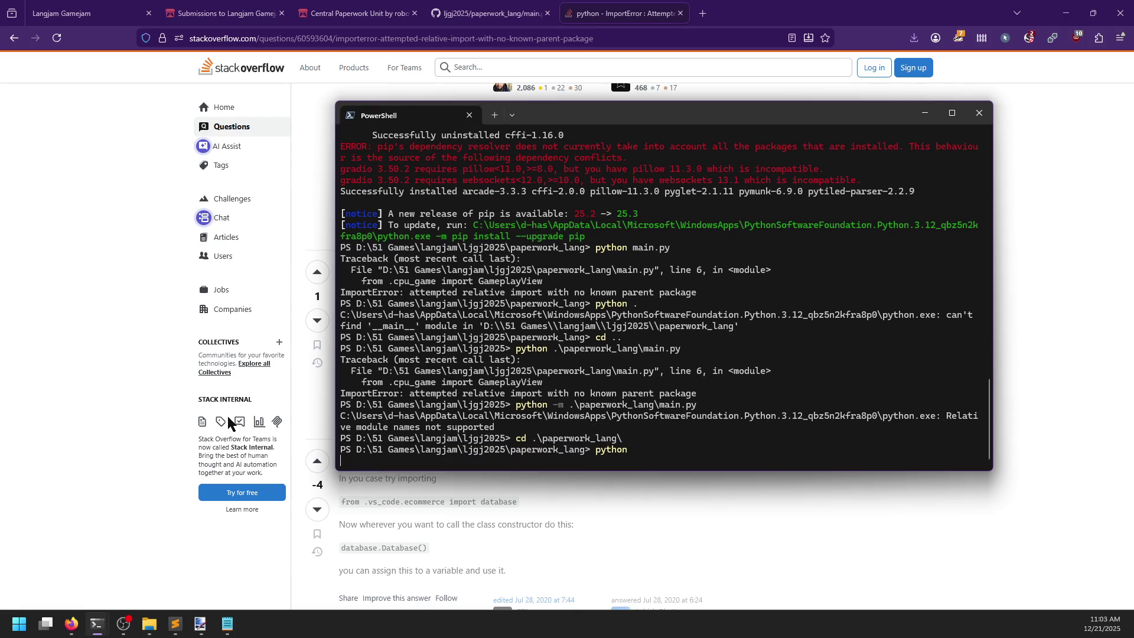
text(quit())
key(Return)
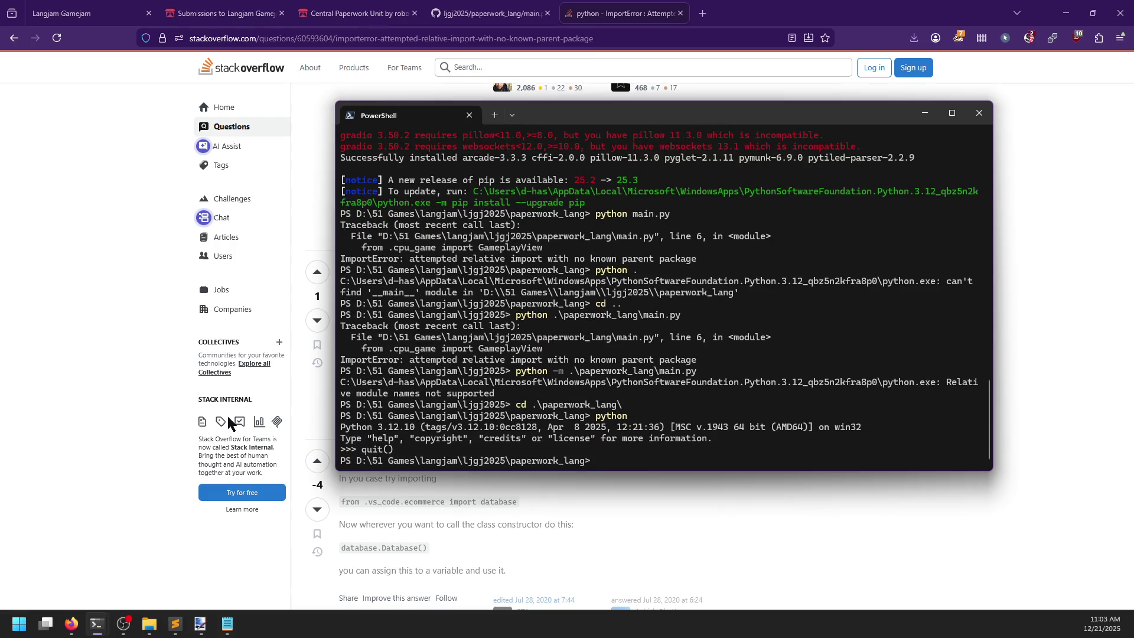
click(475, 40)
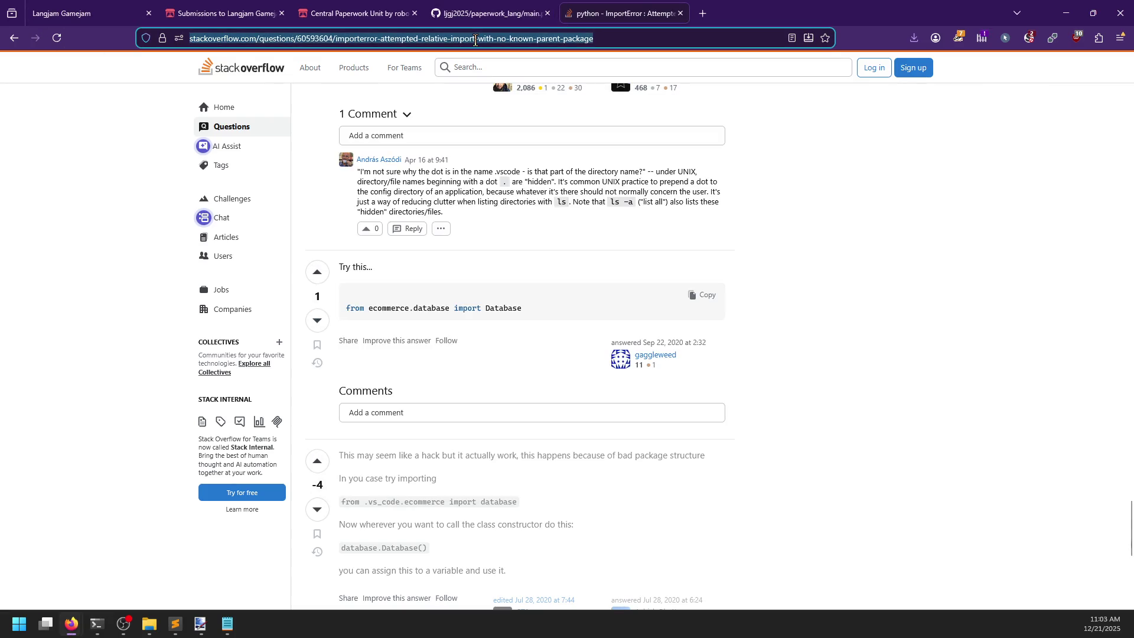
- Search 'python run package __init__.py' and open the Stack Overflow question on writing __init__.py files
text(python run )
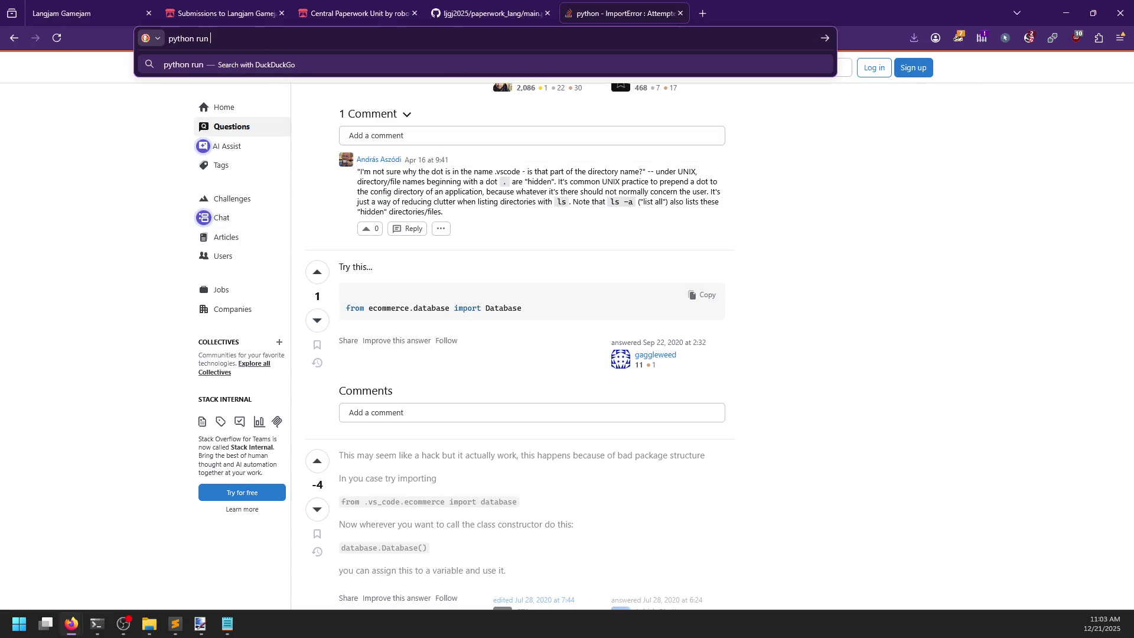
text(package __init_)
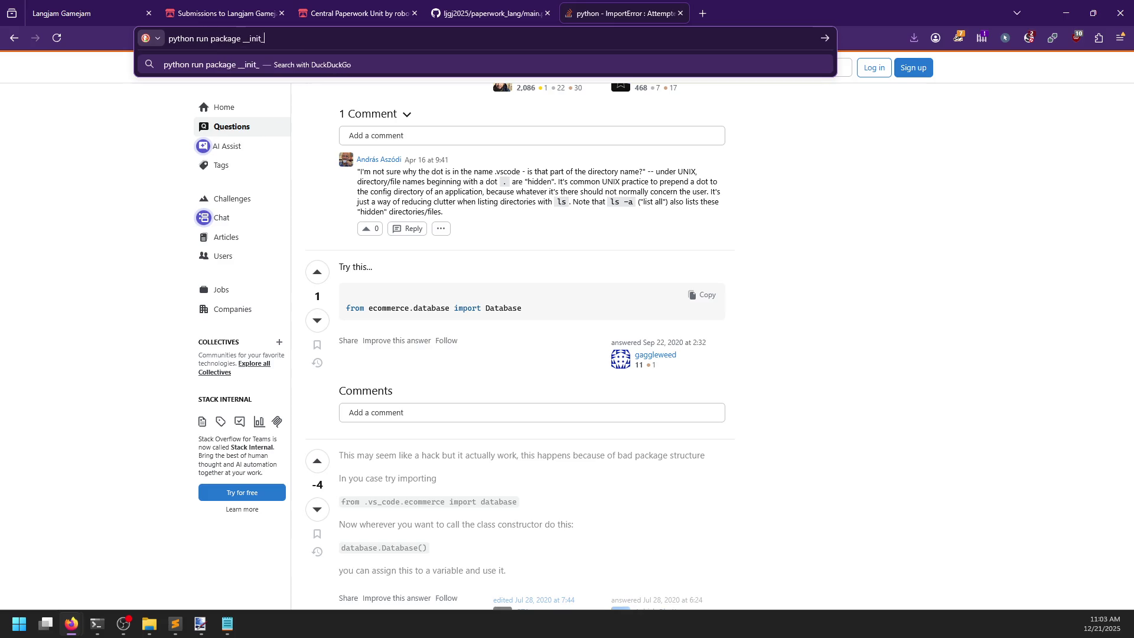
text(_.poy)
key(Return)
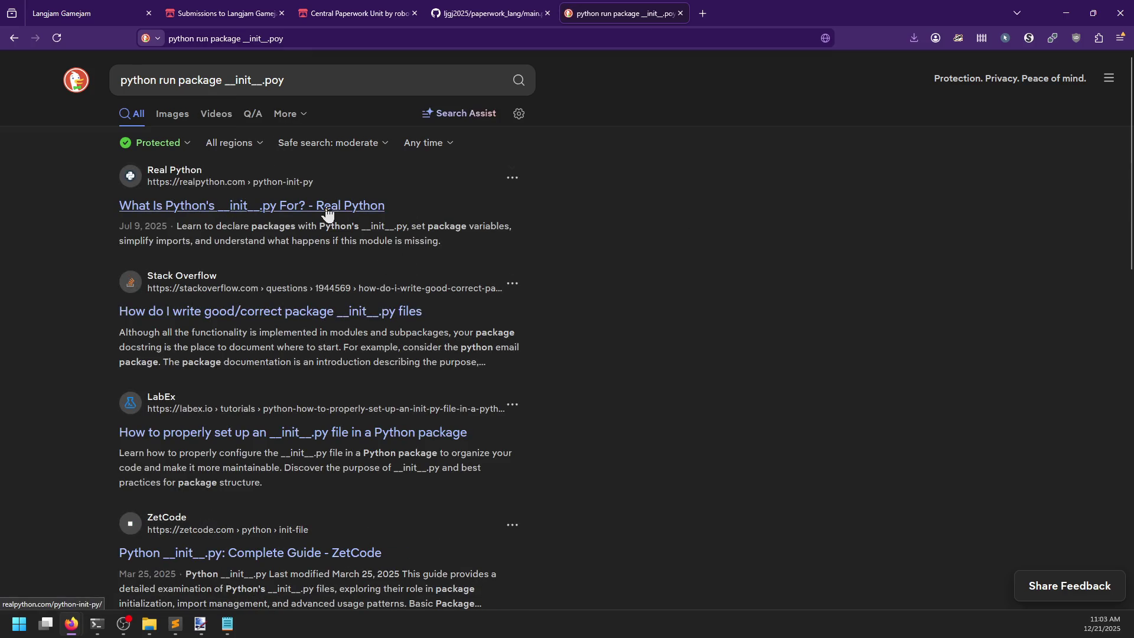
click(303, 313)
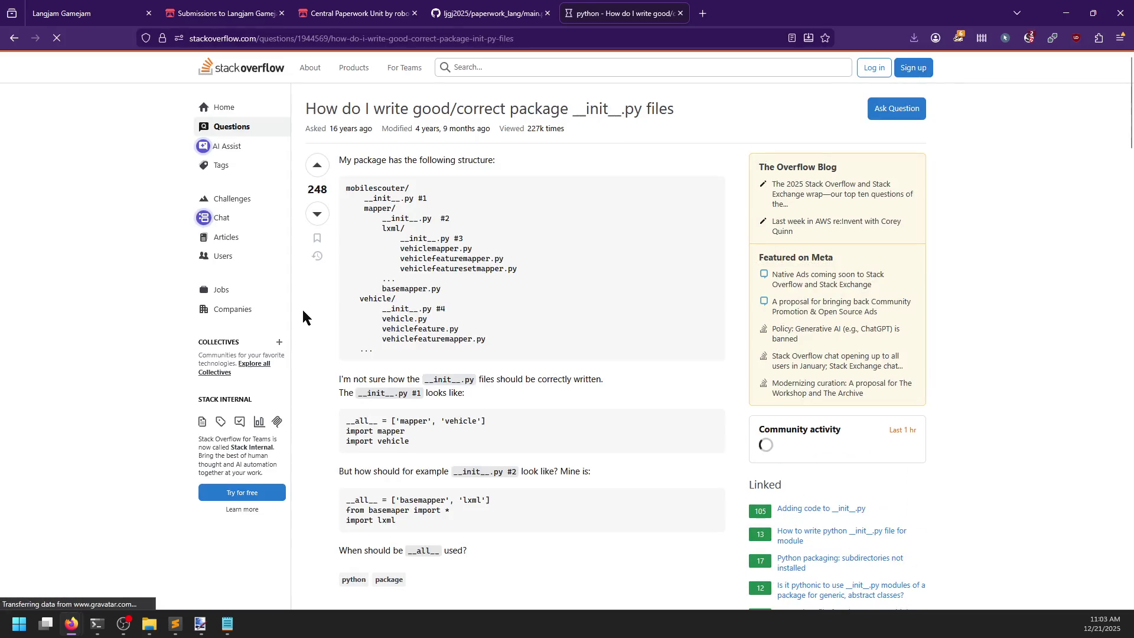
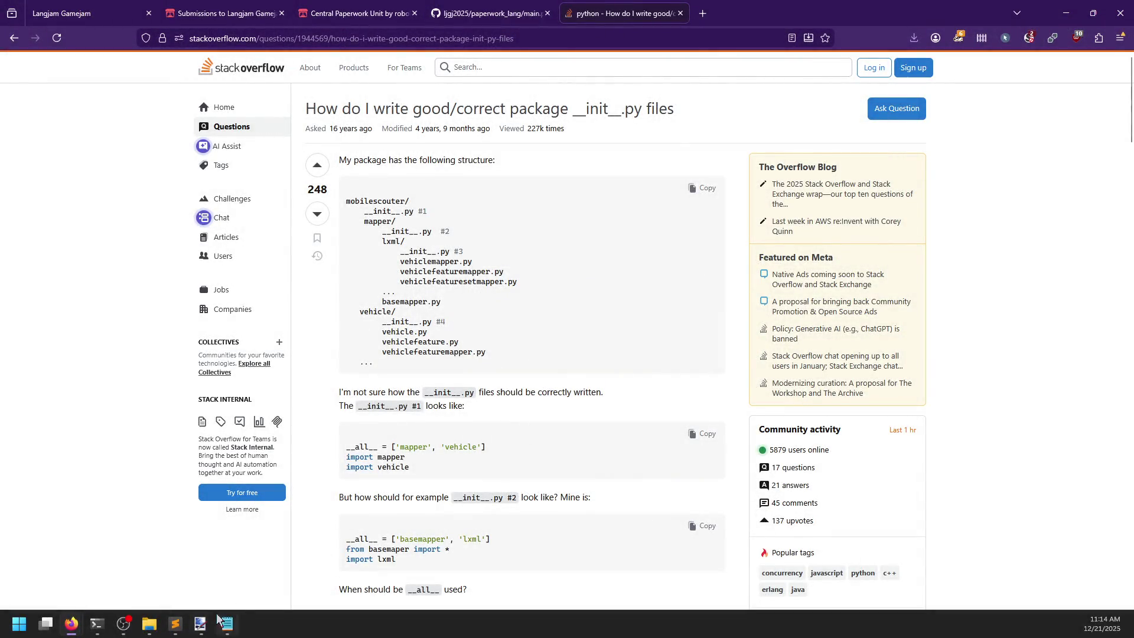
- Navigate File Explorer up to the langjam folder and into ljgj2025\test
click(172, 624)
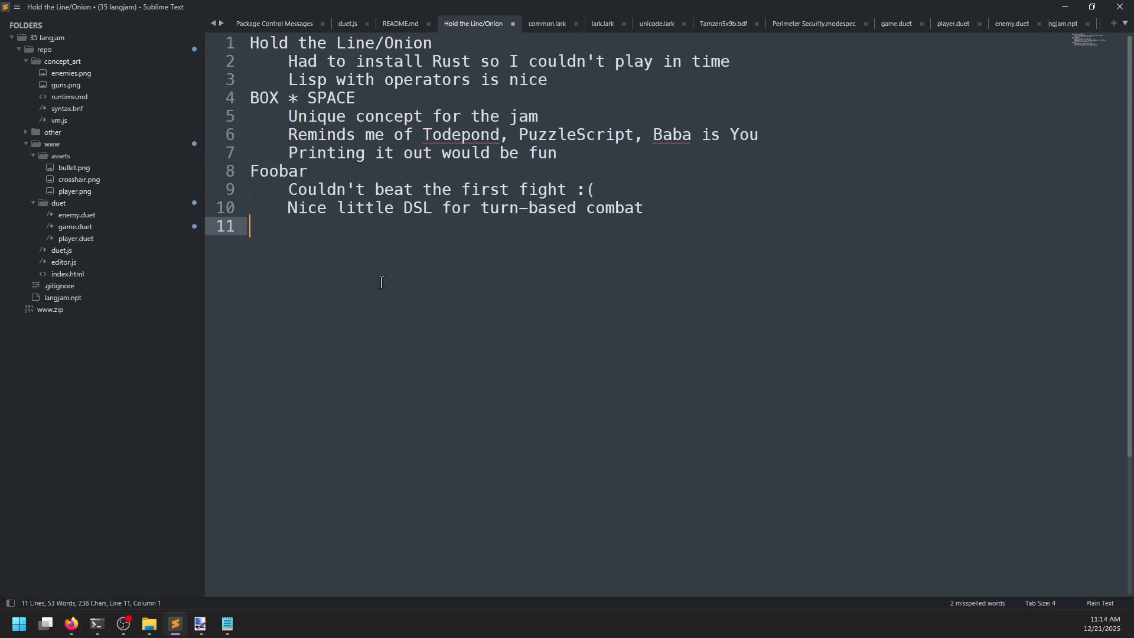
click(149, 624)
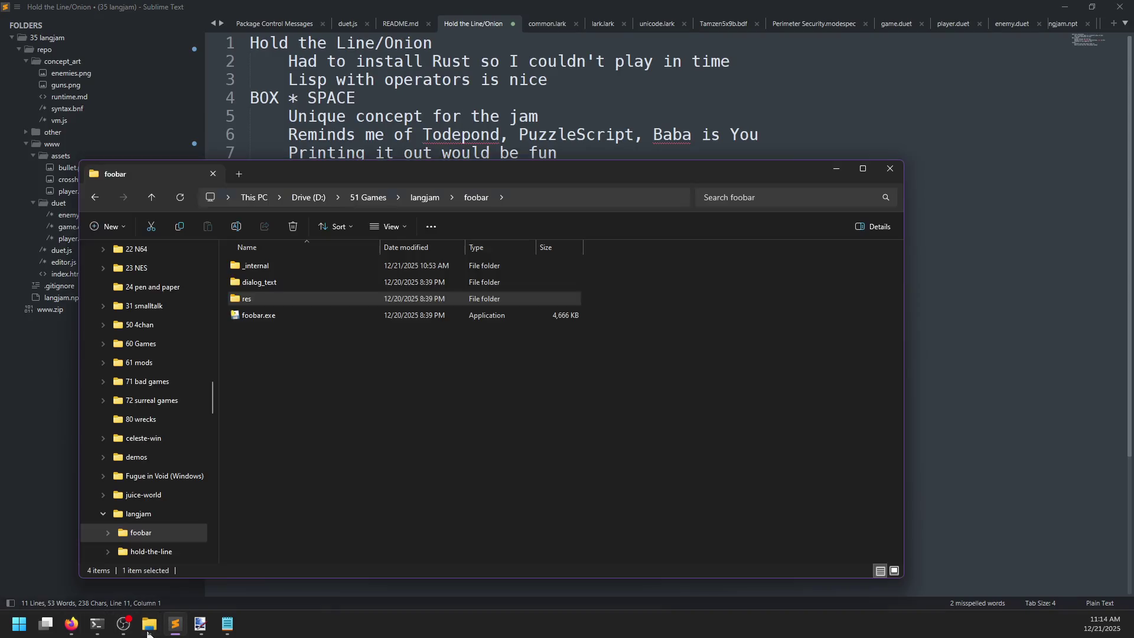
click(255, 299)
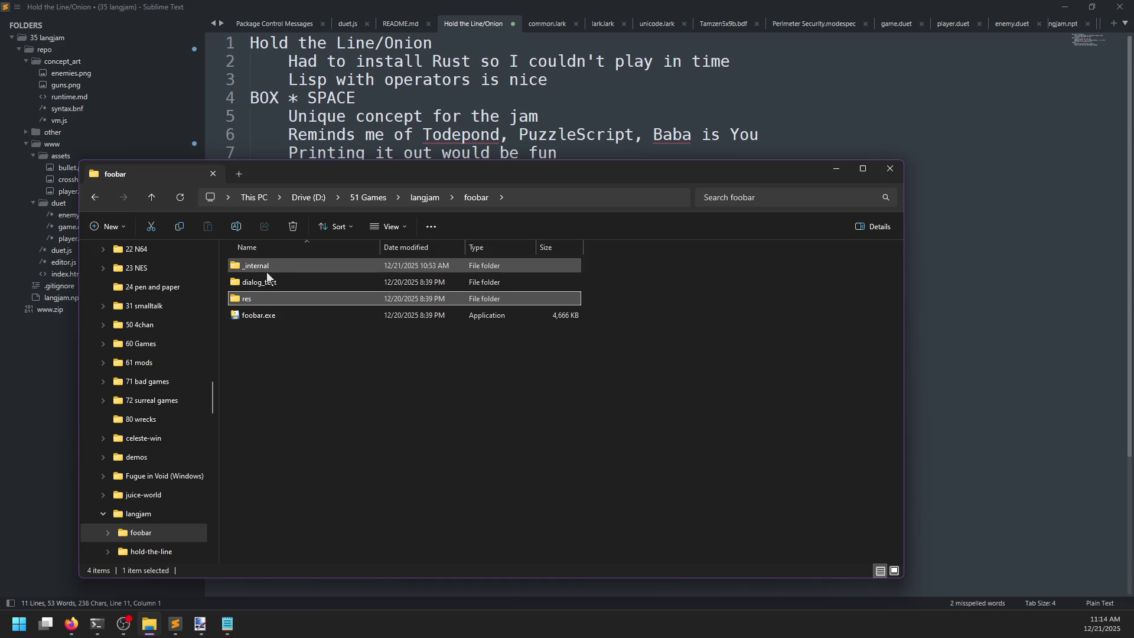
click(433, 199)
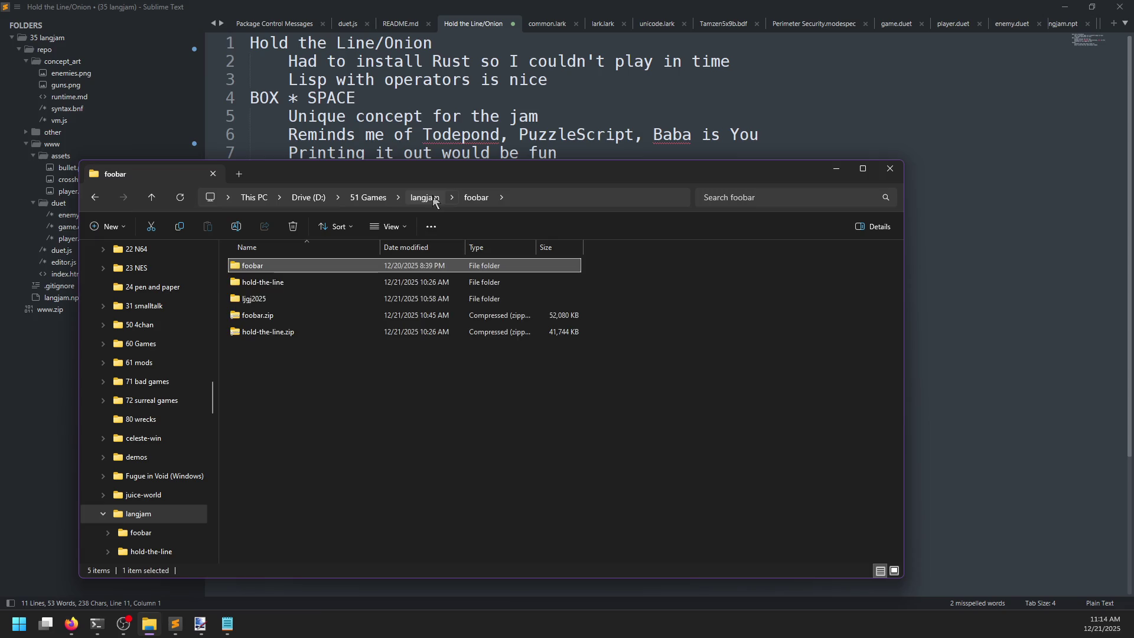
double_click(286, 298)
double_click(271, 284)
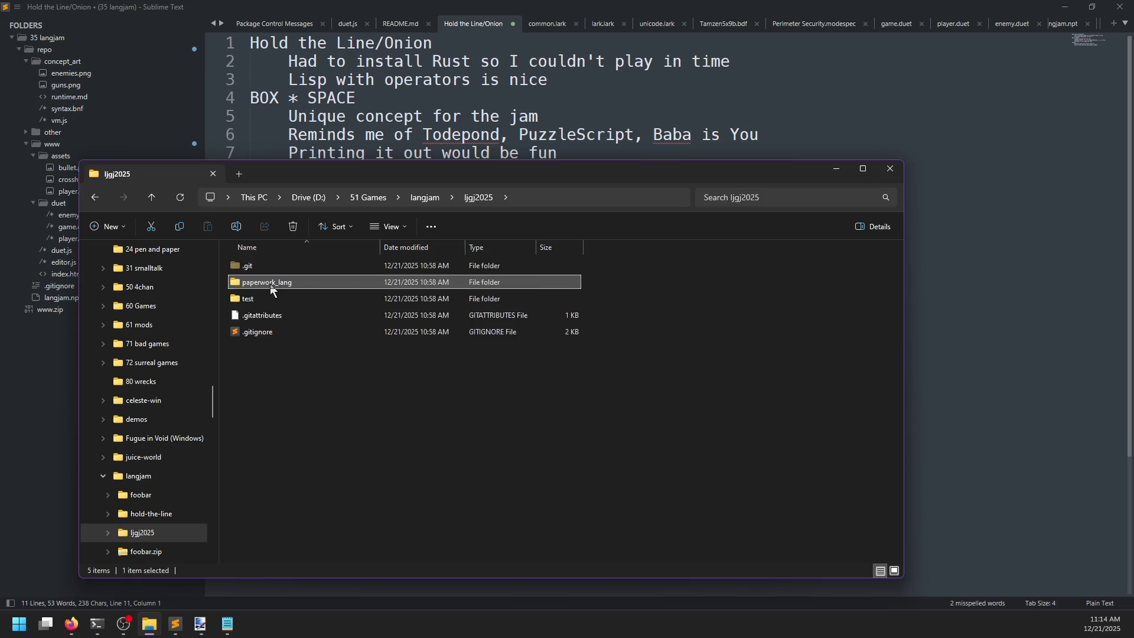
key(alt+Left)
double_click(278, 300)
- Open the level 1 solution file 1.paper in Sublime Text
click(265, 267)
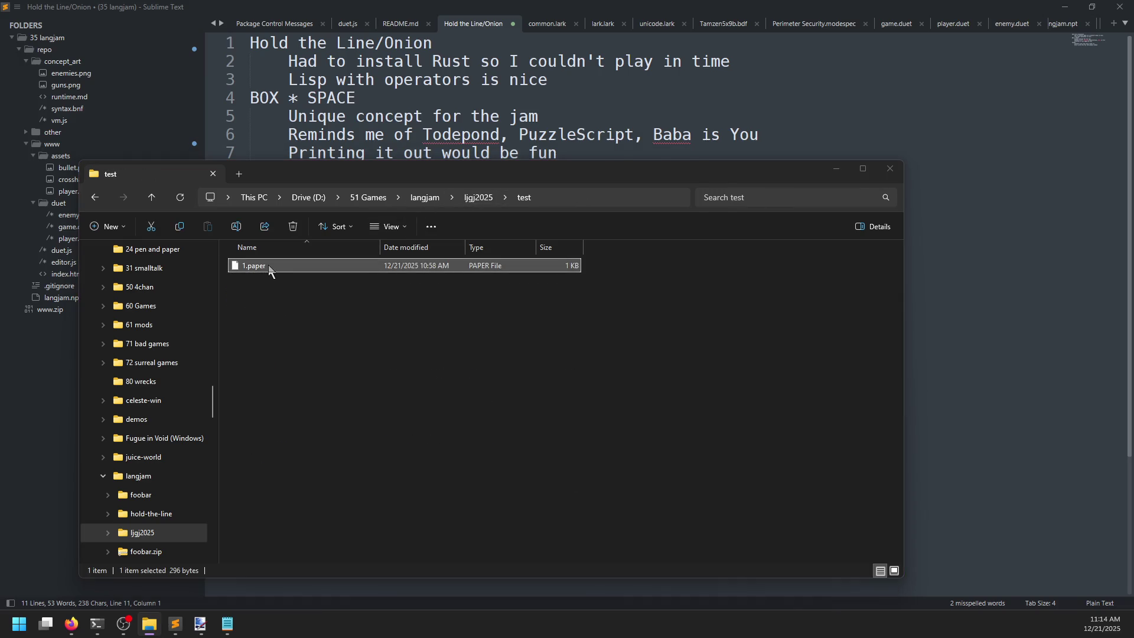
double_click(268, 265)
key(Escape)
double_click(306, 271)
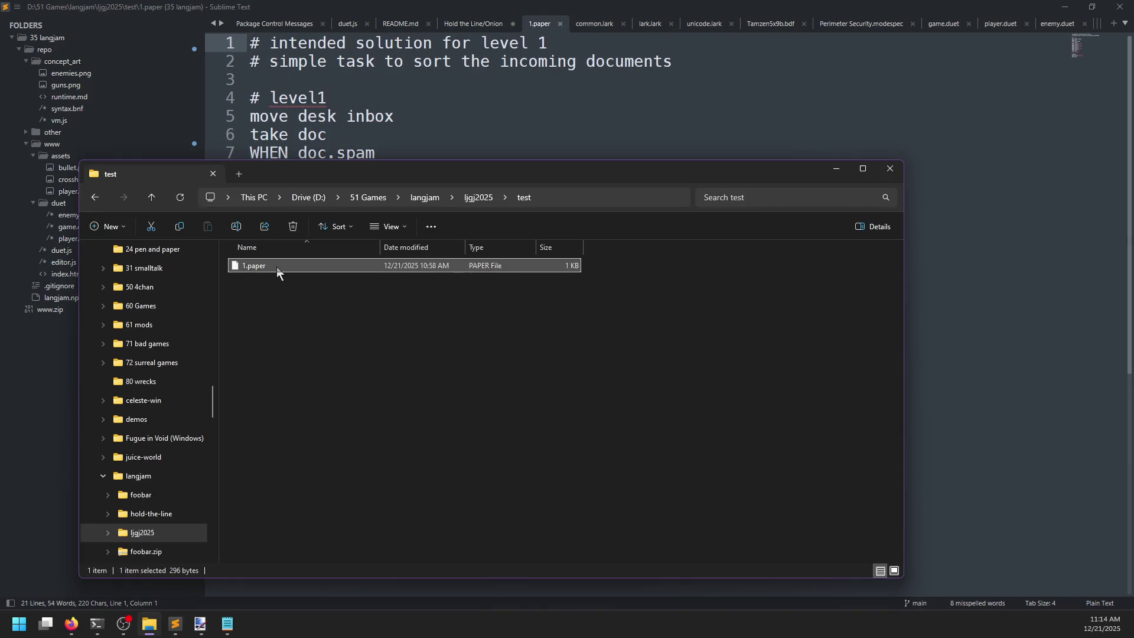
- Dismiss the choose-an-app prompt and close the Notepad scene3.txt notes window
double_click(277, 267)
click(362, 440)
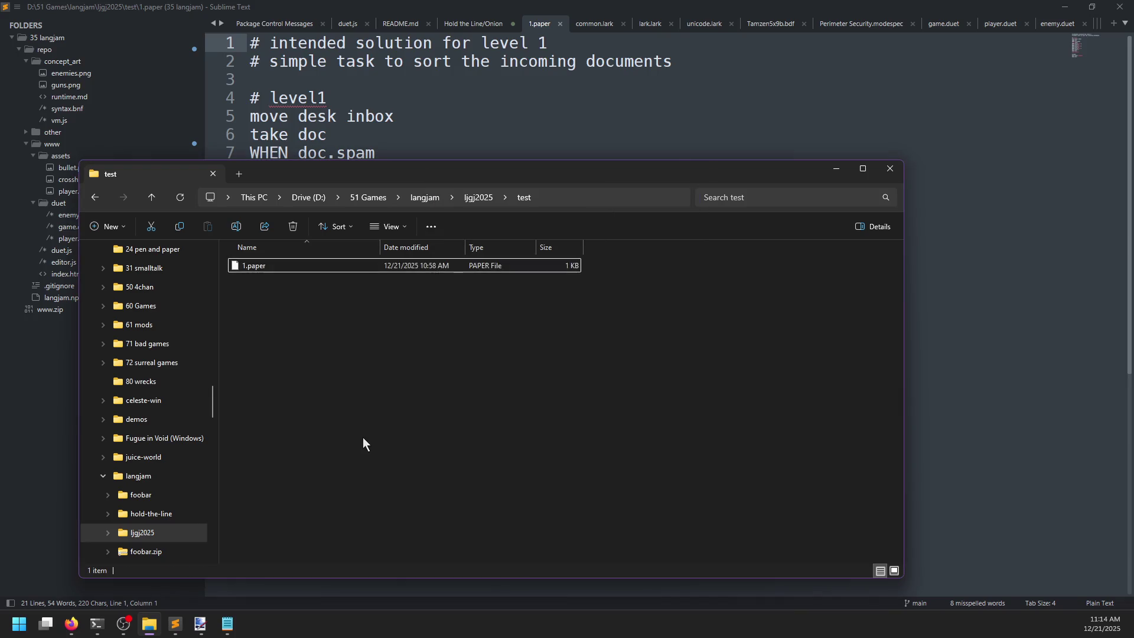
click(572, 374)
click(227, 623)
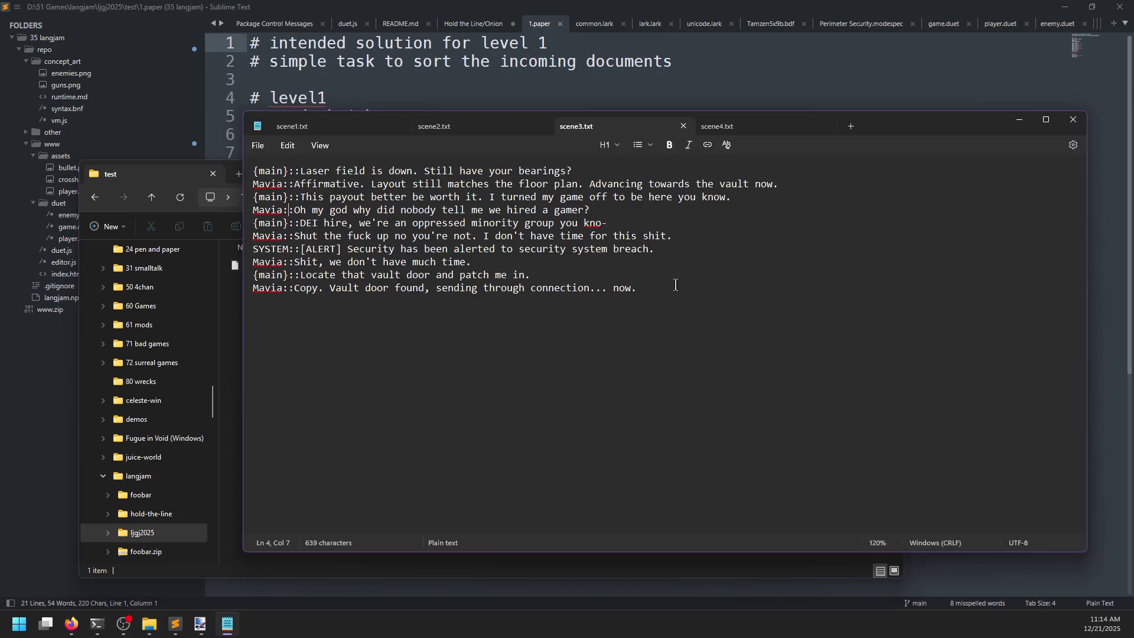
click(1073, 120)
- Read through the 1.paper solution, briefly selecting the move desk inbox line
click(581, 97)
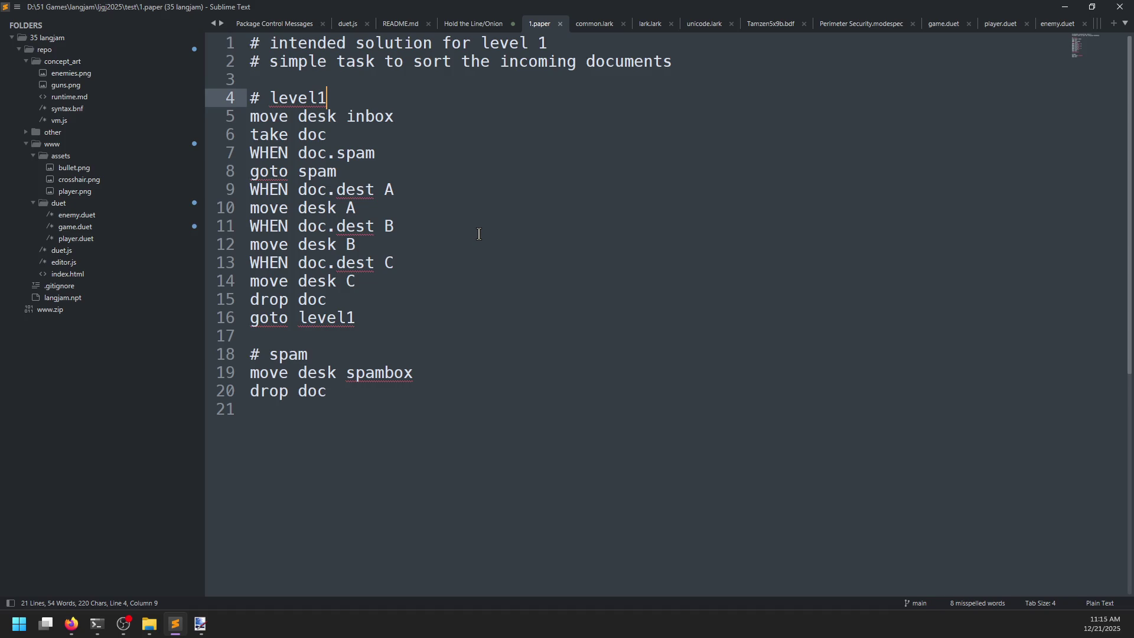
click(398, 112)
key(shift+Home)
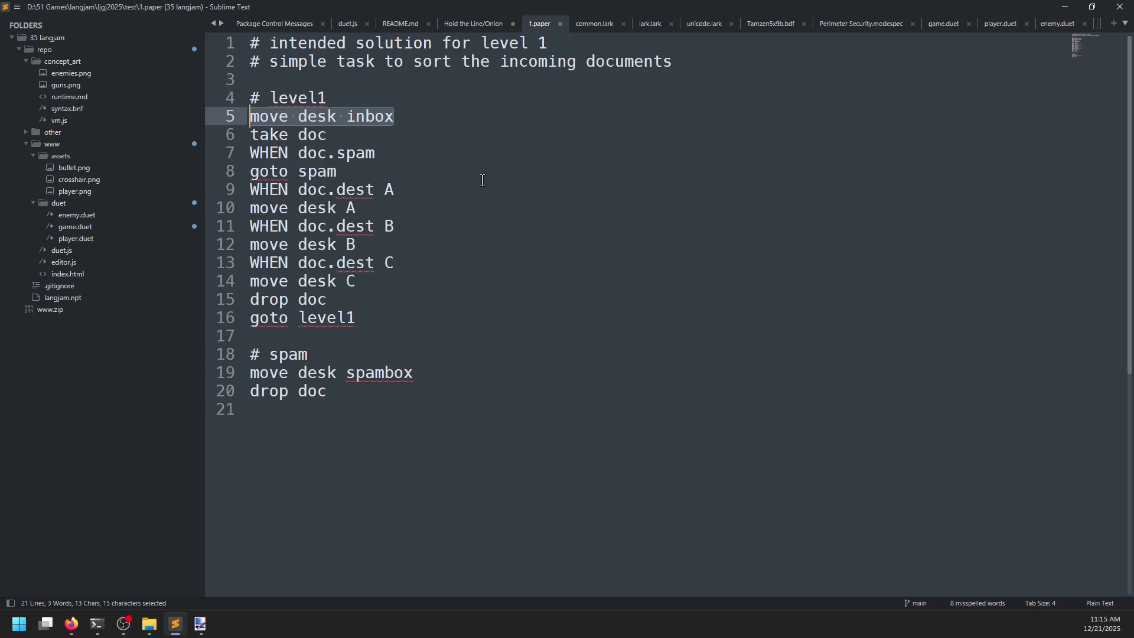
click(384, 410)
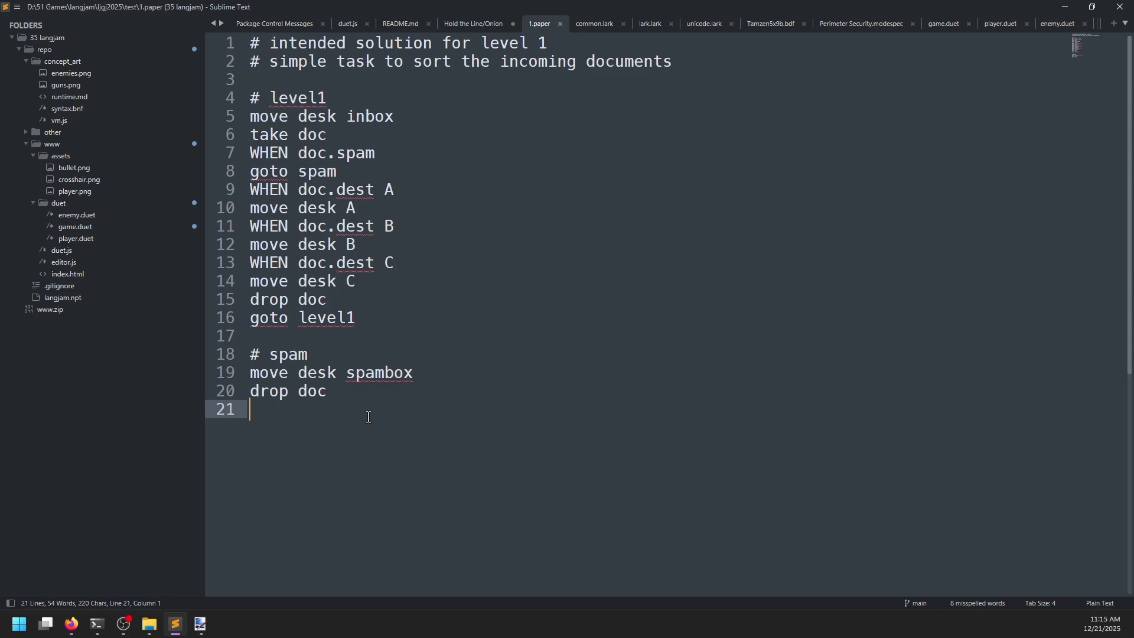
mouse_move(138, 616)
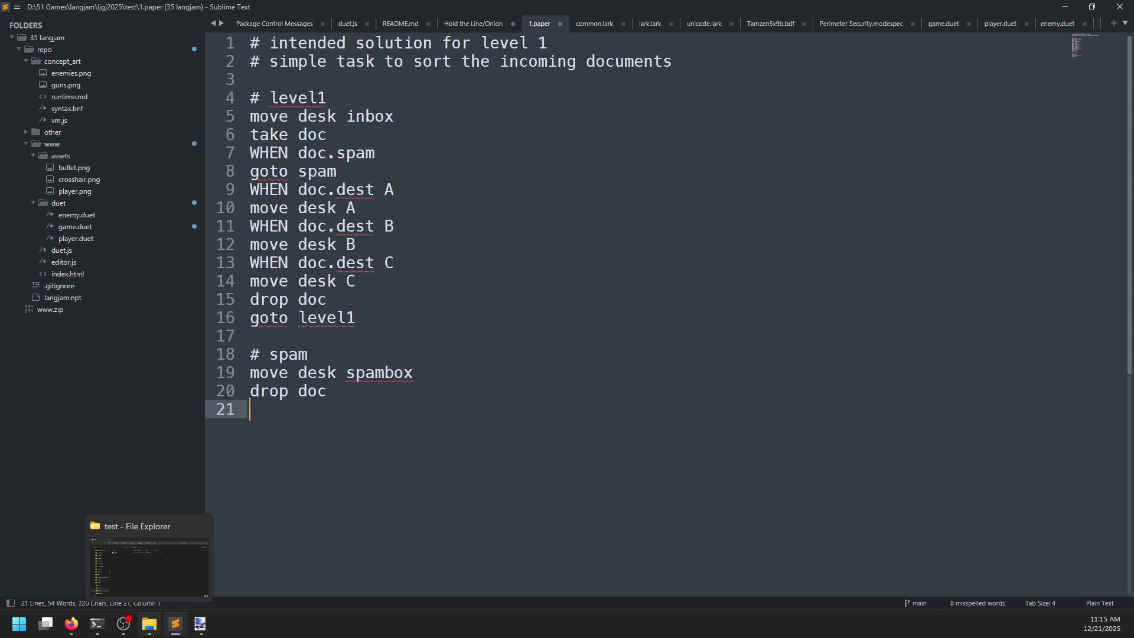
click(475, 23)
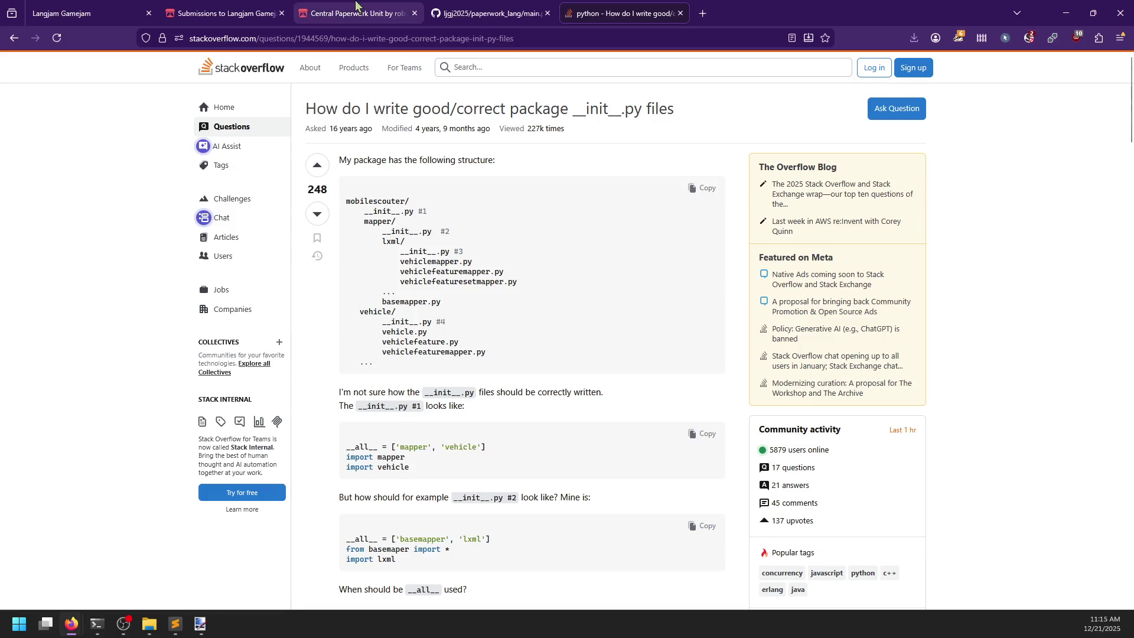
- Type 'Central Paperwork Unit' as a new entry and start an indented comment line below it
text(Centreal)
key(BackSpace)
key(BackSpace)
key(BackSpace)
text(al Paperwork Unity)
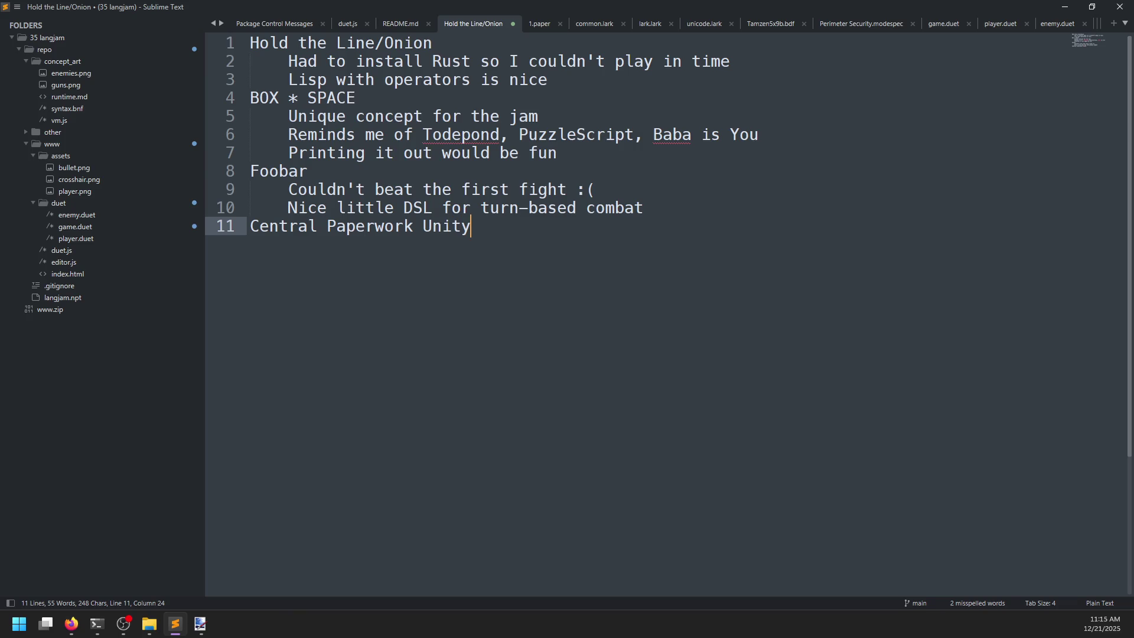
key(Return)
key(Tab)
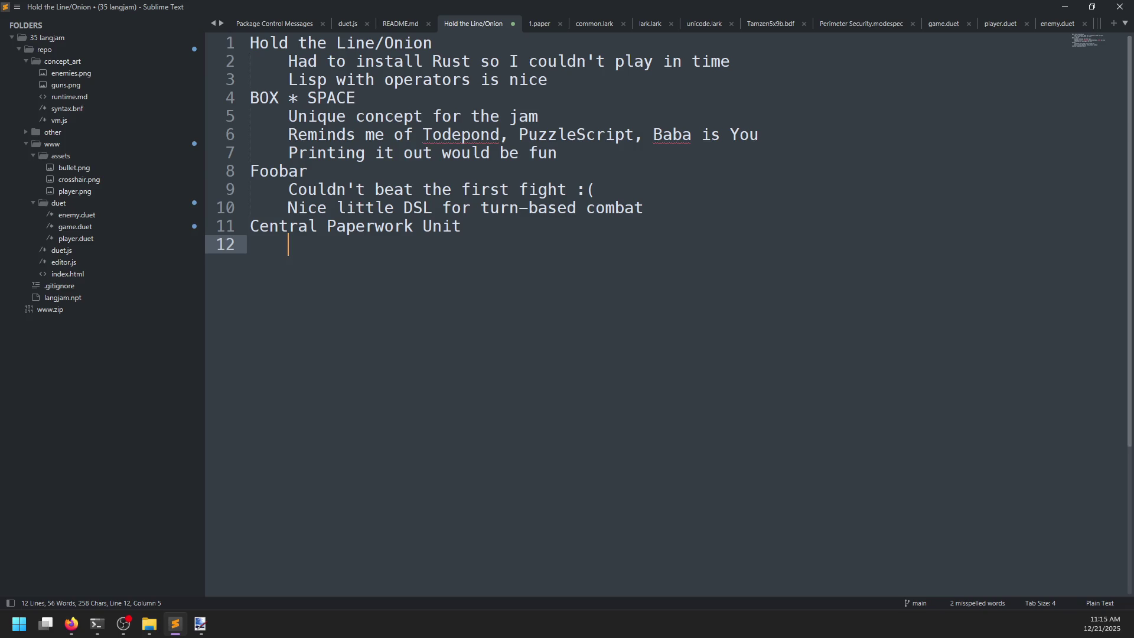
text(Smart)
key(ctrl+BackSpace)
key(alt+Tab)
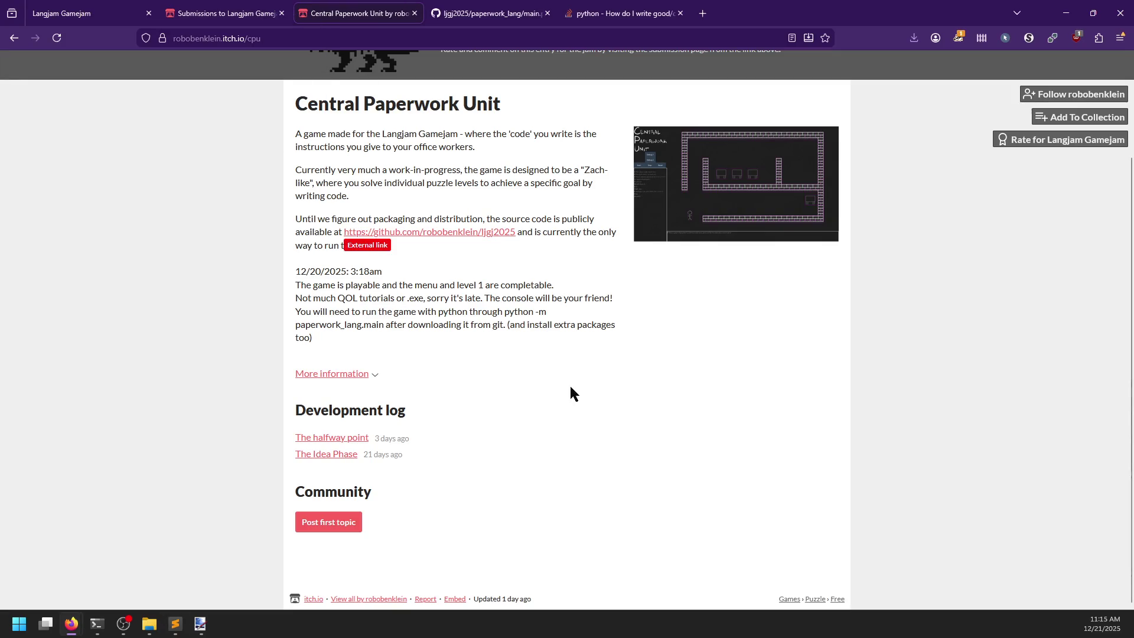
- Read the run instructions on the Central Paperwork Unit itch.io page, then return to the notes
mouse_move(332, 338)
mouse_down()
mouse_move(283, 289)
mouse_move(307, 285)
mouse_move(285, 313)
mouse_move(275, 275)
mouse_up()
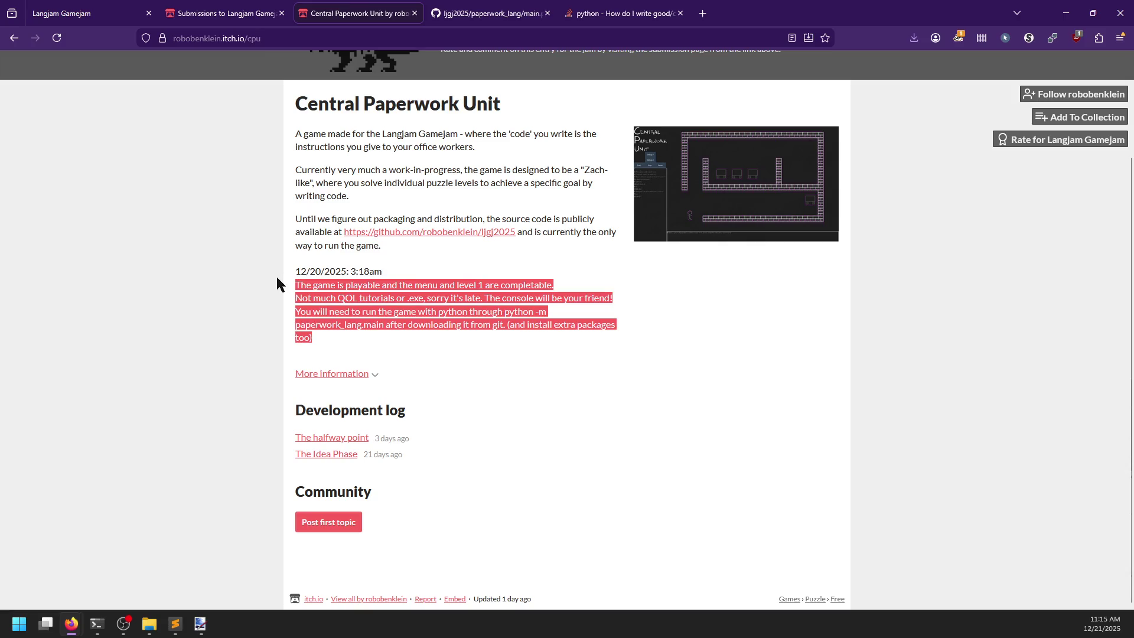
click(332, 338)
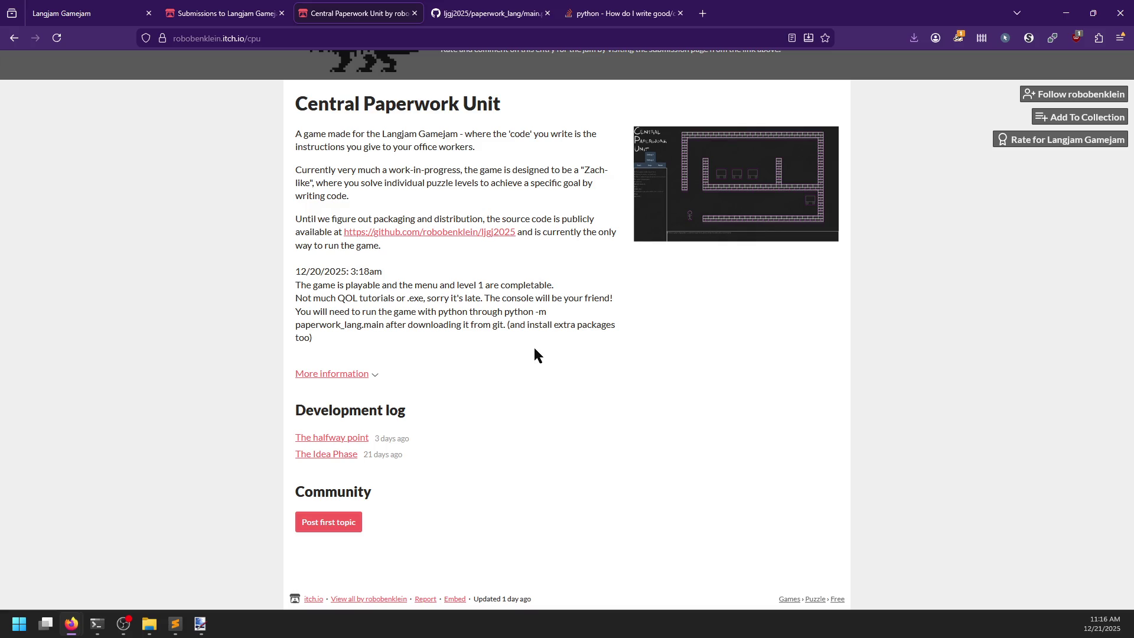
key(alt+Tab)
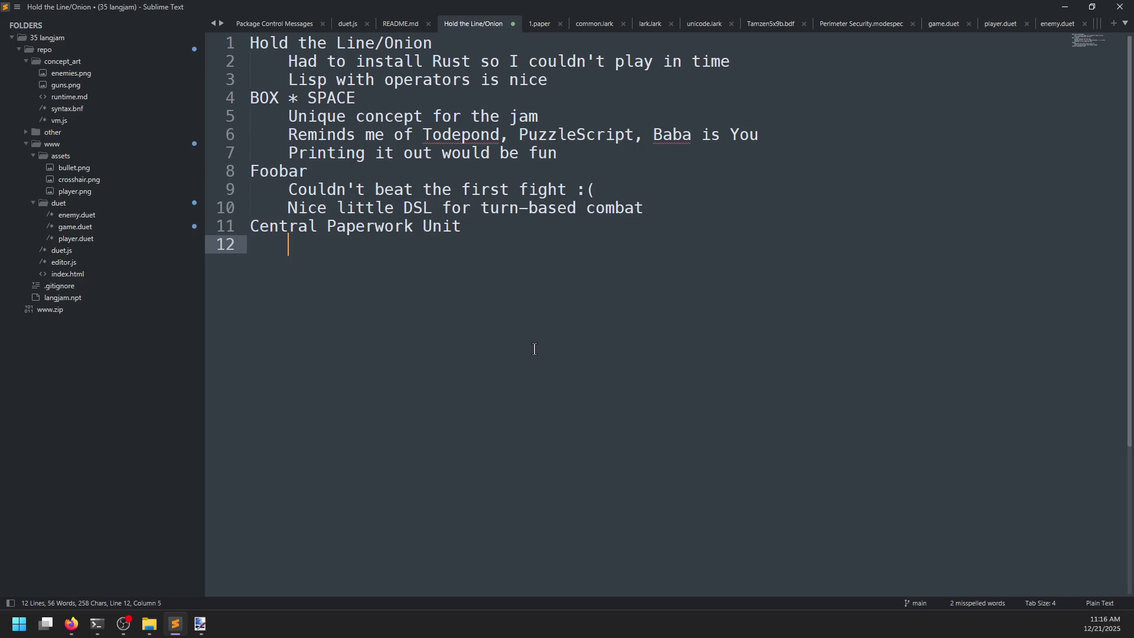
- Add comments 'I like programming games' and 'Could not figure out Python in time', then save
text(I like programming games)
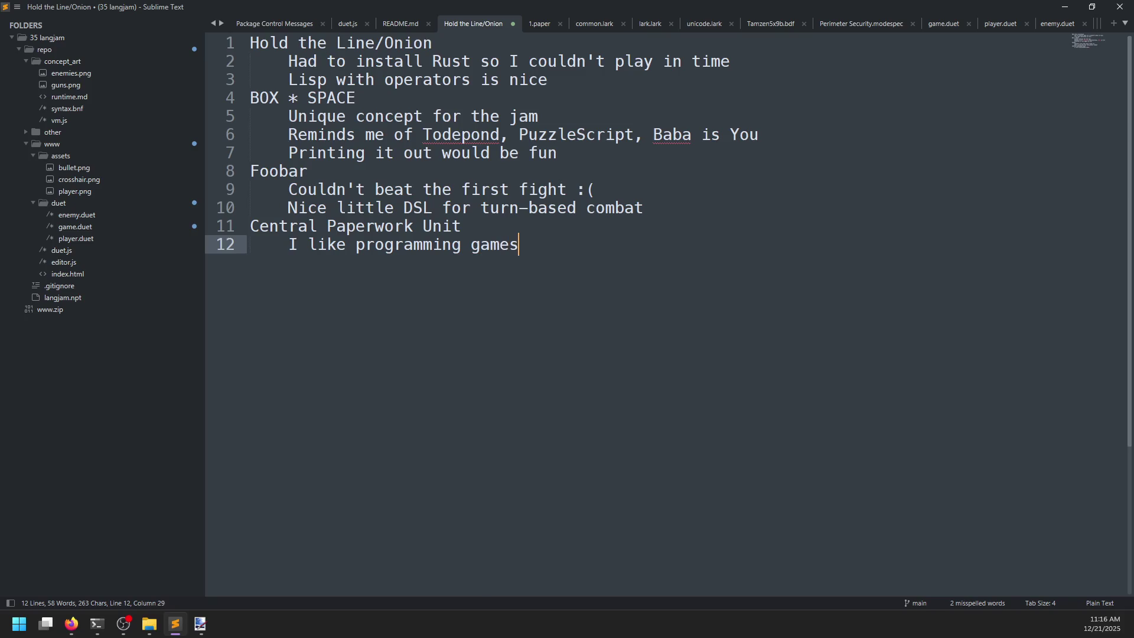
key(Return)
text(Could not figu)
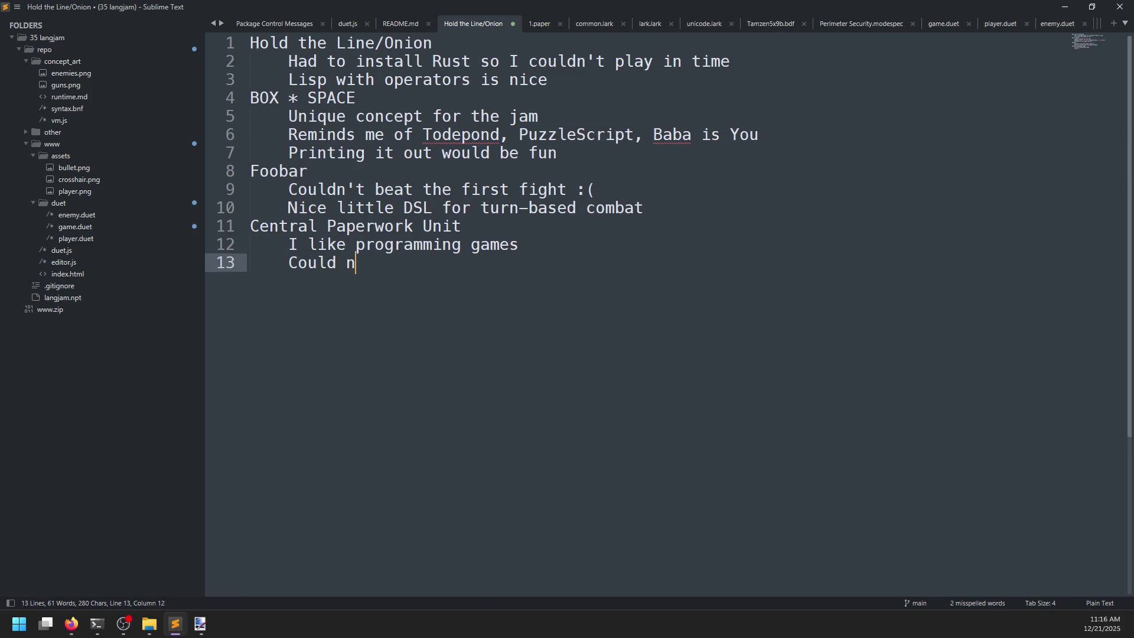
text(re out Python)
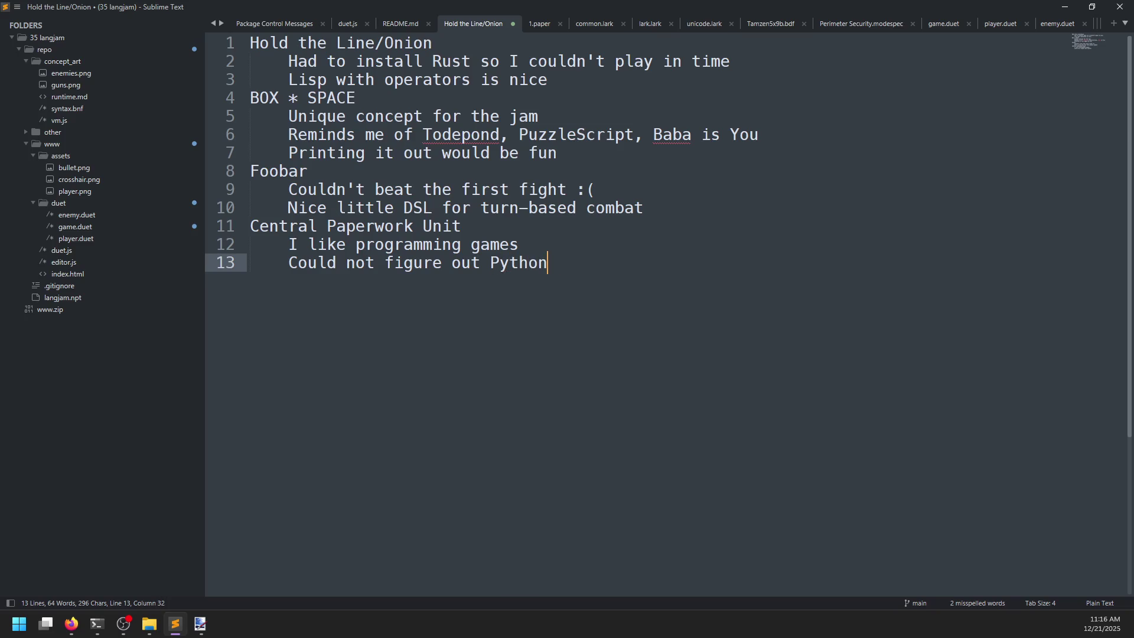
text( in time)
key(ctrl+s)
key(alt+Tab)
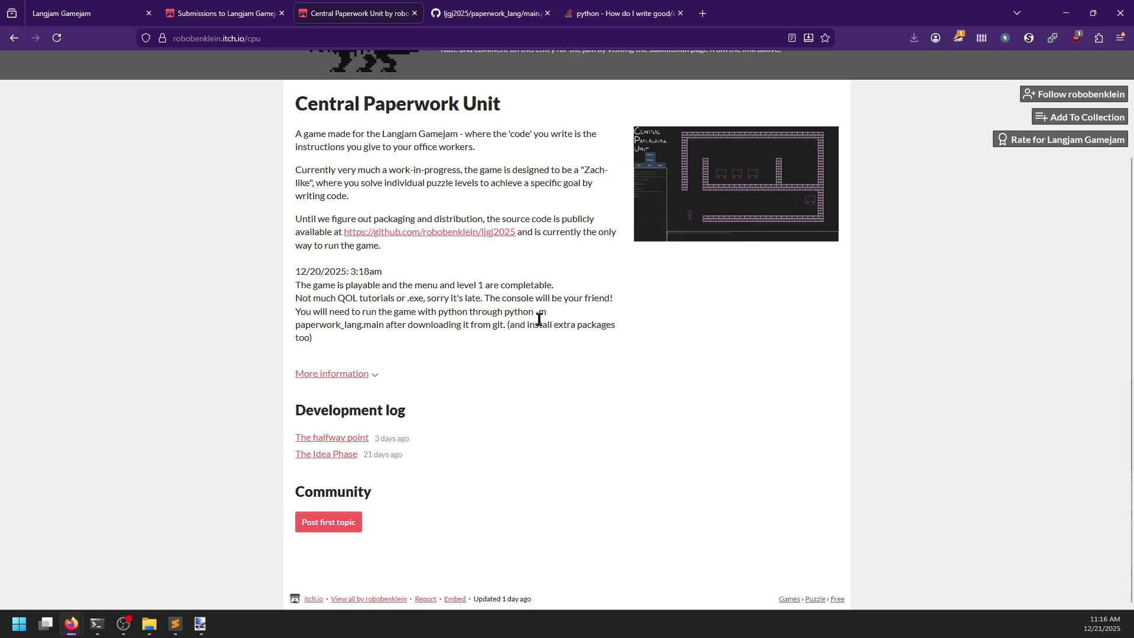
- Copy the run command from the game page and try 'python -m main' in PowerShell
drag(504, 311, 384, 326)
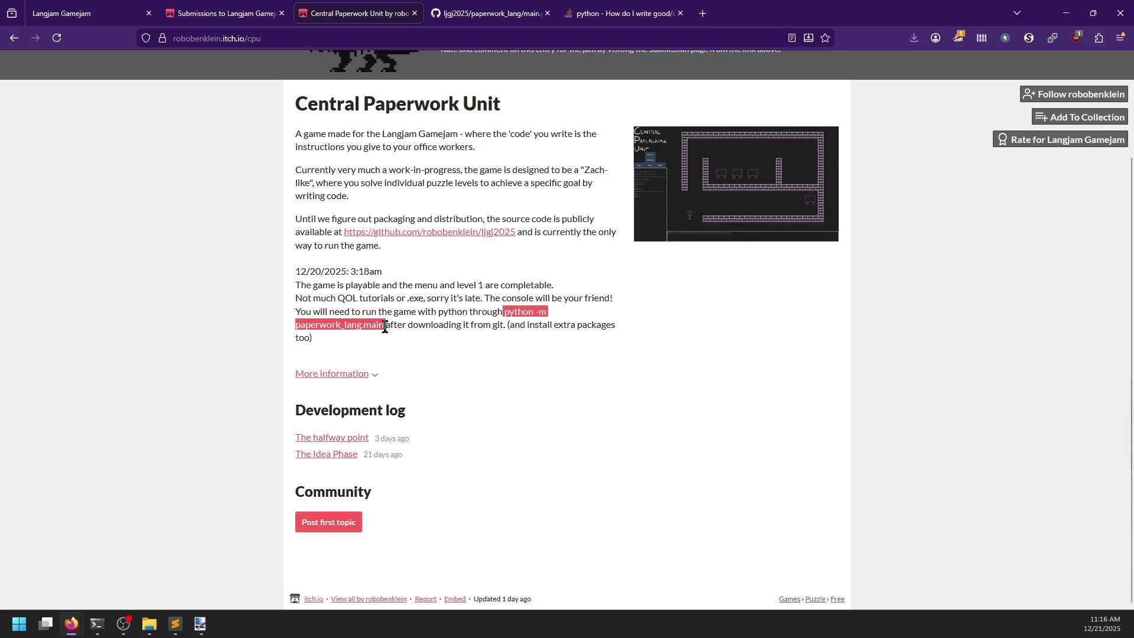
click(363, 335)
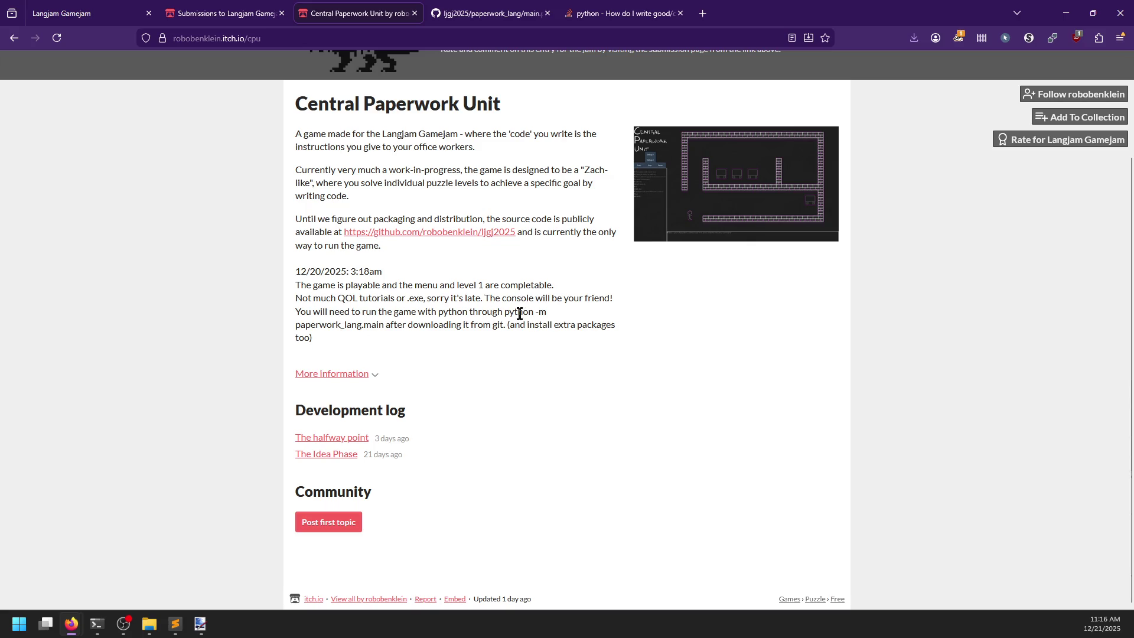
drag(504, 311, 383, 326)
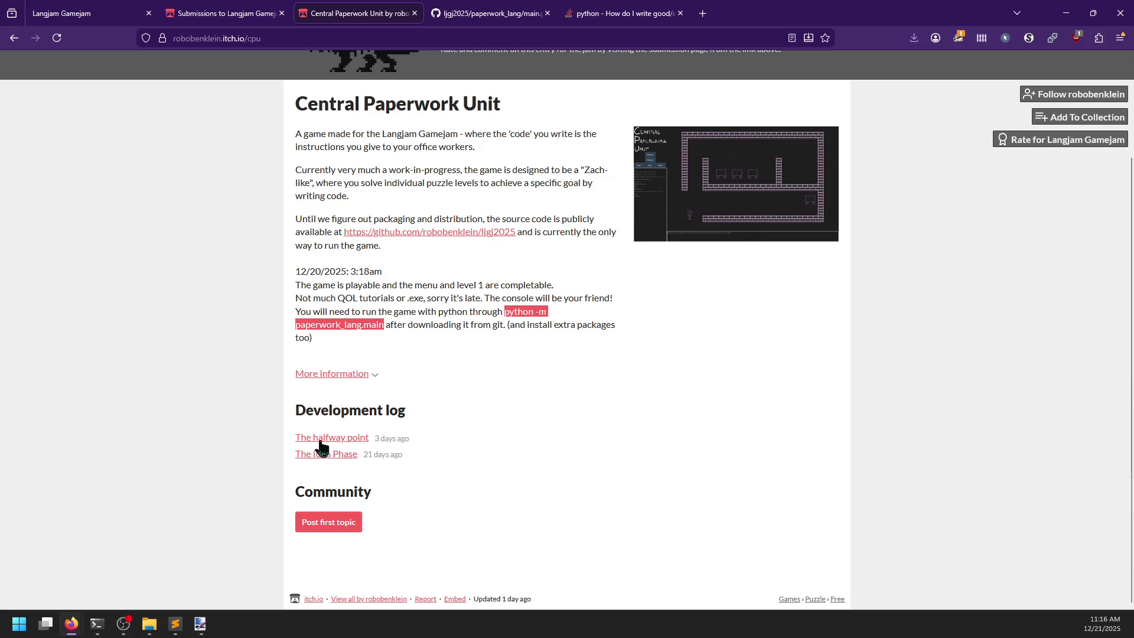
mouse_move(88, 627)
click(199, 569)
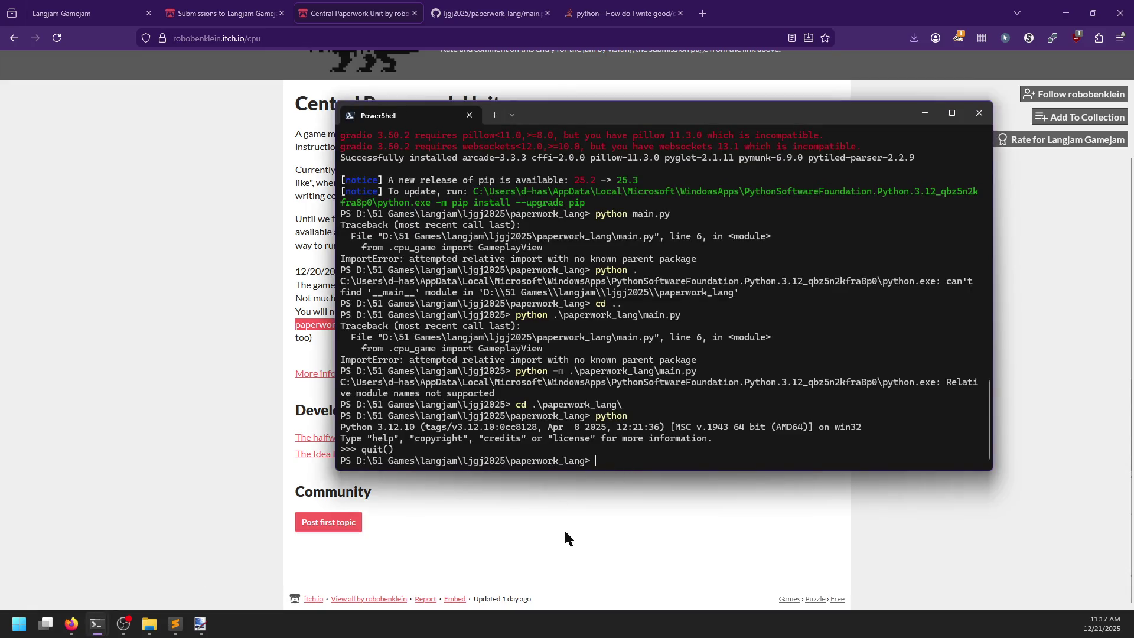
text(python -m main)
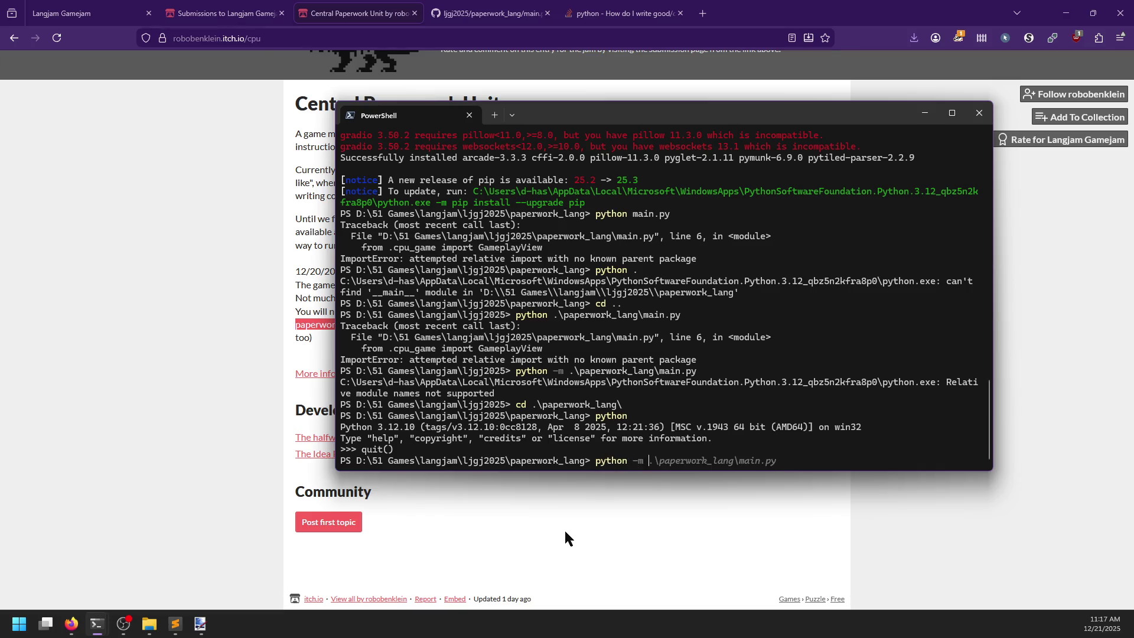
key(Return)
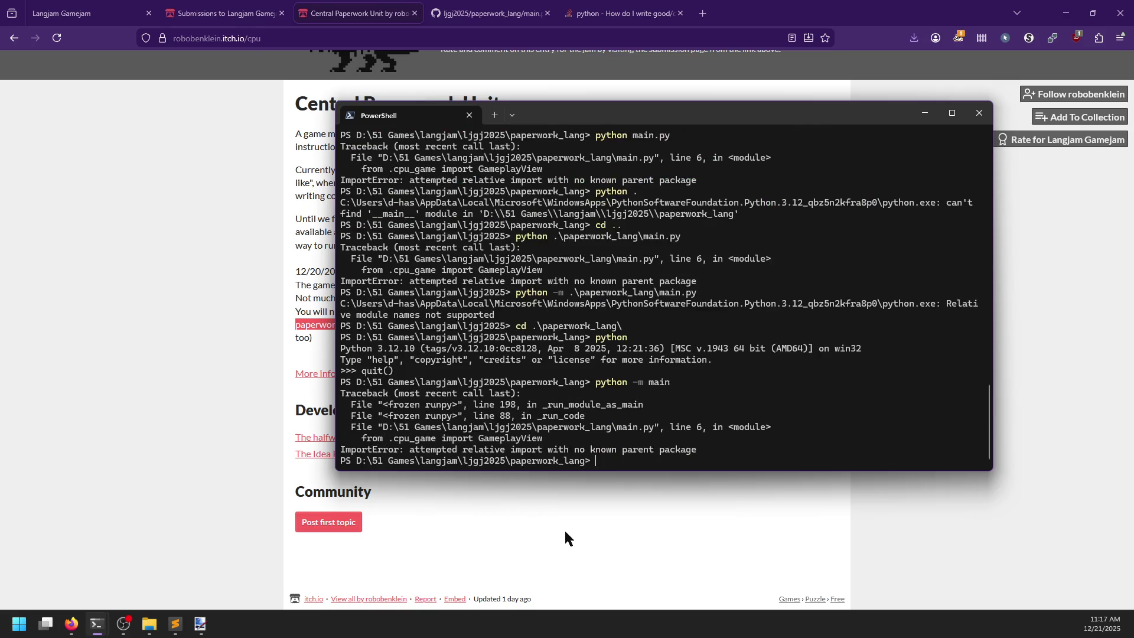
- From the parent folder, run the game as the paperwork_lang.main module
text(cd ..)
key(Return)
text(pa)
key(BackSpace)
key(BackSpace)
text(python -m .\pape)
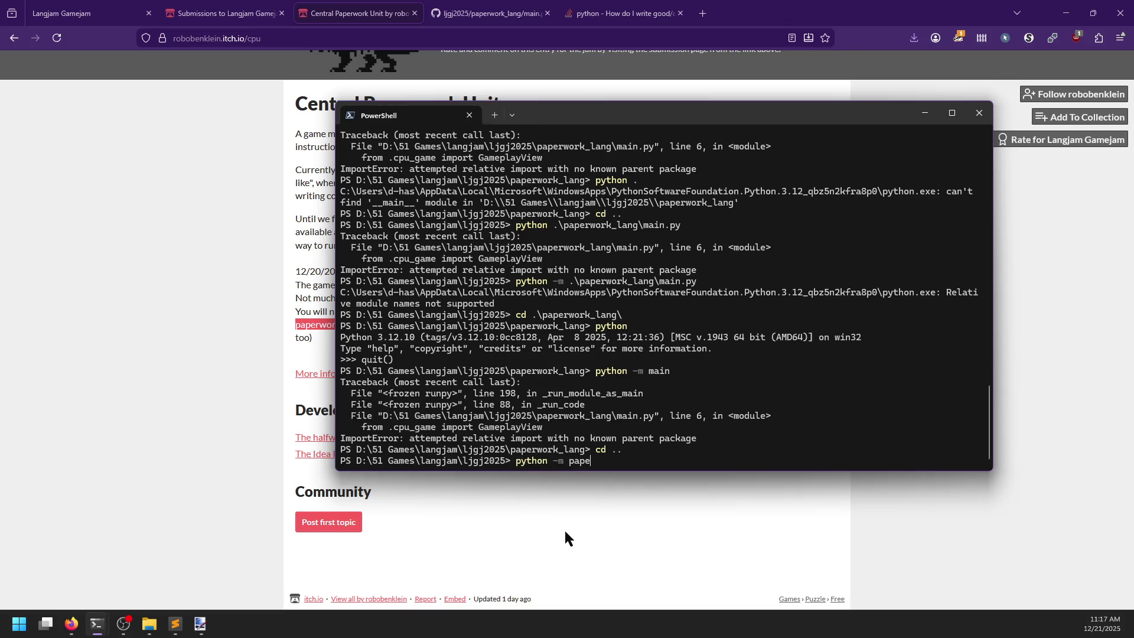
key(Tab)
key(BackSpace)
text(.ain)
key(BackSpace)
key(BackSpace)
key(BackSpace)
text(main)
key(BackSpace)
key(BackSpace)
key(Return)
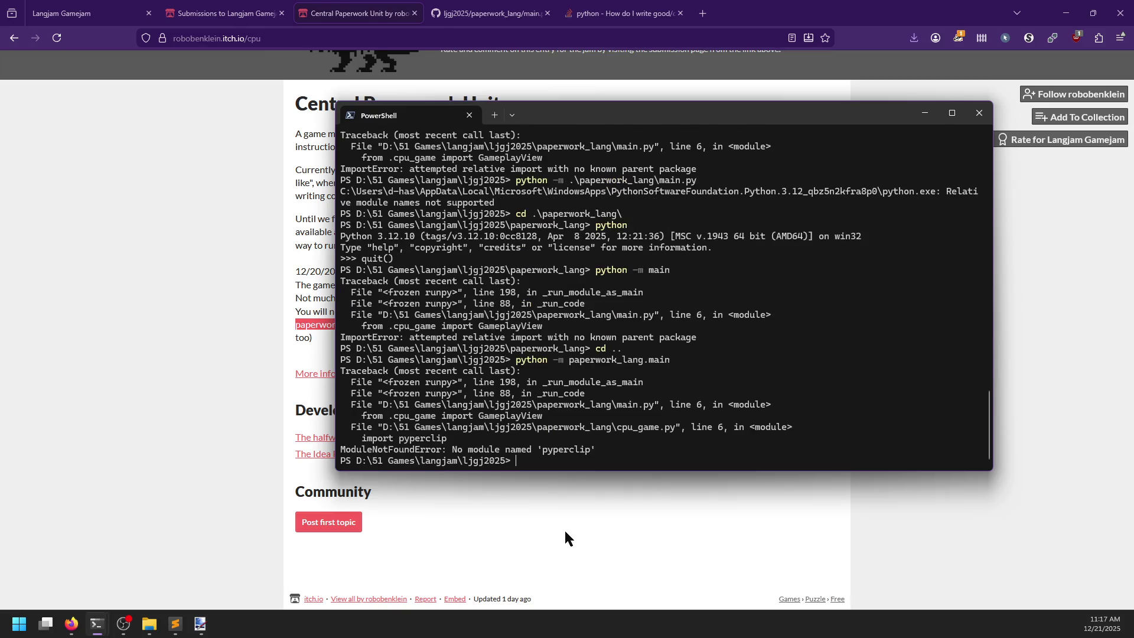
- Install pyperclip with pip and rerun the game launch command
text(pip install)
text( pyperclip)
key(Return)
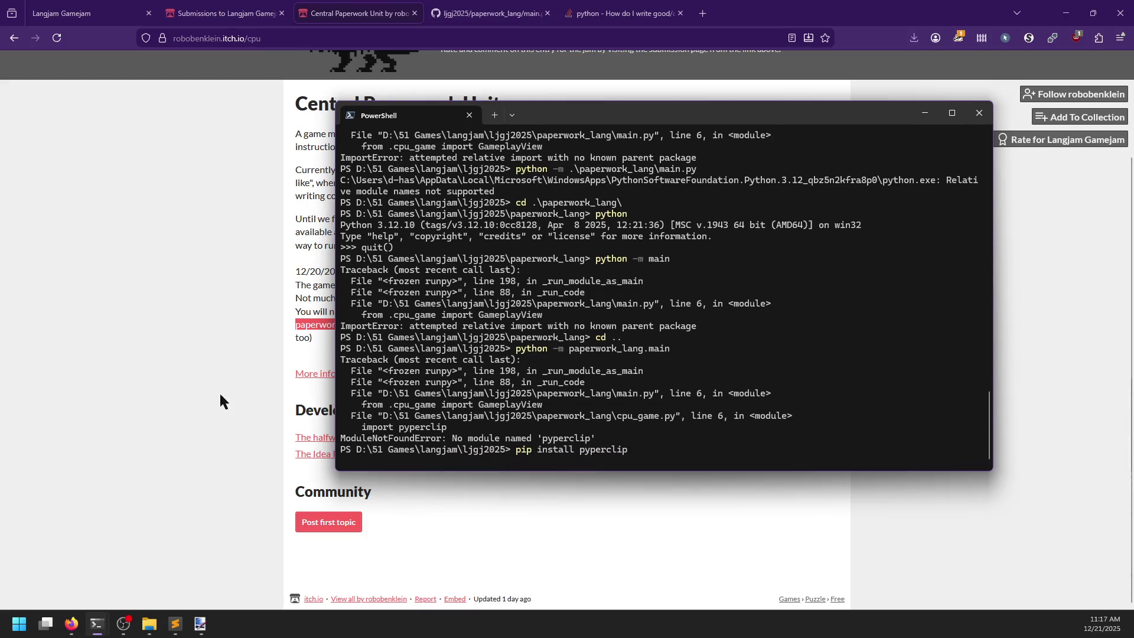
click(221, 396)
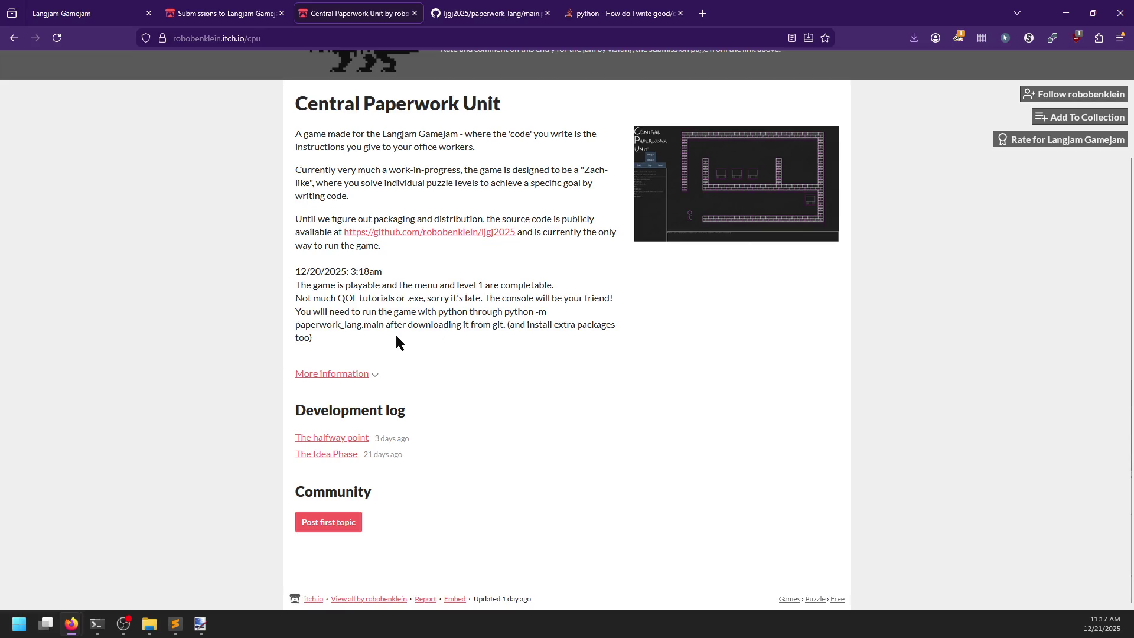
key(alt+Tab)
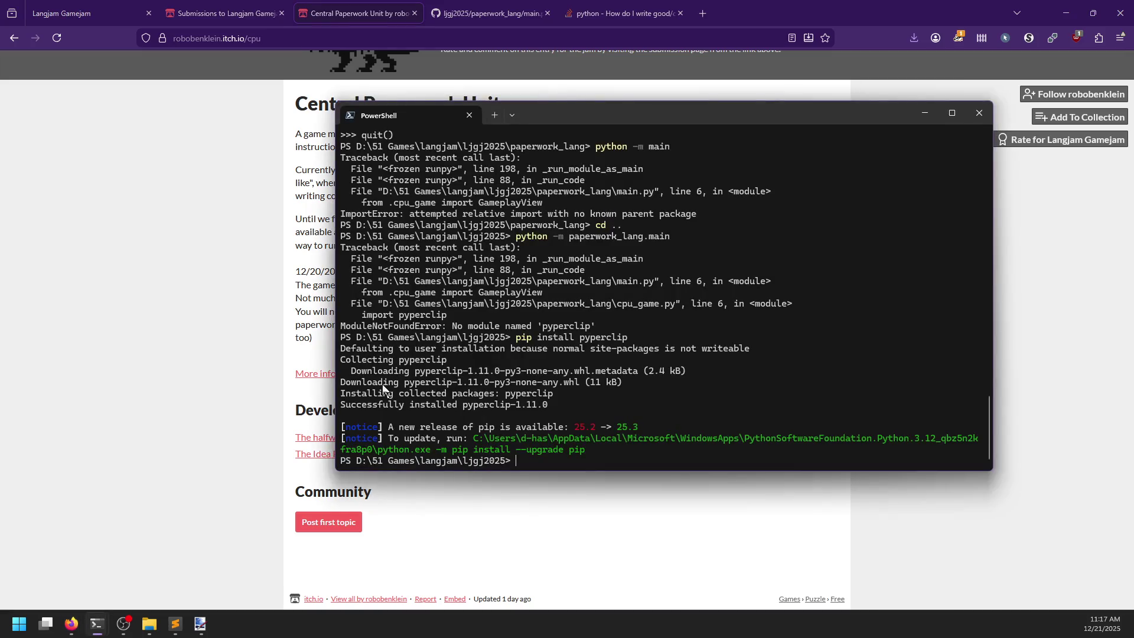
key(Up)
key(Up)
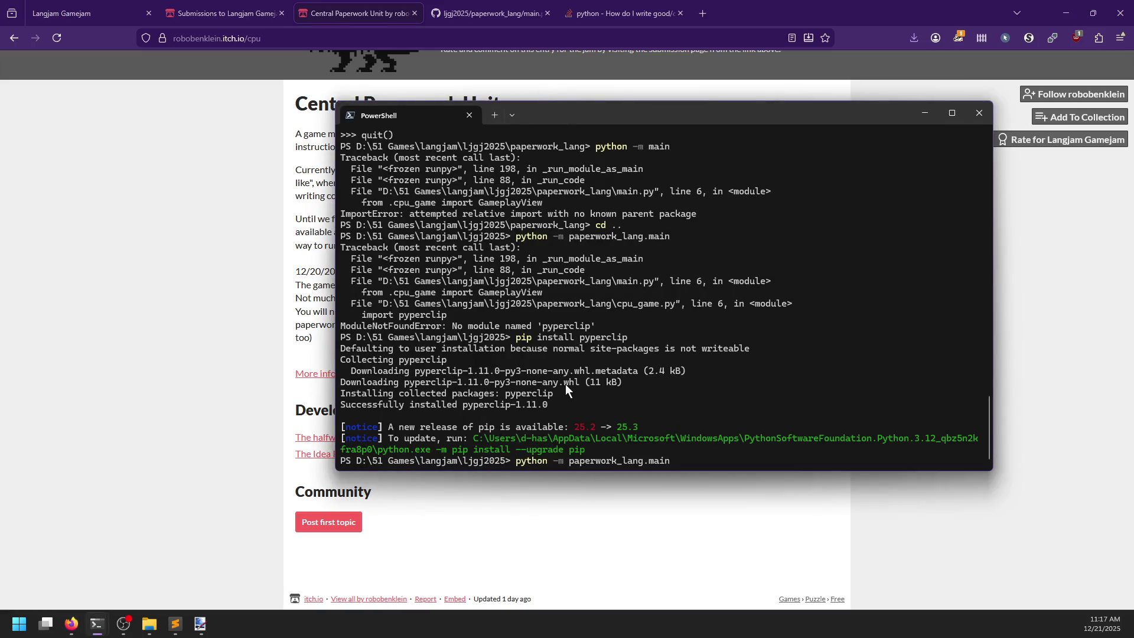
key(Return)
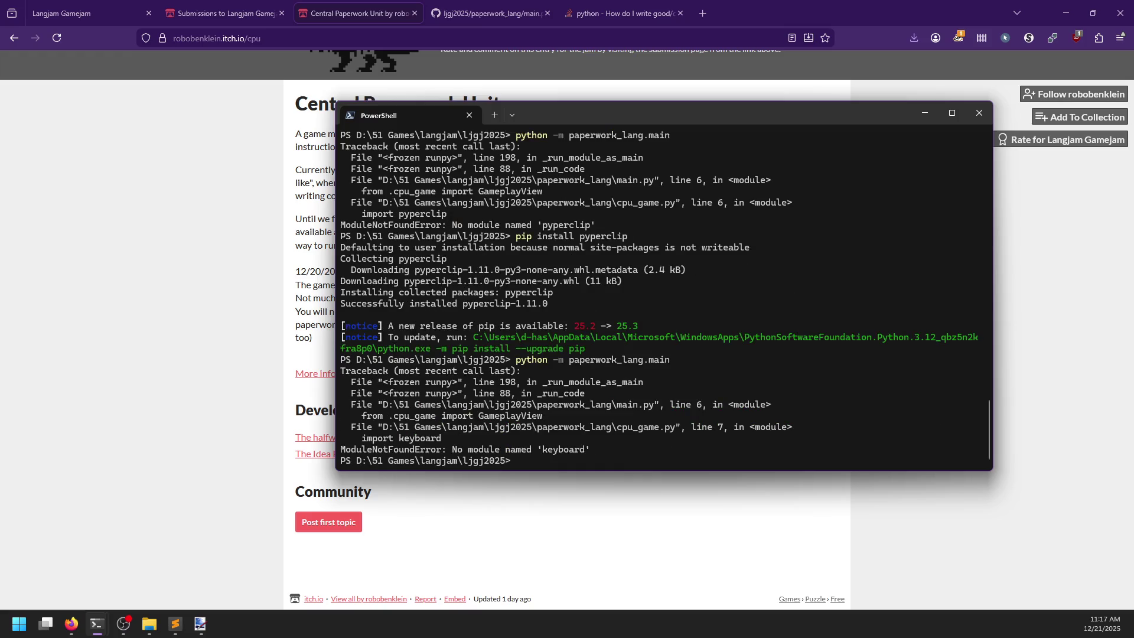
- Install the keyboard package with pip and rerun the game
key(Up)
key(Up)
key(BackSpace)
key(BackSpace)
key(BackSpace)
text(keyboard)
key(BackSpace)
key(BackSpace)
text(rd)
key(Return)
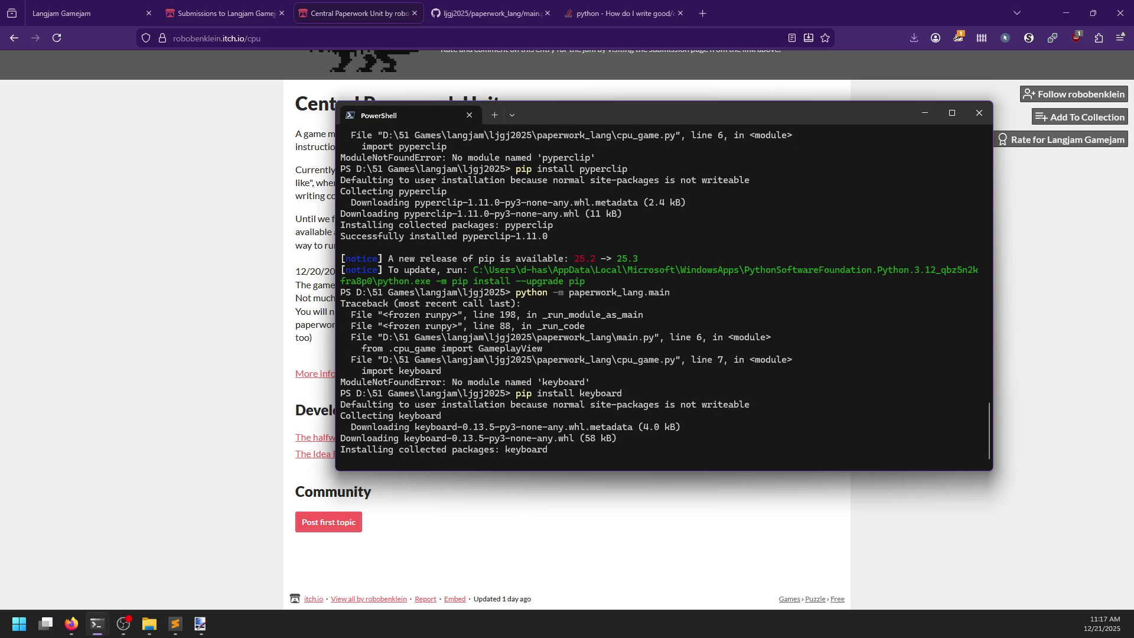
key(Up)
key(Up)
key(Return)
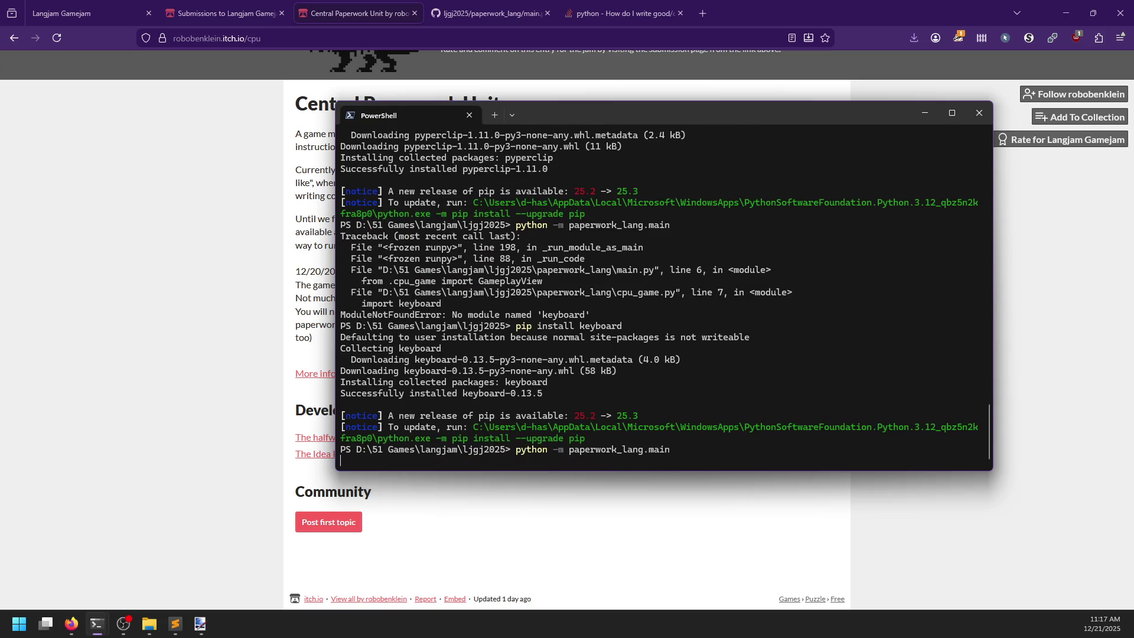
- Install the lark package with pip and rerun the game
key(Up)
key(Up)
key(BackSpace)
key(BackSpace)
key(BackSpace)
text(lark)
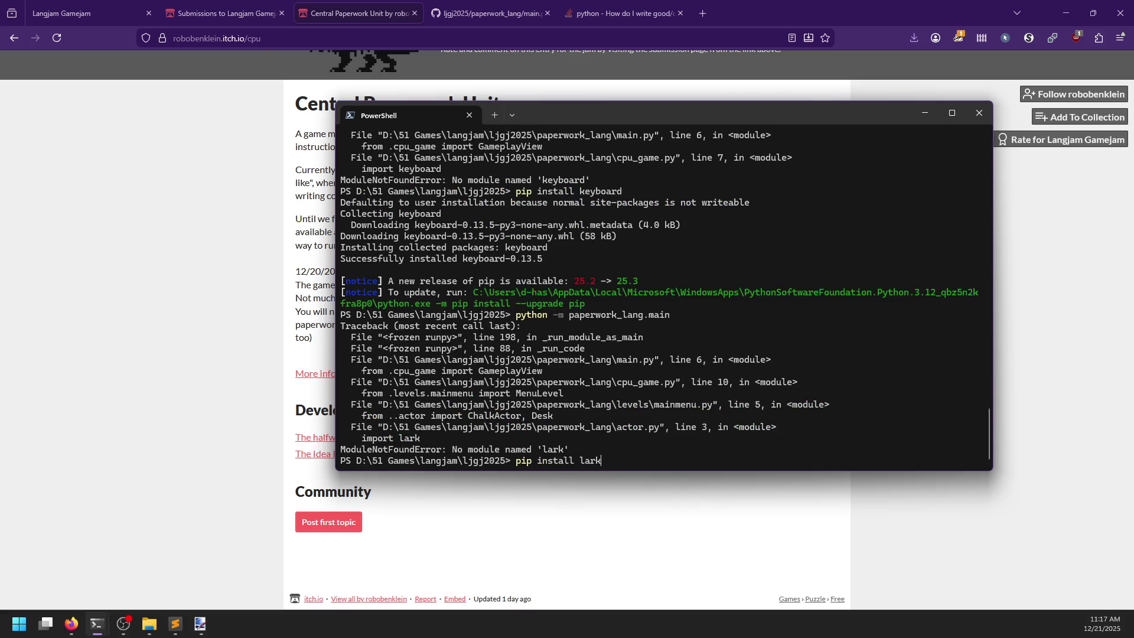
key(Return)
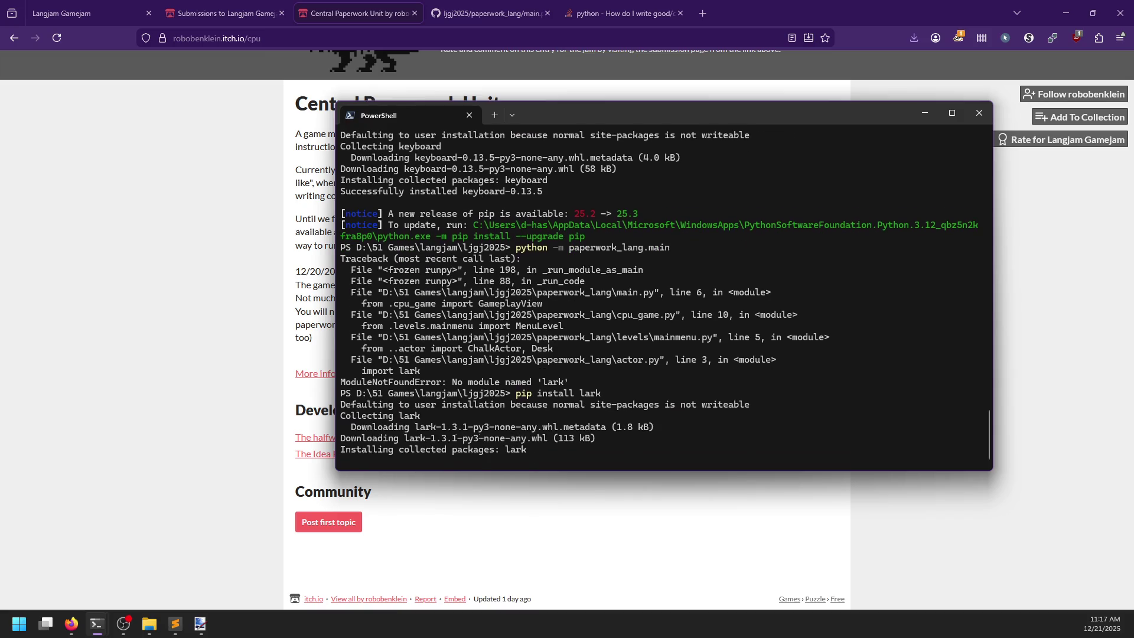
key(Up)
key(Up)
key(Return)
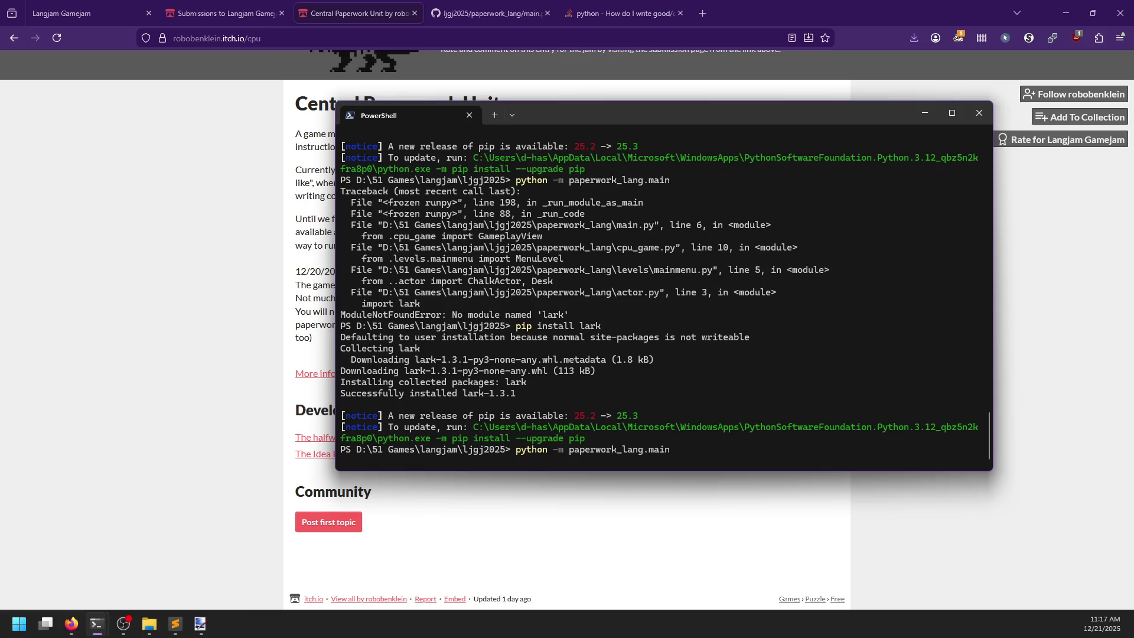
- Install bpython, then launch the game with python -m paperwork_lang.main
text(pip install p)
key(BackSpace)
text(bpython)
key(Return)
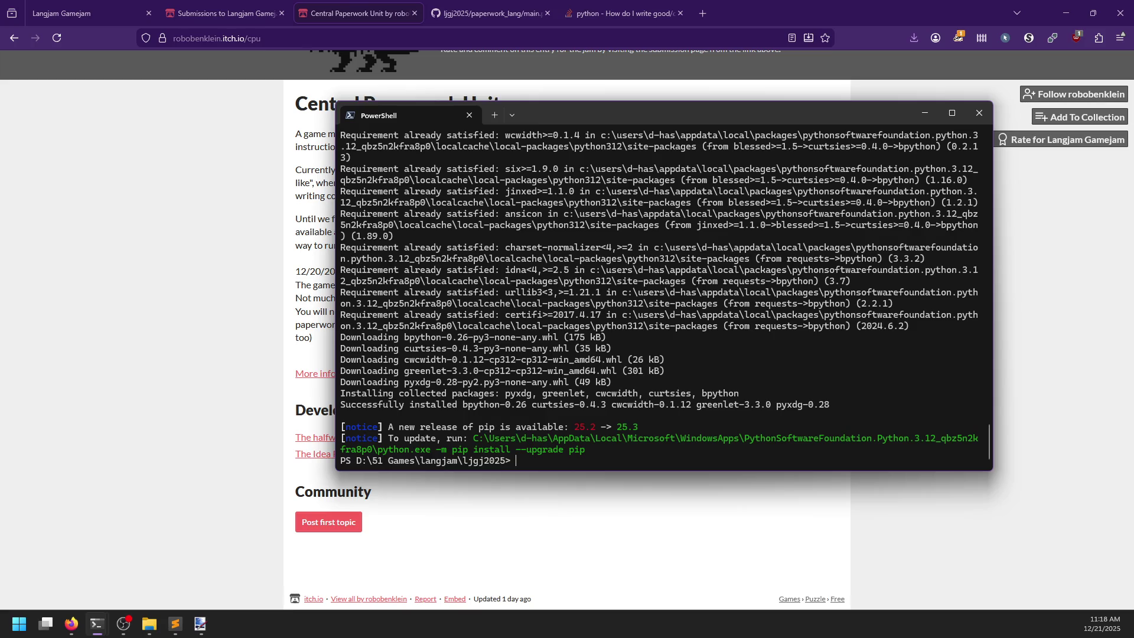
text(python -m paperwork_lang.main)
key(Return)
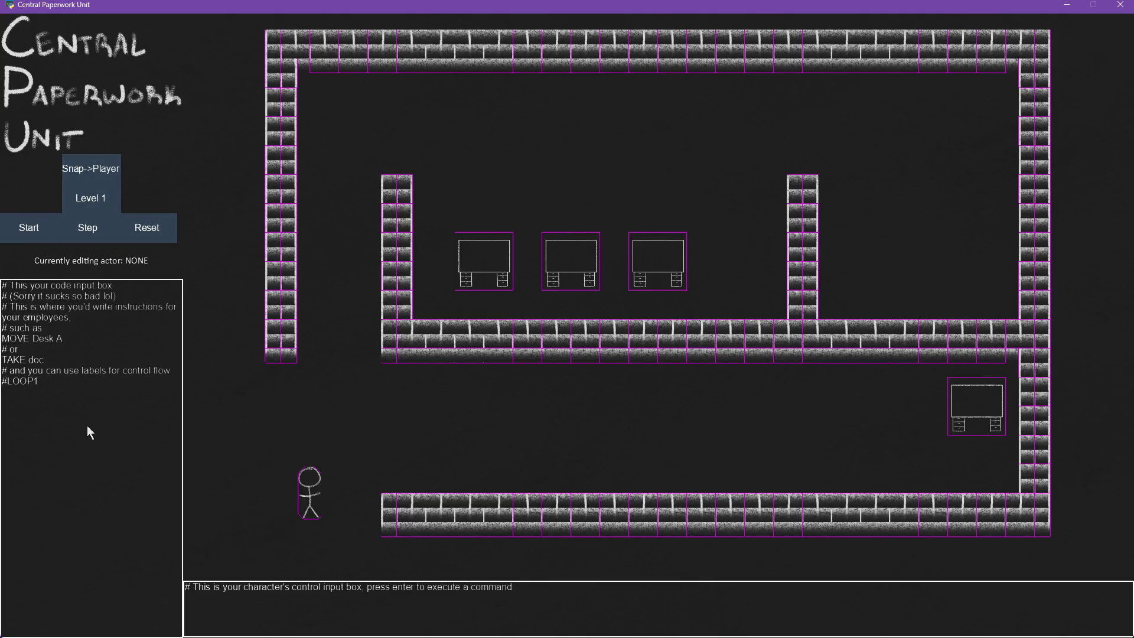
click(76, 292)
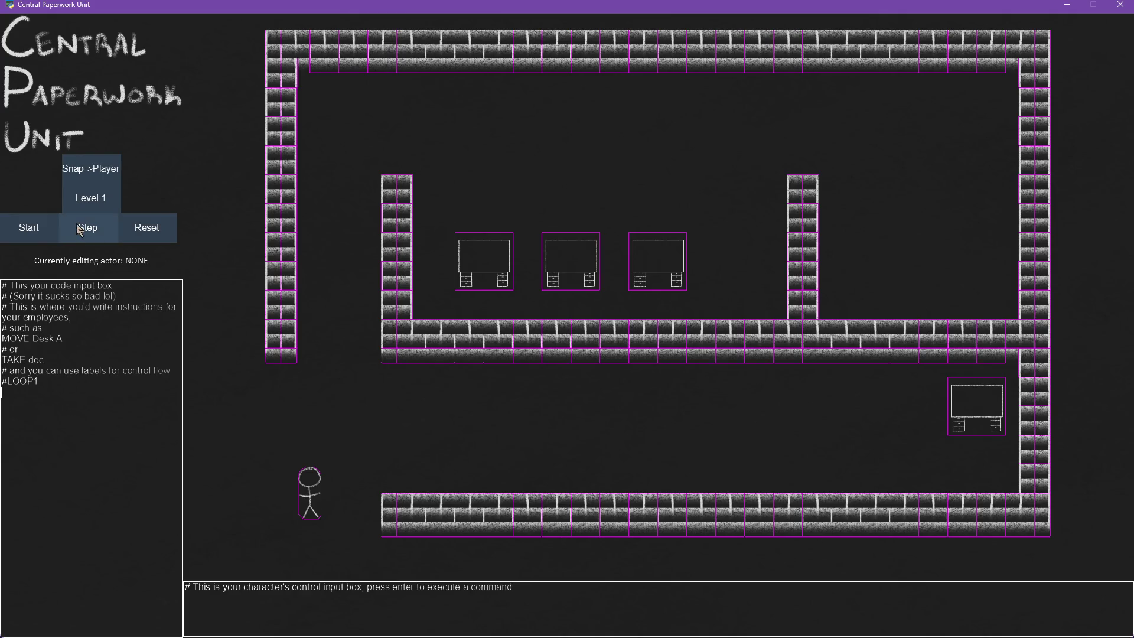
click(49, 228)
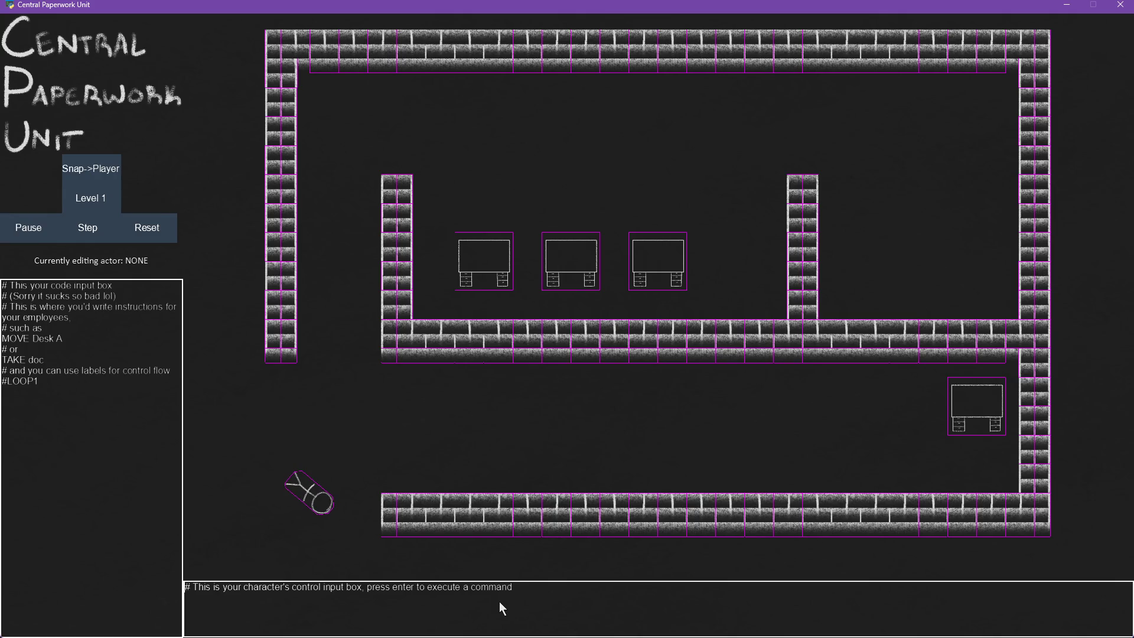
click(147, 229)
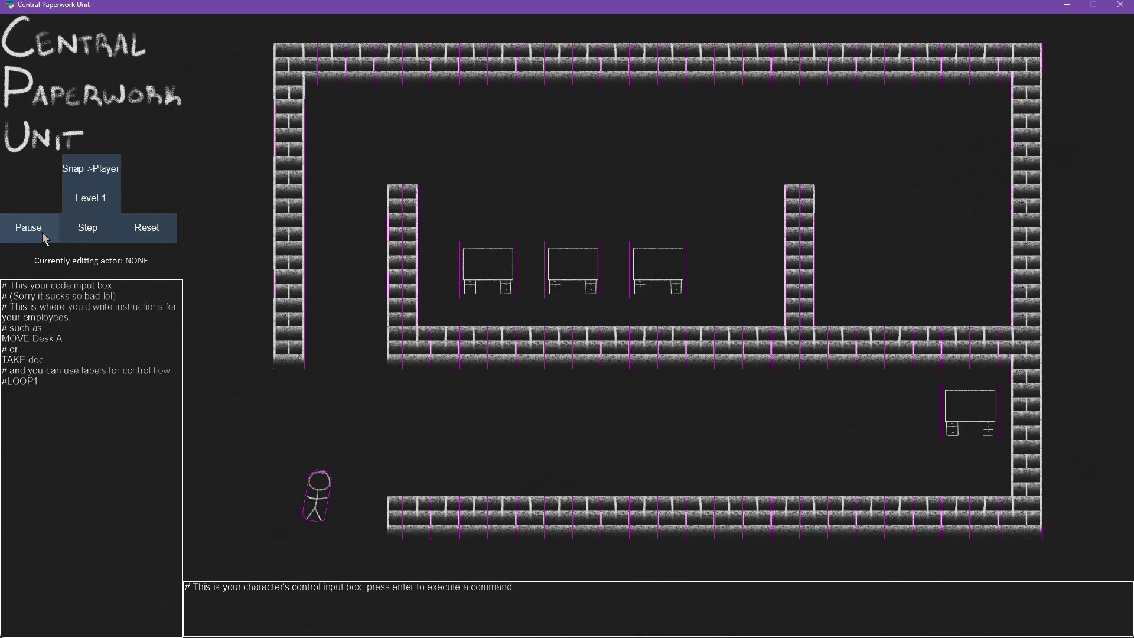
click(139, 237)
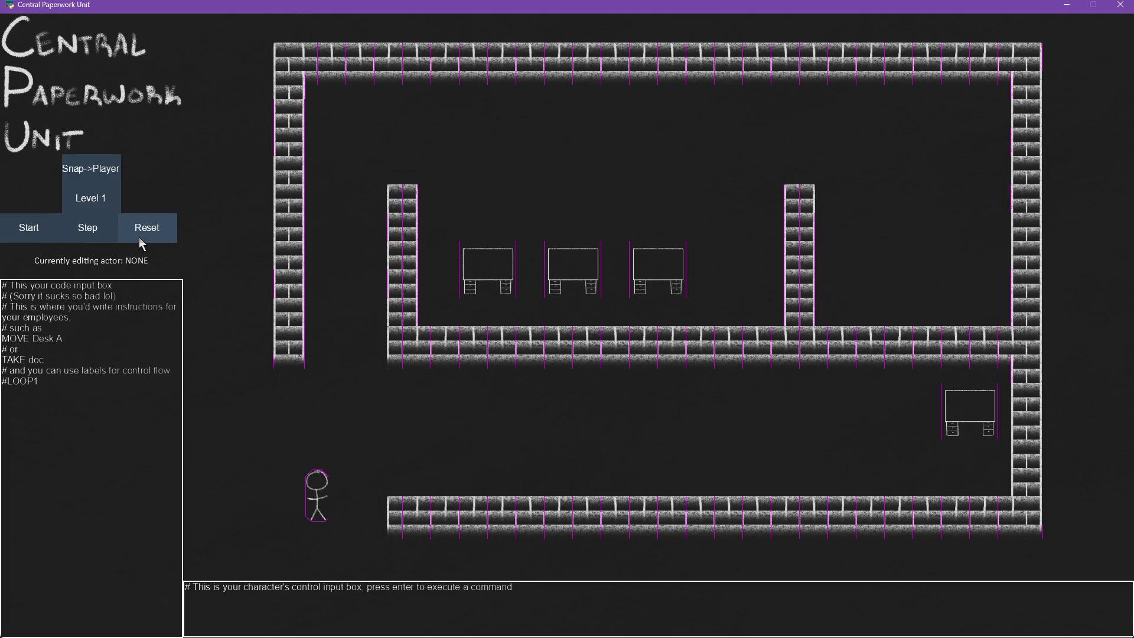
click(86, 175)
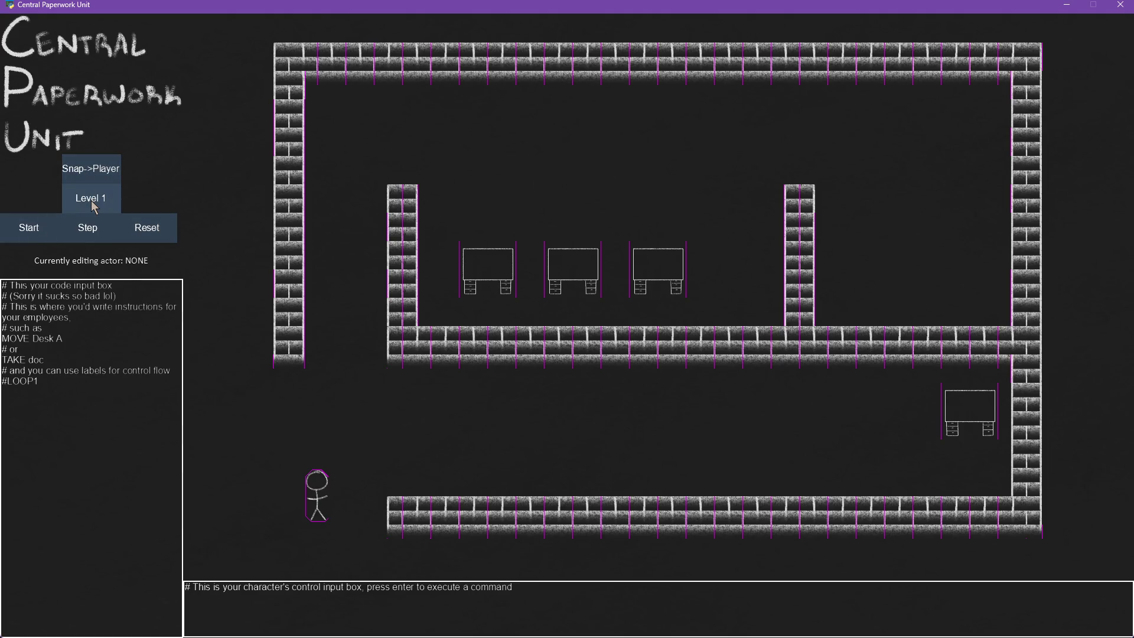
mouse_move(60, 388)
mouse_down()
mouse_move(3, 329)
mouse_move(2, 283)
mouse_up()
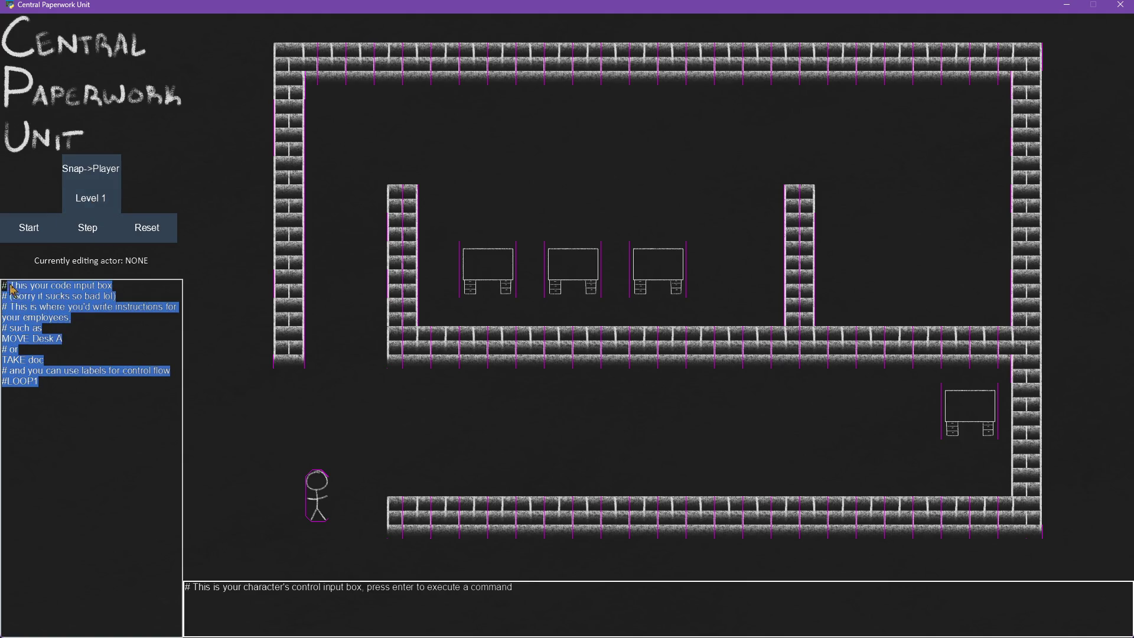
click(81, 396)
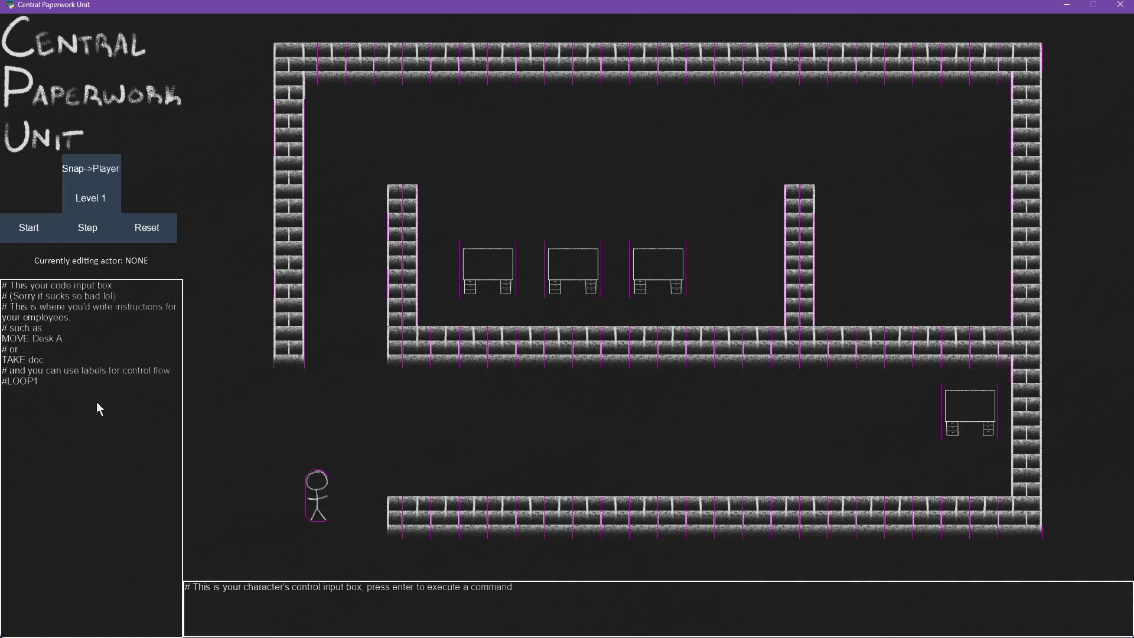
triple_click(57, 288)
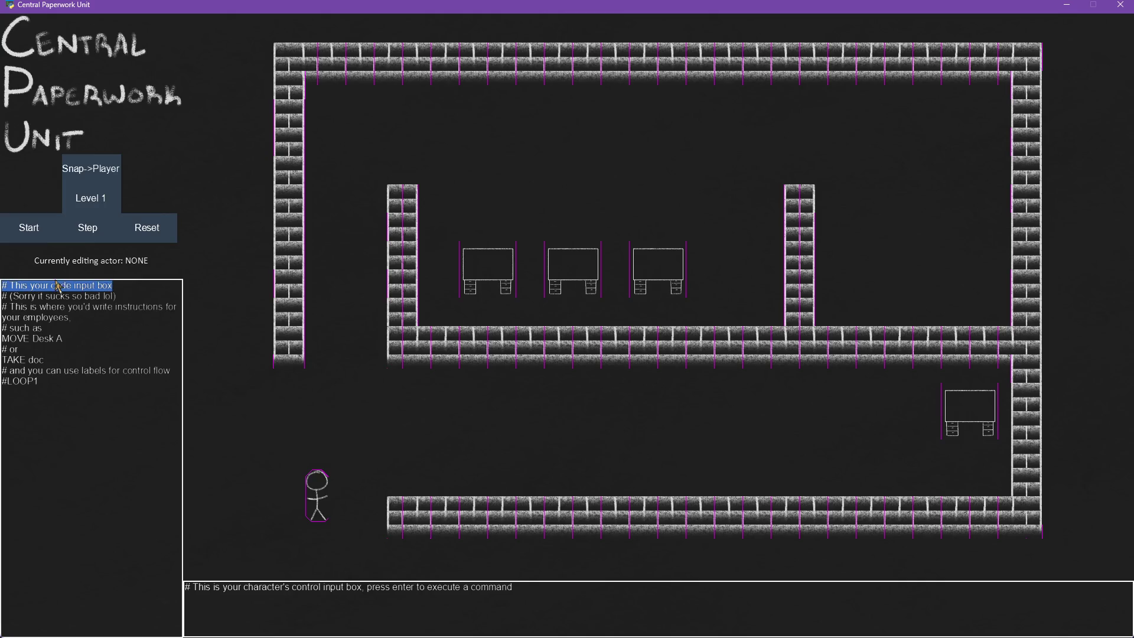
click(57, 355)
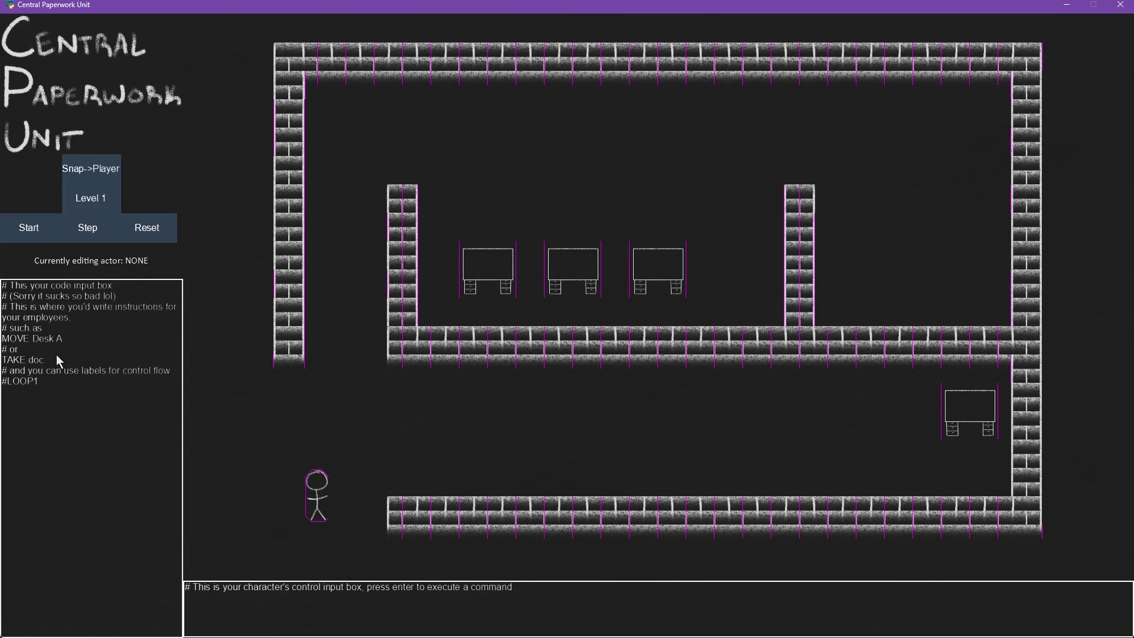
text(afdskjlkjlj)
key(BackSpace)
key(BackSpace)
key(BackSpace)
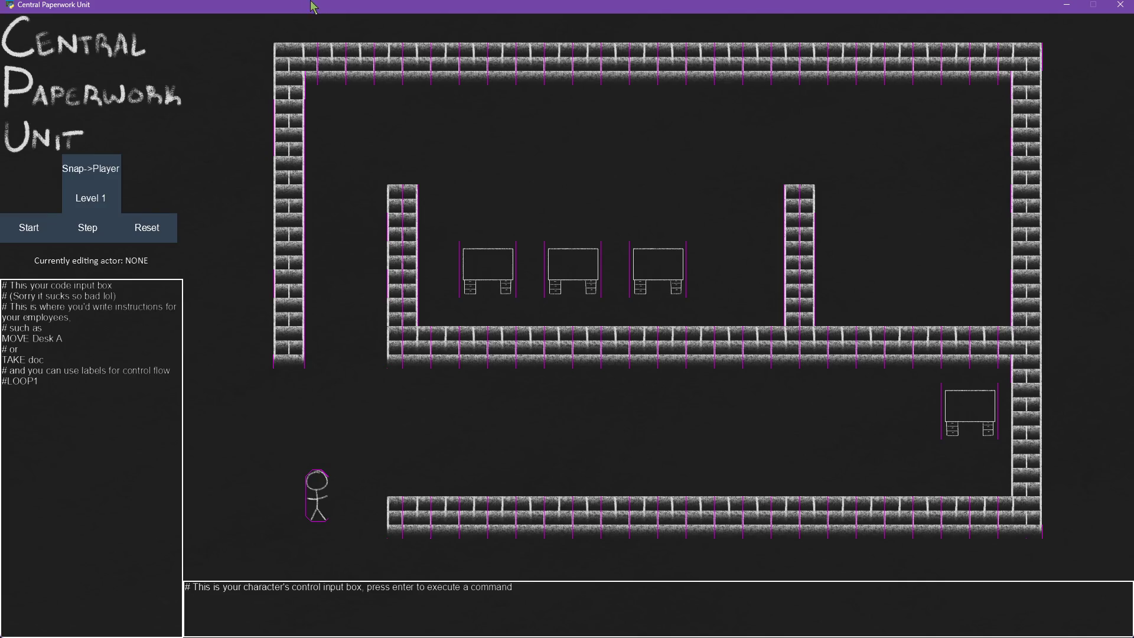
- Restore and reposition the game window, then type a test line in the code box
right_click(320, 6)
click(280, 9)
double_click(280, 8)
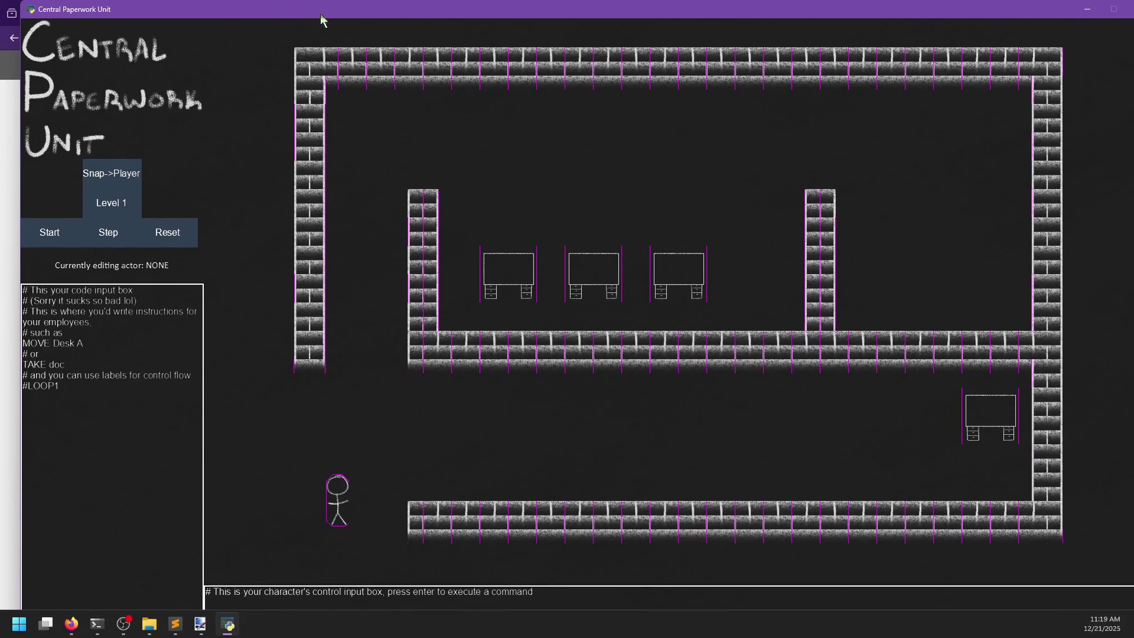
mouse_move(1025, 20)
mouse_down()
mouse_move(983, 7)
mouse_move(959, 31)
mouse_move(973, 36)
mouse_move(976, 5)
mouse_move(945, 28)
mouse_up()
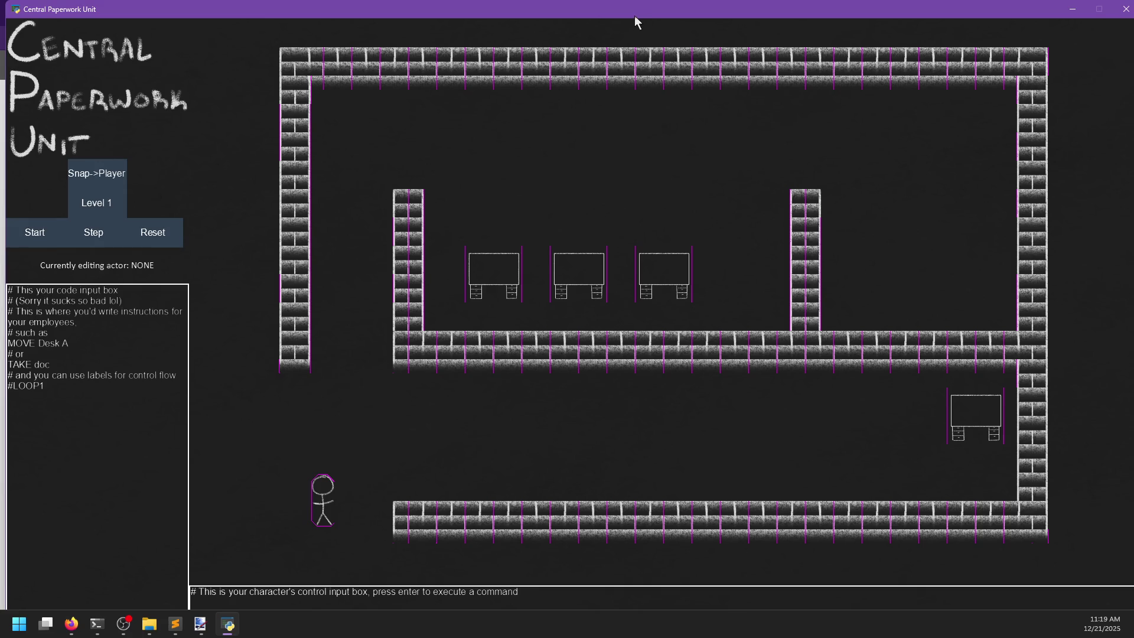
right_click(103, 7)
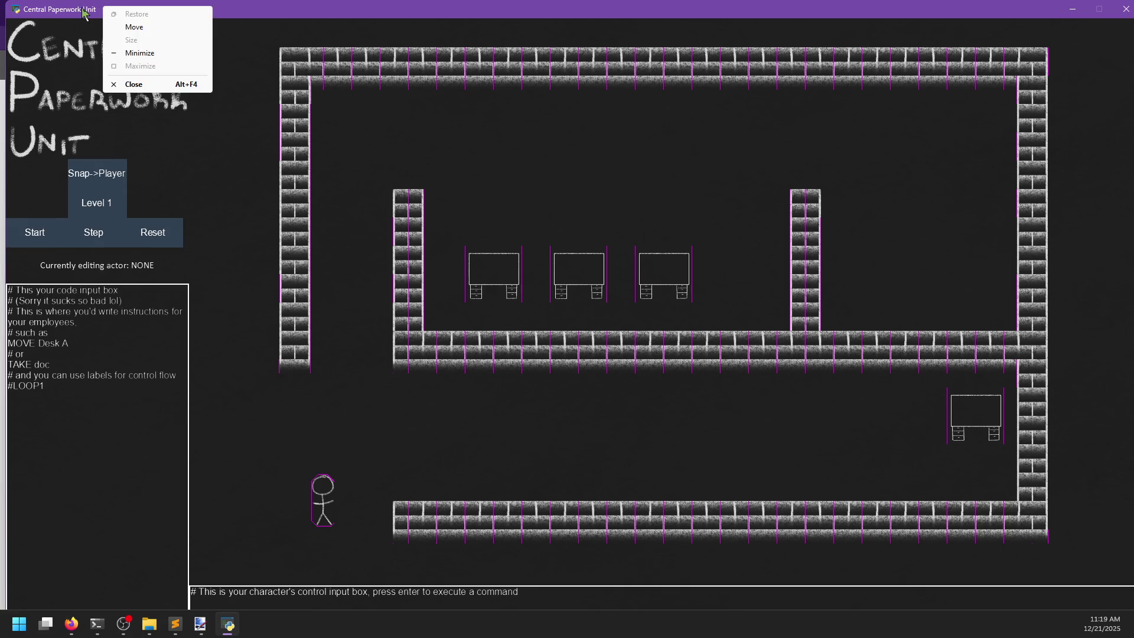
click(81, 11)
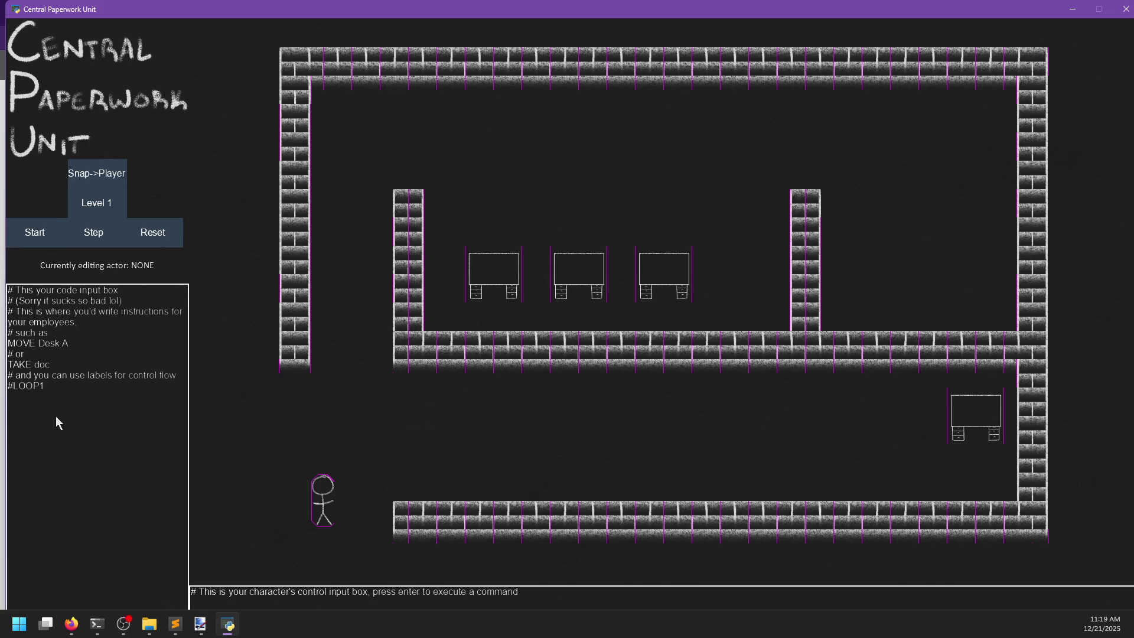
text(fakjs)
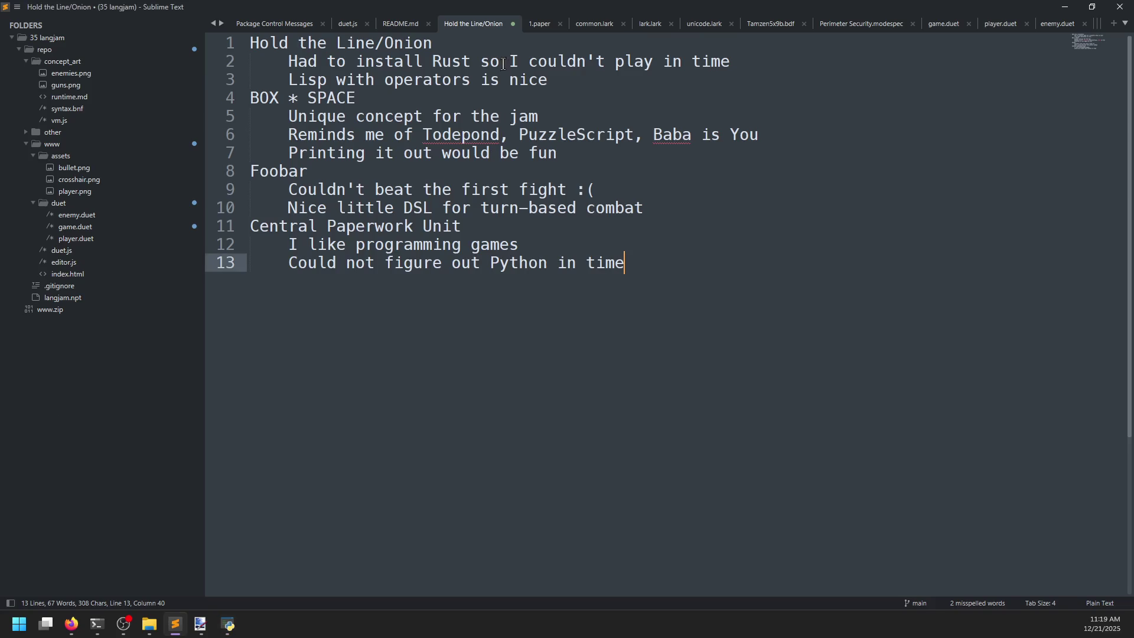
- Check the 1.paper solution, then type 'move desk inbox' in the game's code box
click(551, 28)
key(alt+Tab)
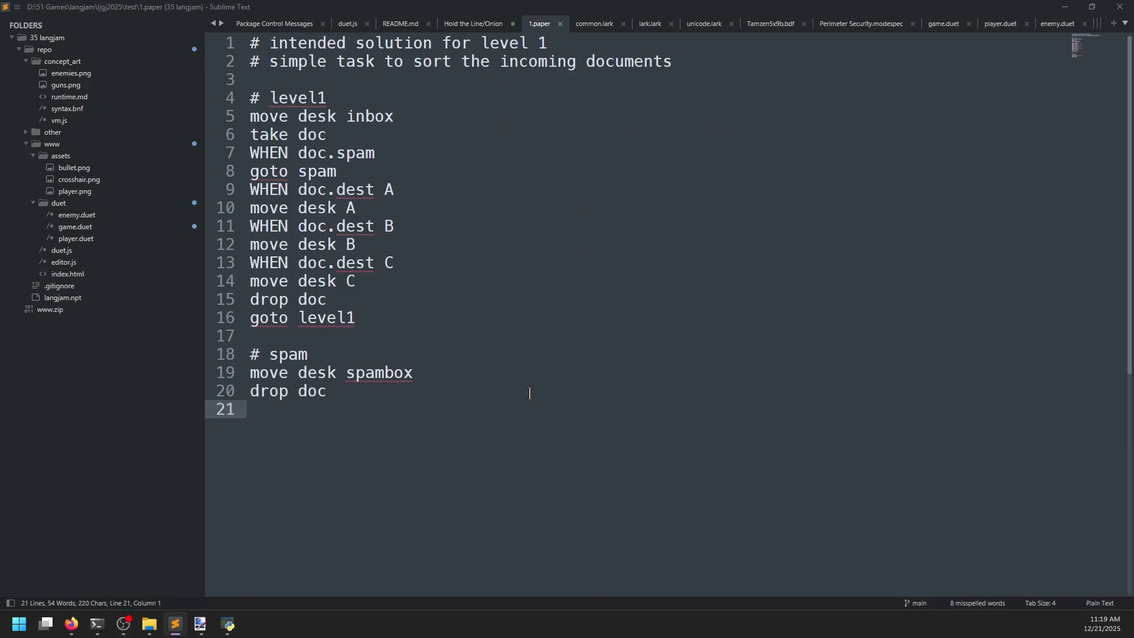
text(move desk inbox)
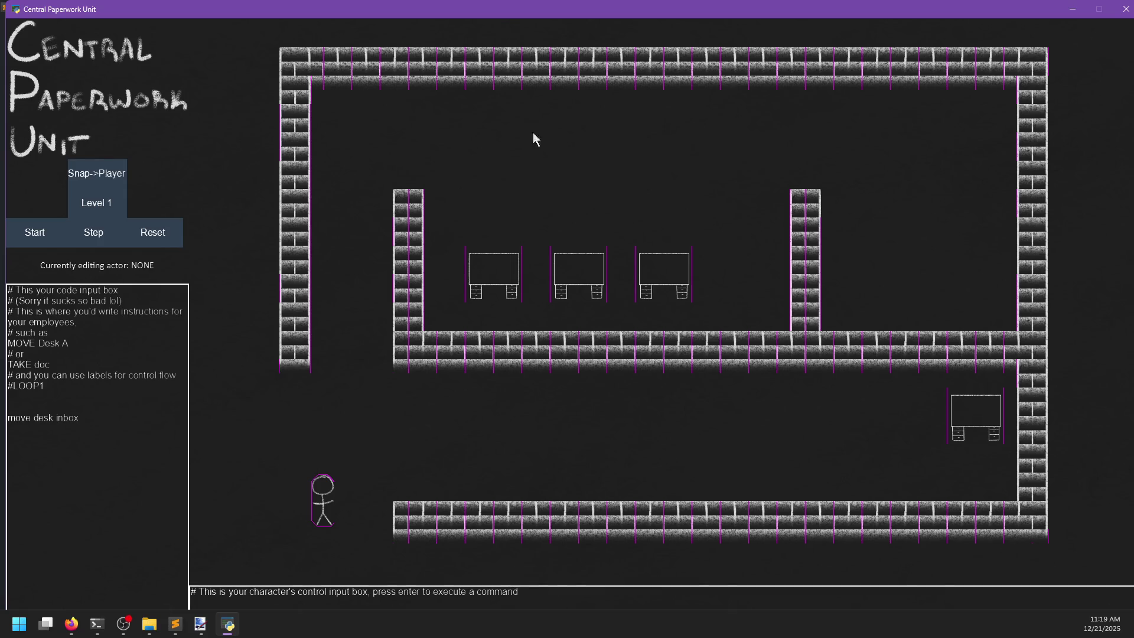
- Reposition the game window, start the level, and look over the example code lines
drag(520, 10, 564, 6)
click(577, 586)
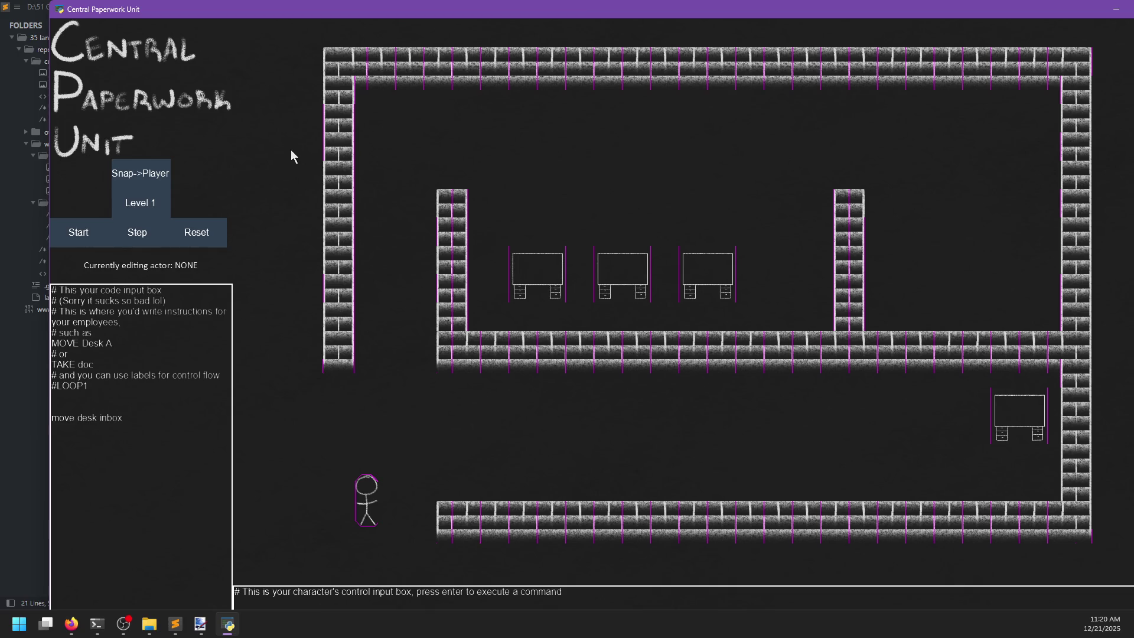
right_click(289, 12)
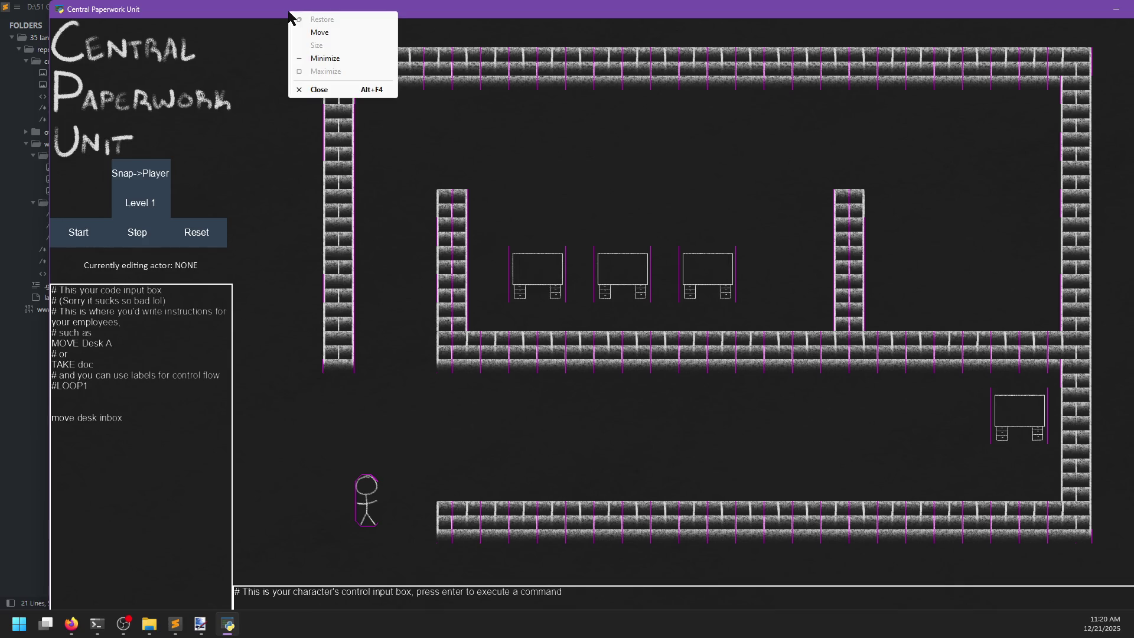
click(255, 23)
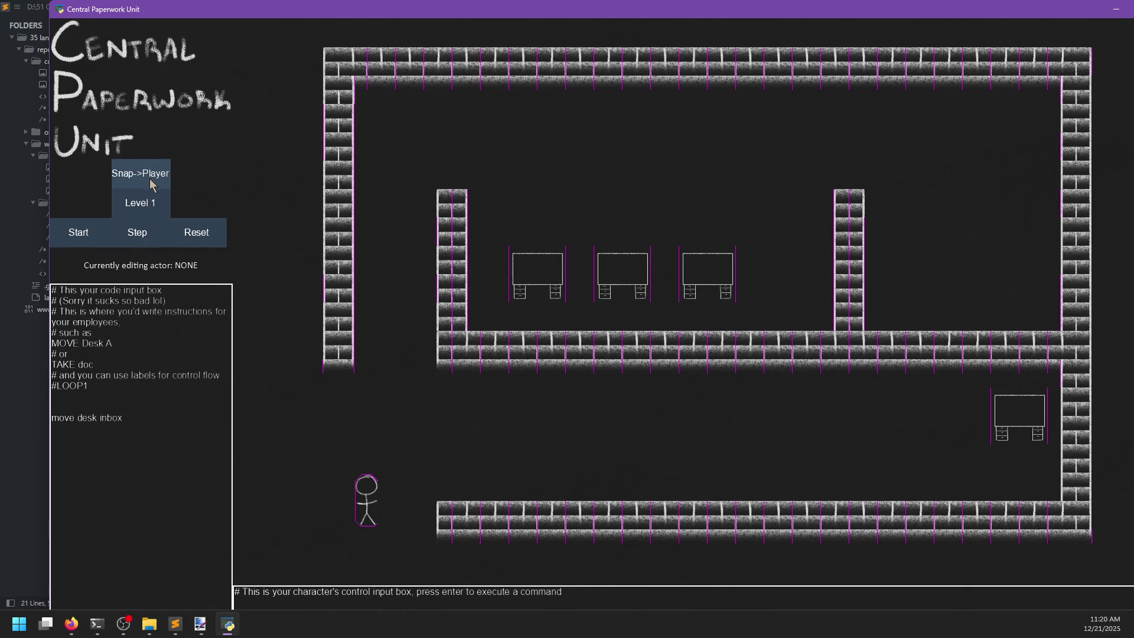
click(89, 235)
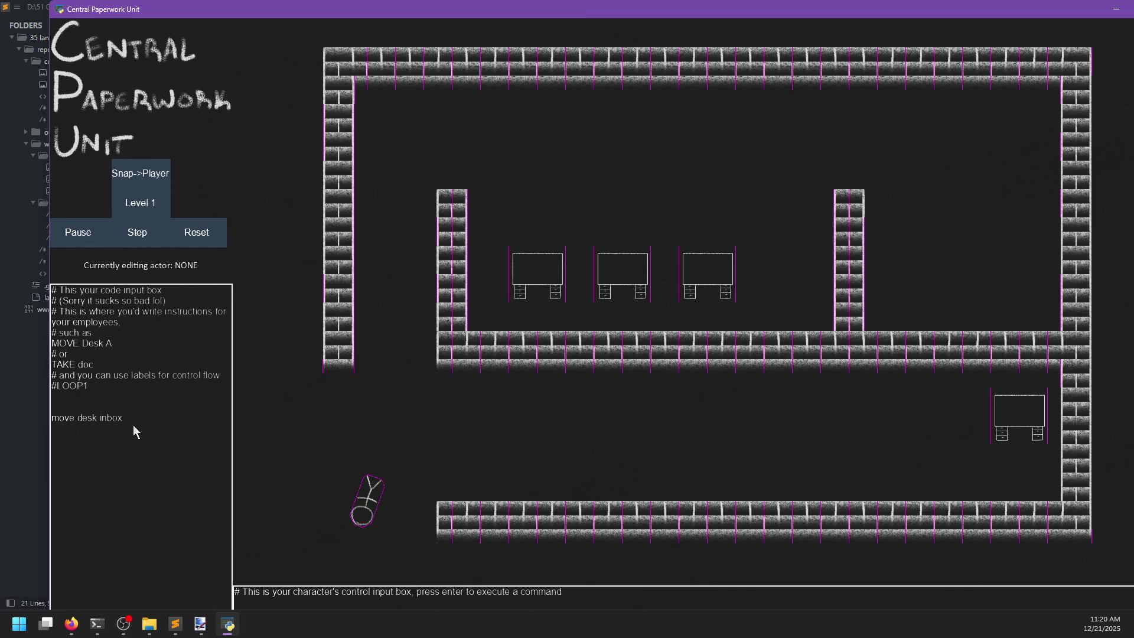
drag(94, 382, 53, 343)
click(95, 363)
mouse_move(83, 386)
mouse_down()
mouse_move(51, 375)
mouse_move(47, 336)
mouse_move(86, 387)
mouse_move(52, 346)
mouse_move(51, 322)
mouse_up()
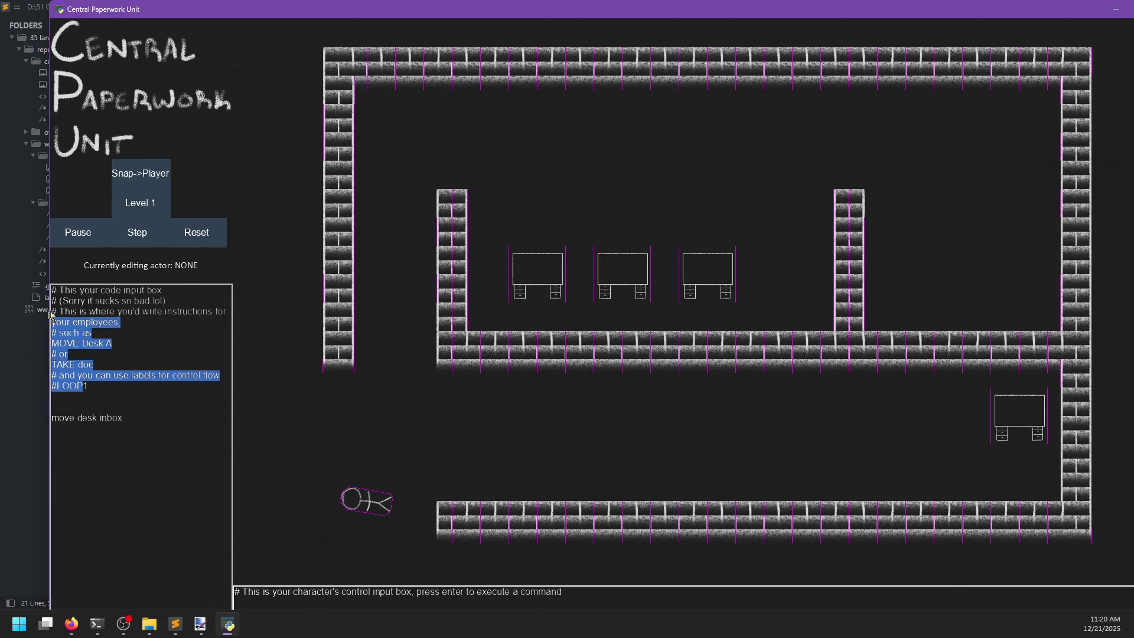
click(103, 391)
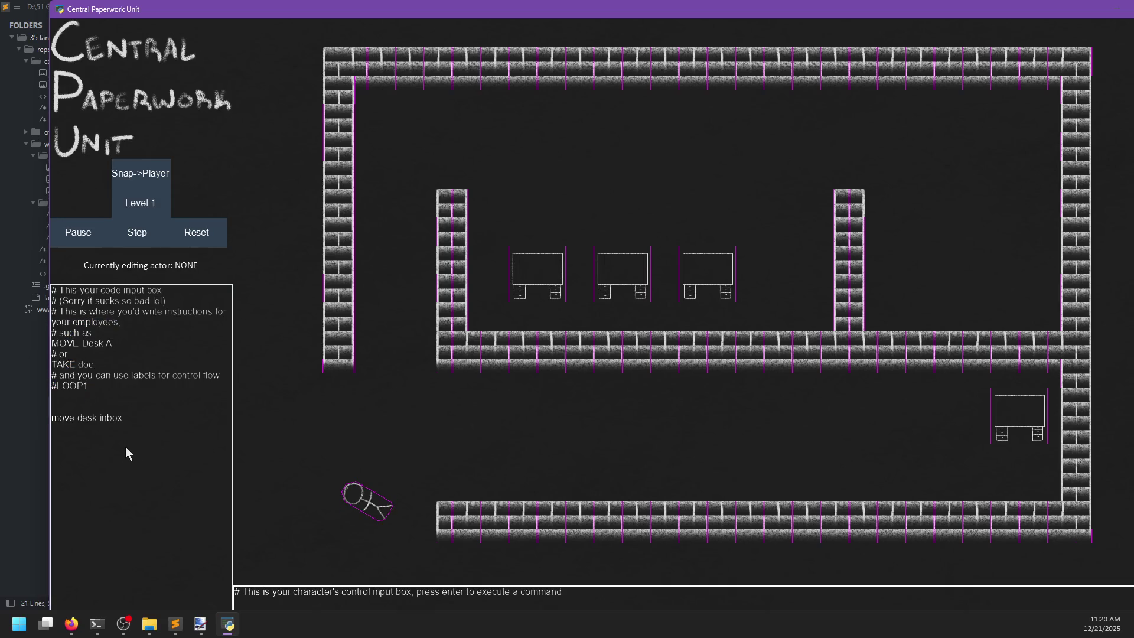
- Select the player actor and enter 'move desk inbox' as its code
click(365, 509)
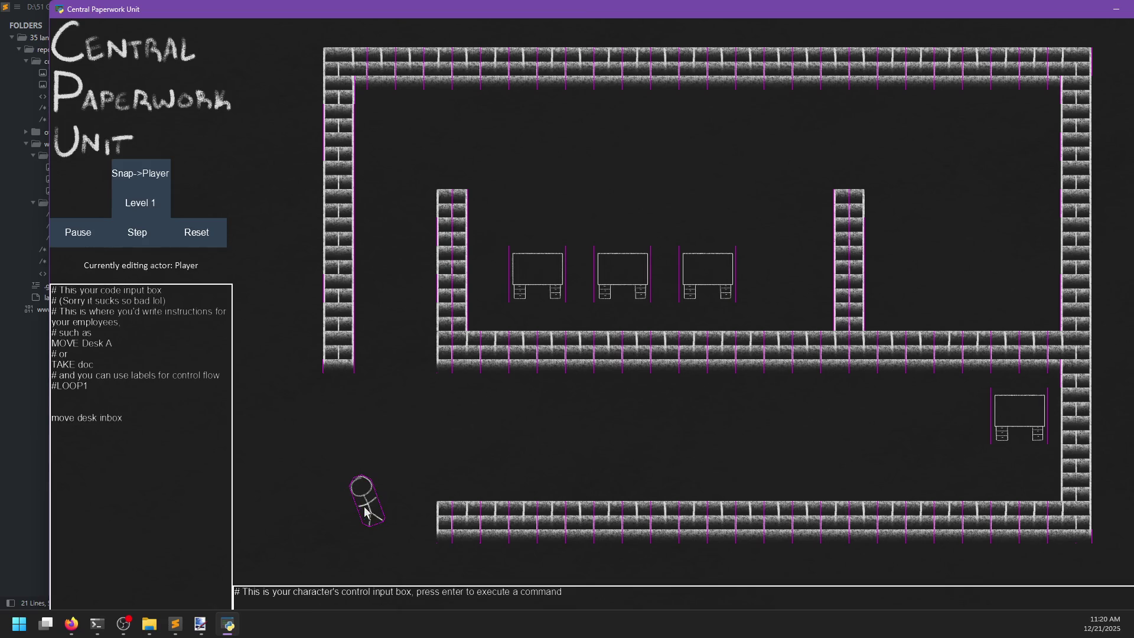
click(1012, 417)
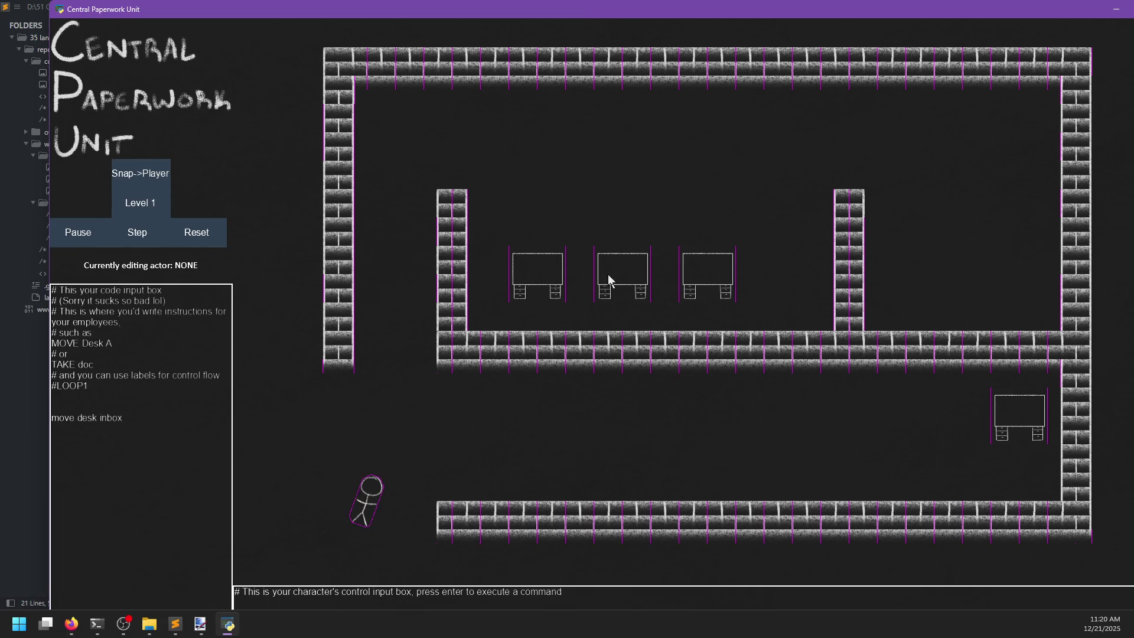
click(372, 504)
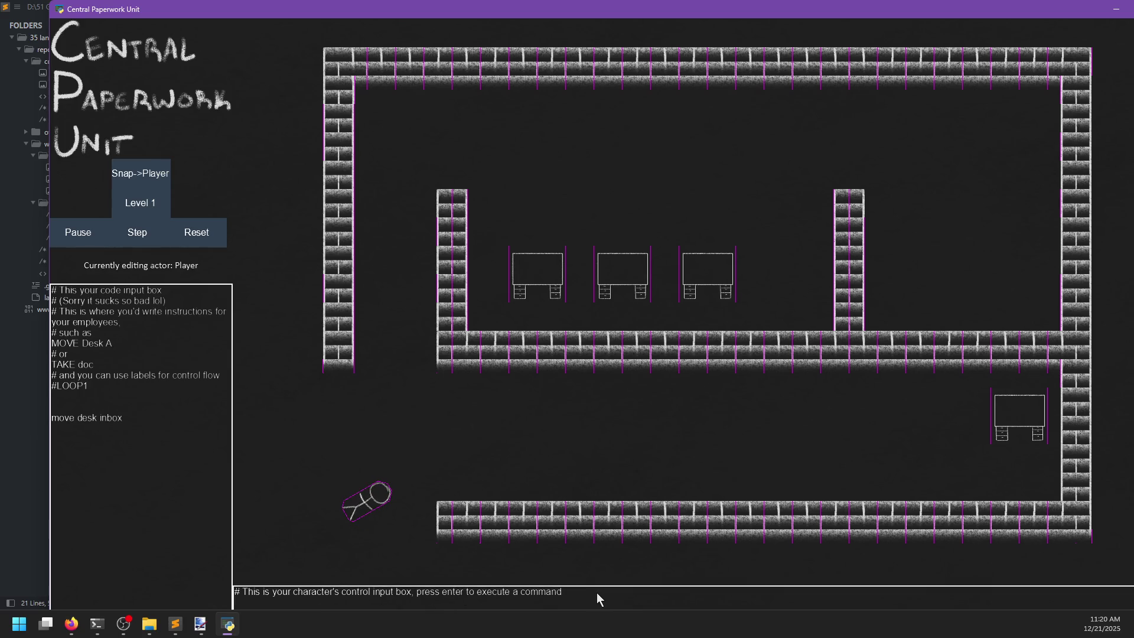
mouse_move(474, 8)
mouse_down()
mouse_move(442, 25)
mouse_move(437, 8)
mouse_up()
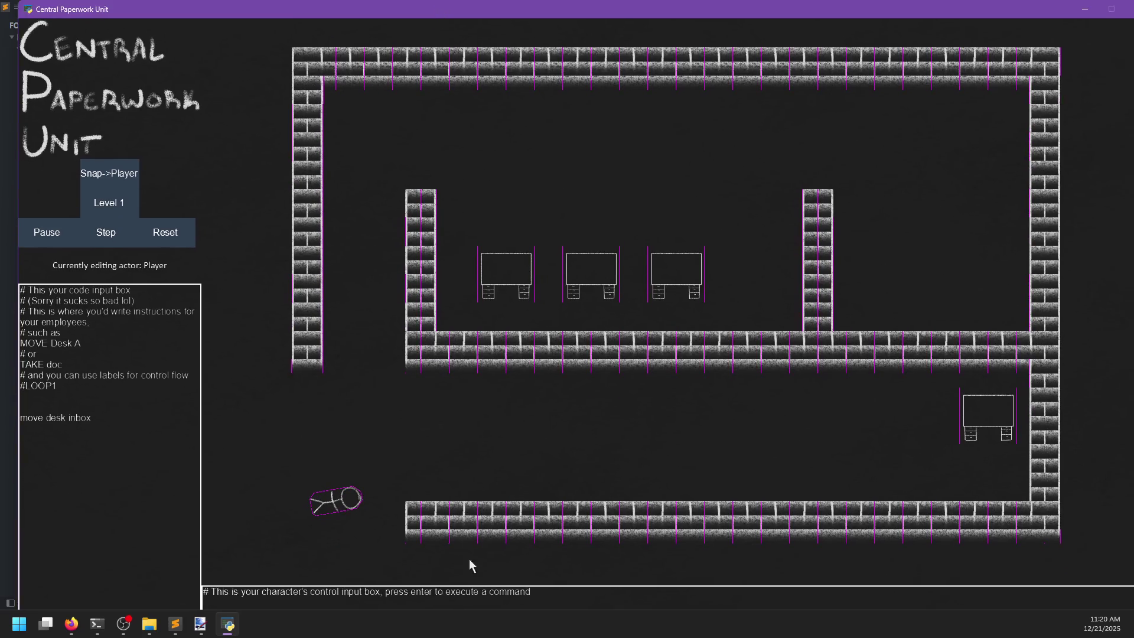
text(fd)
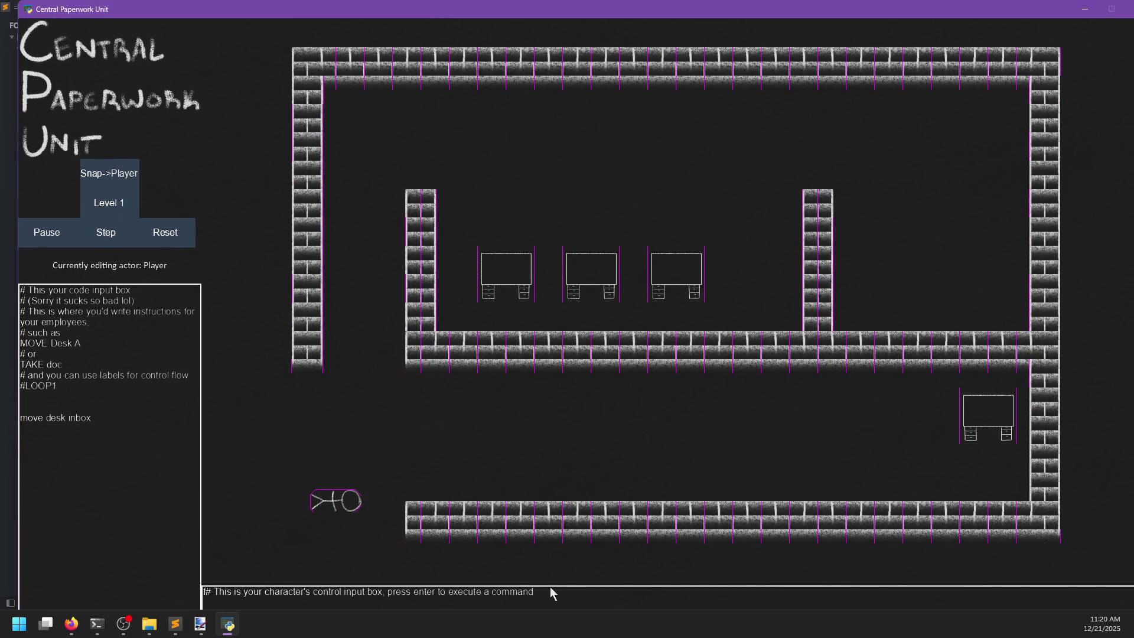
key(BackSpace)
key(BackSpace)
text(move desk inbox)
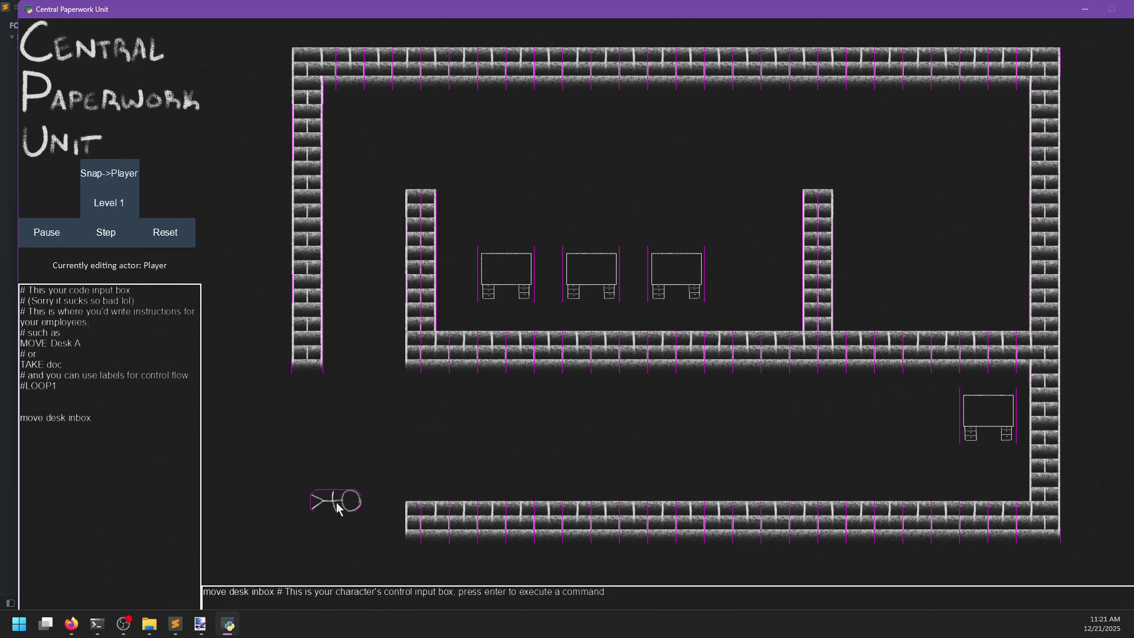
- Reset the level and step once to move the figure to the desk, then return to 1.paper
double_click(79, 420)
click(129, 423)
click(158, 231)
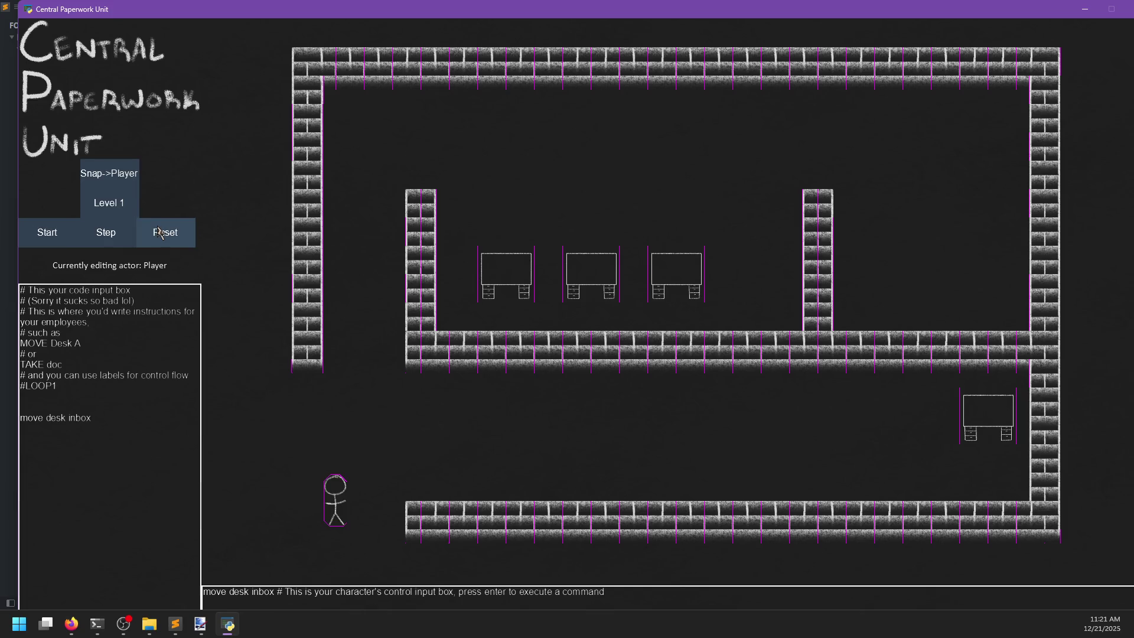
click(112, 238)
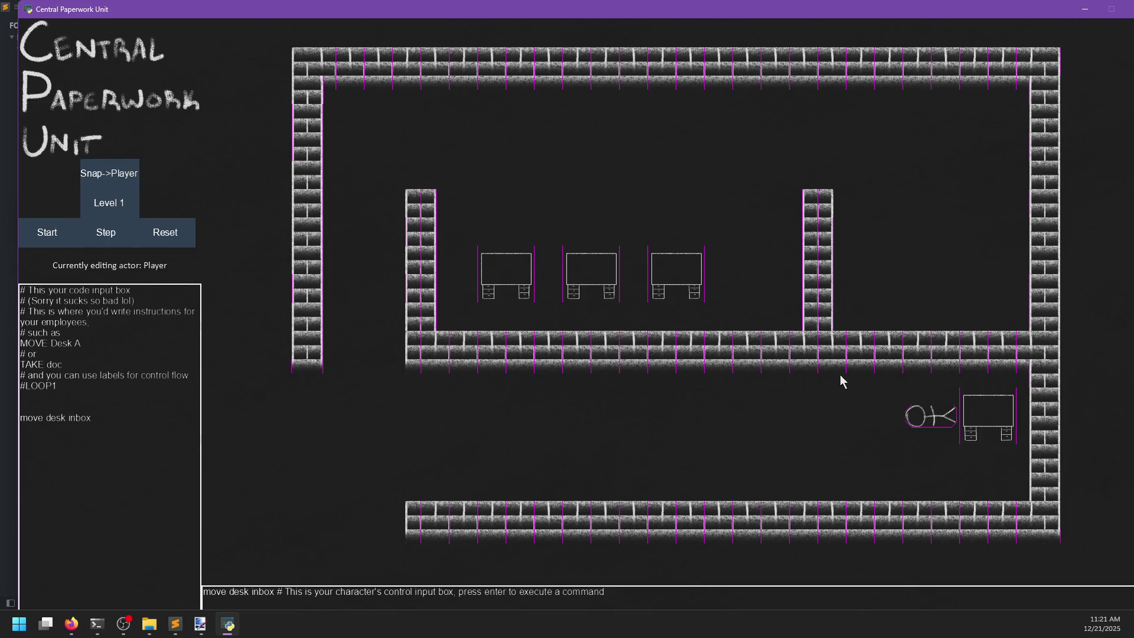
click(175, 624)
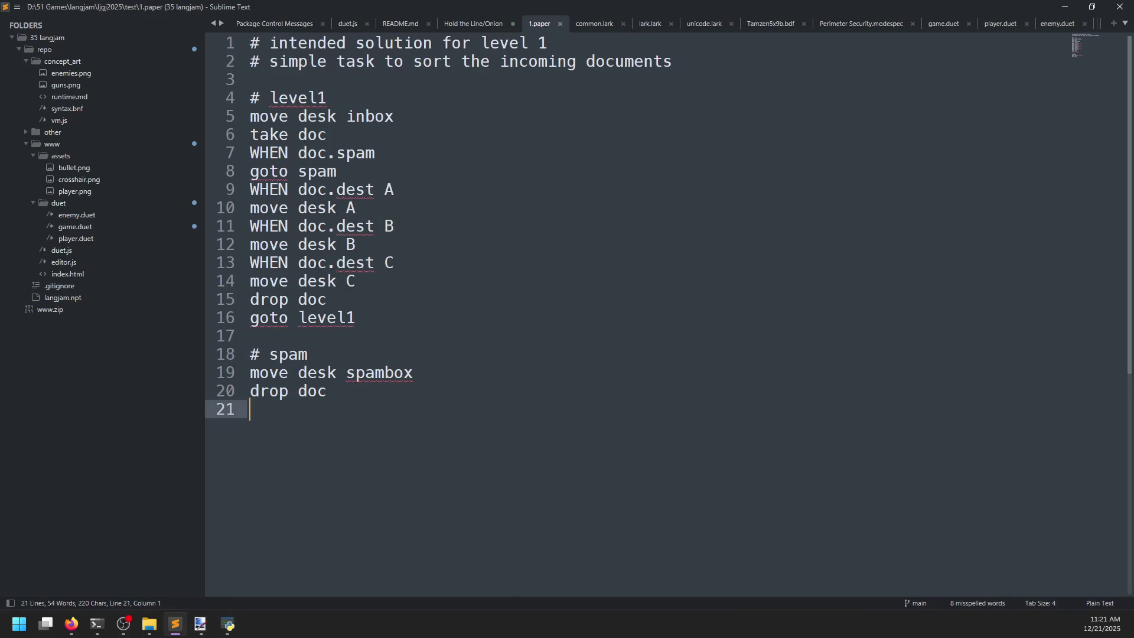
- Add a 'take doc' line to the player's code and step the program once
click(228, 623)
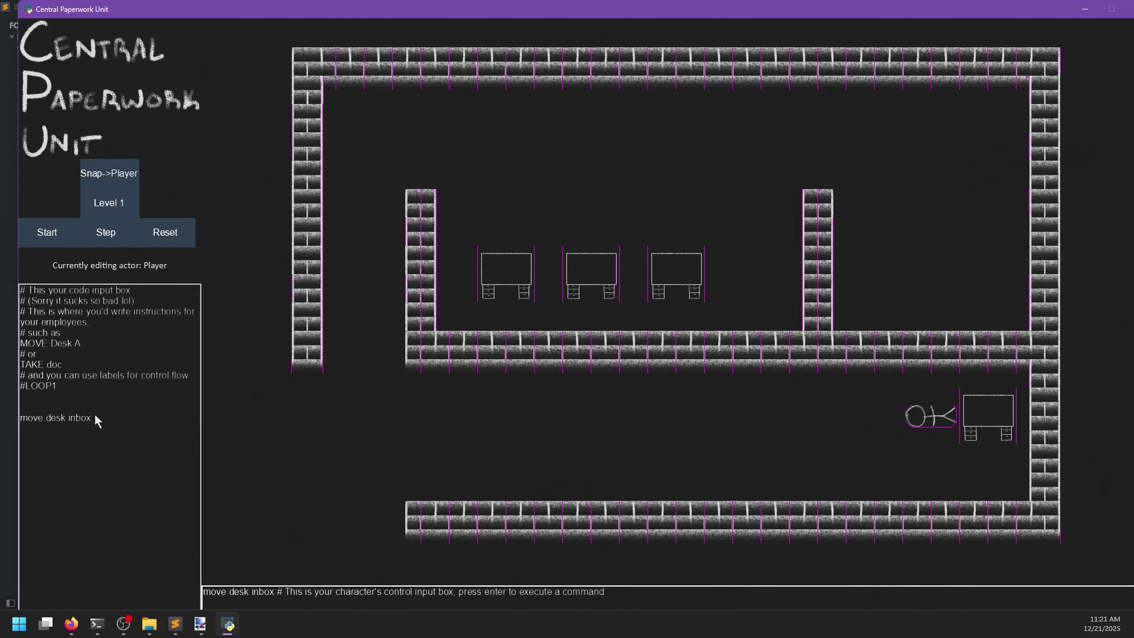
text(take)
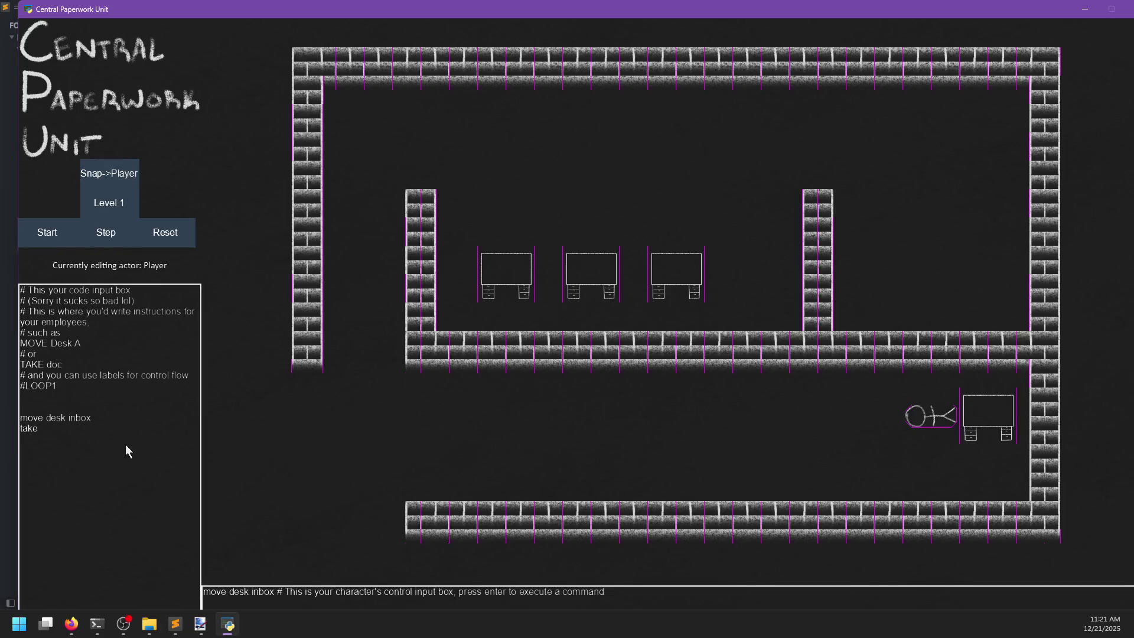
text( dog)
click(641, 600)
text(gake)
key(BackSpace)
key(BackSpace)
key(BackSpace)
text(take doc)
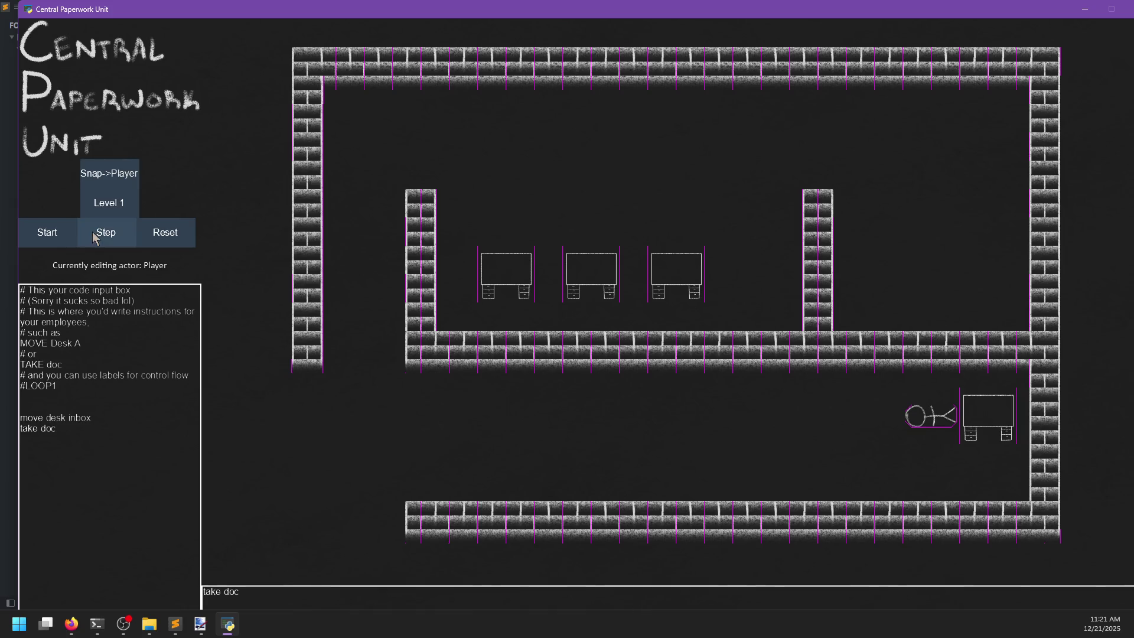
click(106, 232)
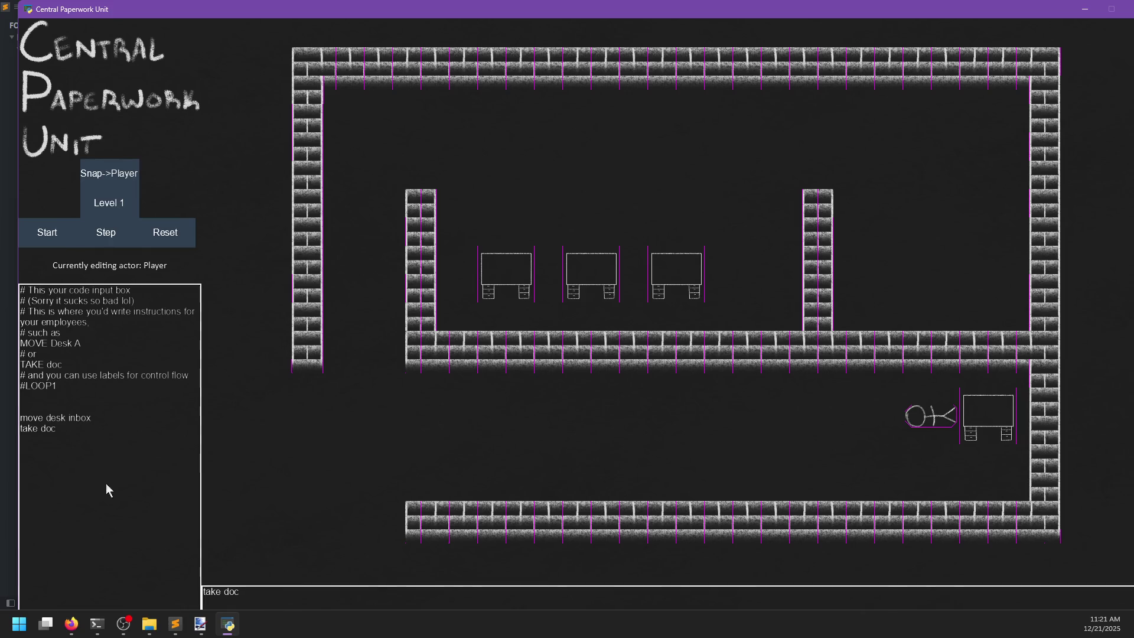
- Add the 'when doc.spam' check with 'goto spam' and start a #spam label, following 1.paper
text(when doc.spam)
key(alt+Tab)
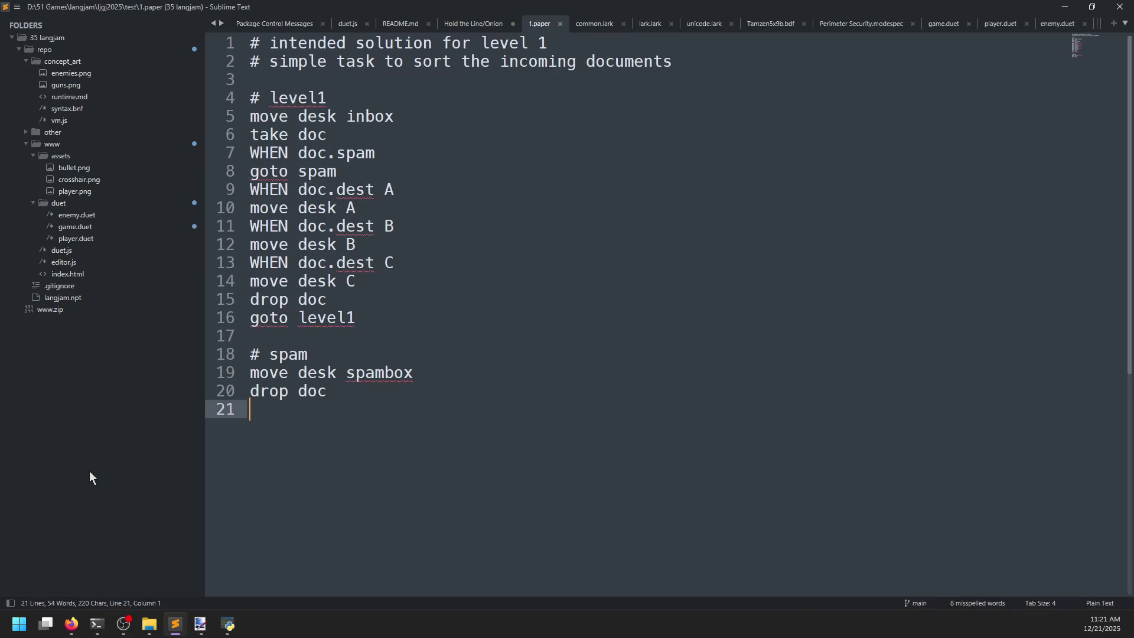
key(alt+Tab)
text(goto spa)
key(Return)
key(Return)
text(#spam)
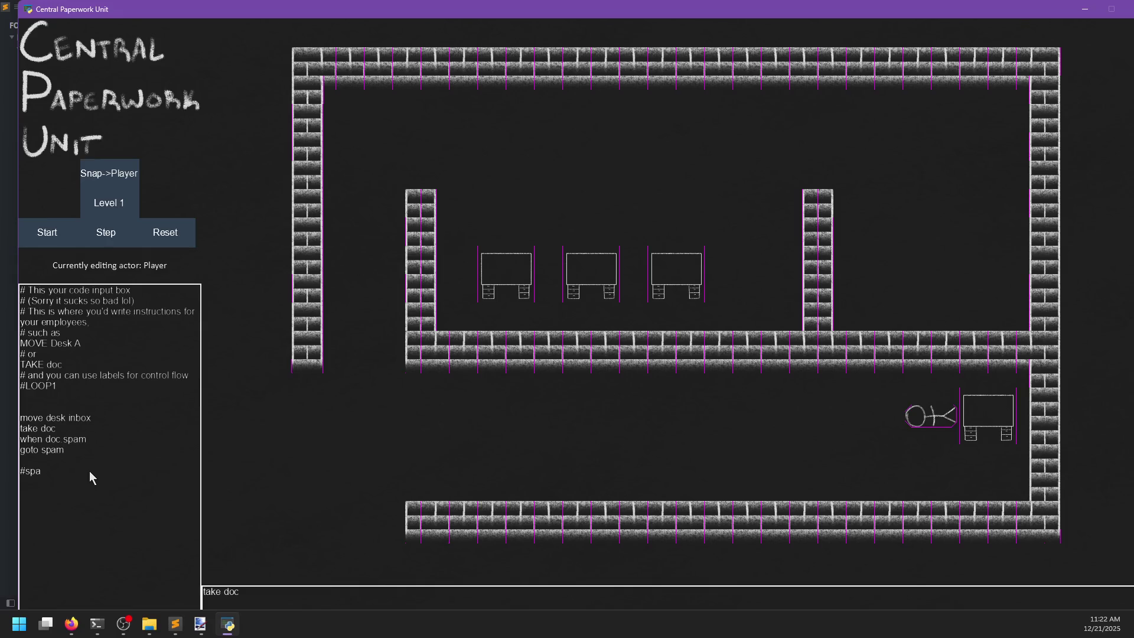
key(alt+Tab)
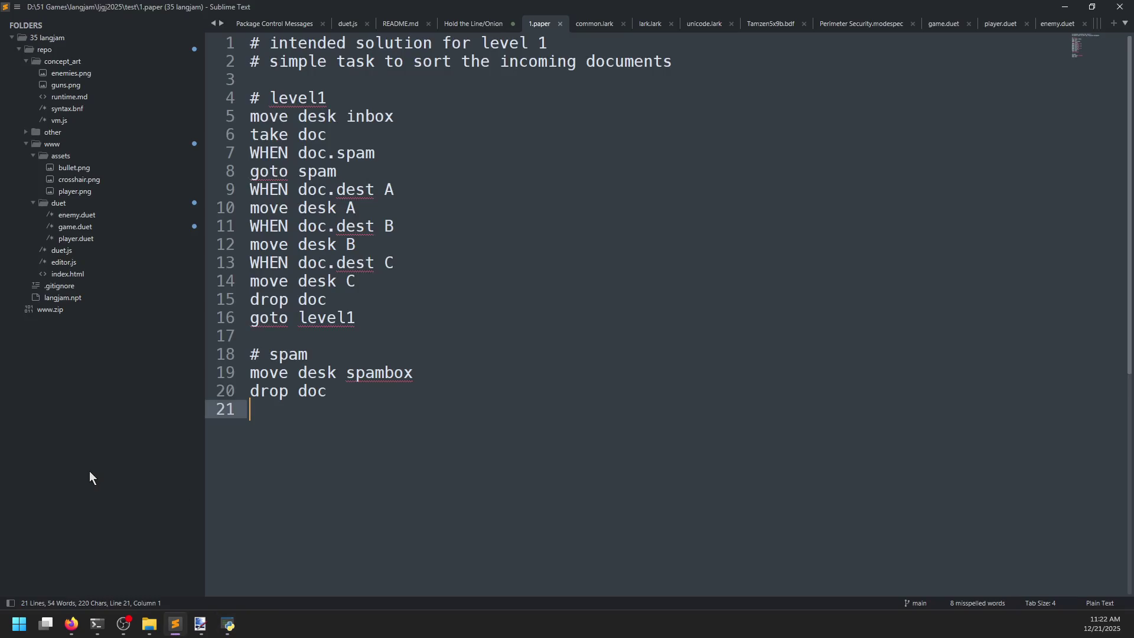
key(alt+Tab)
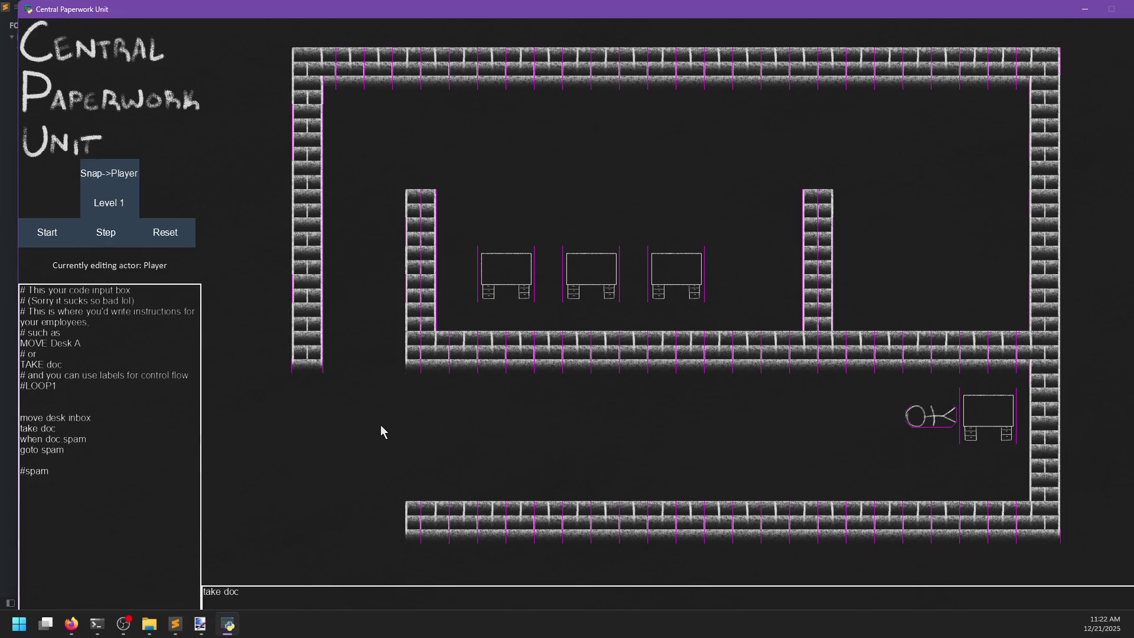
- Change the label to '# spam' and add 'move desk spambox' and 'drop doc' beneath it
click(23, 470)
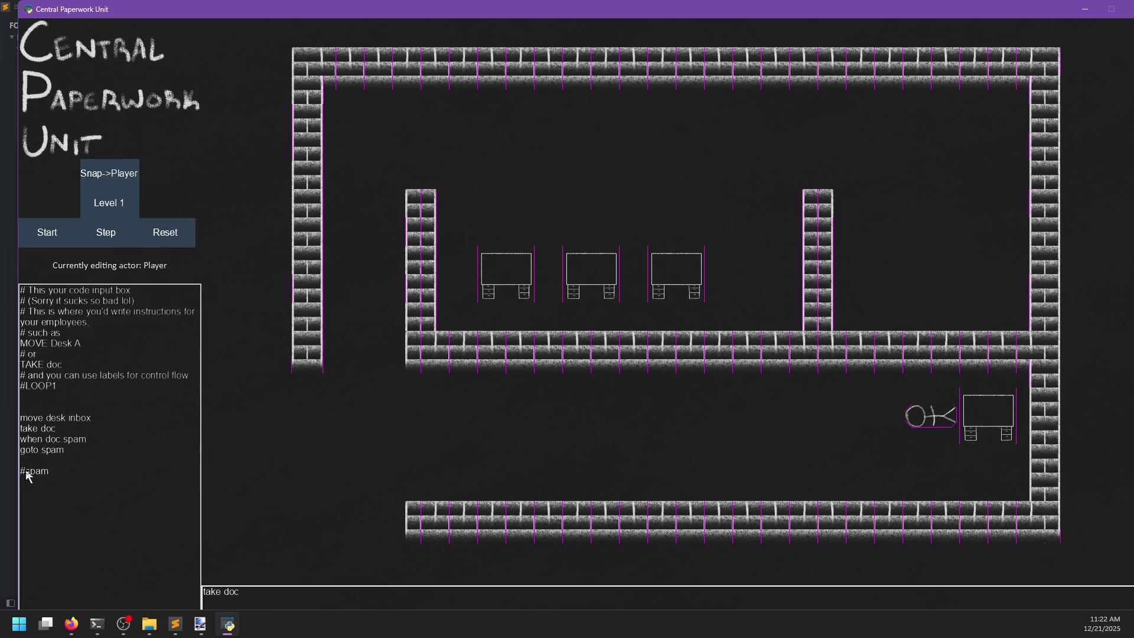
key(alt+Tab)
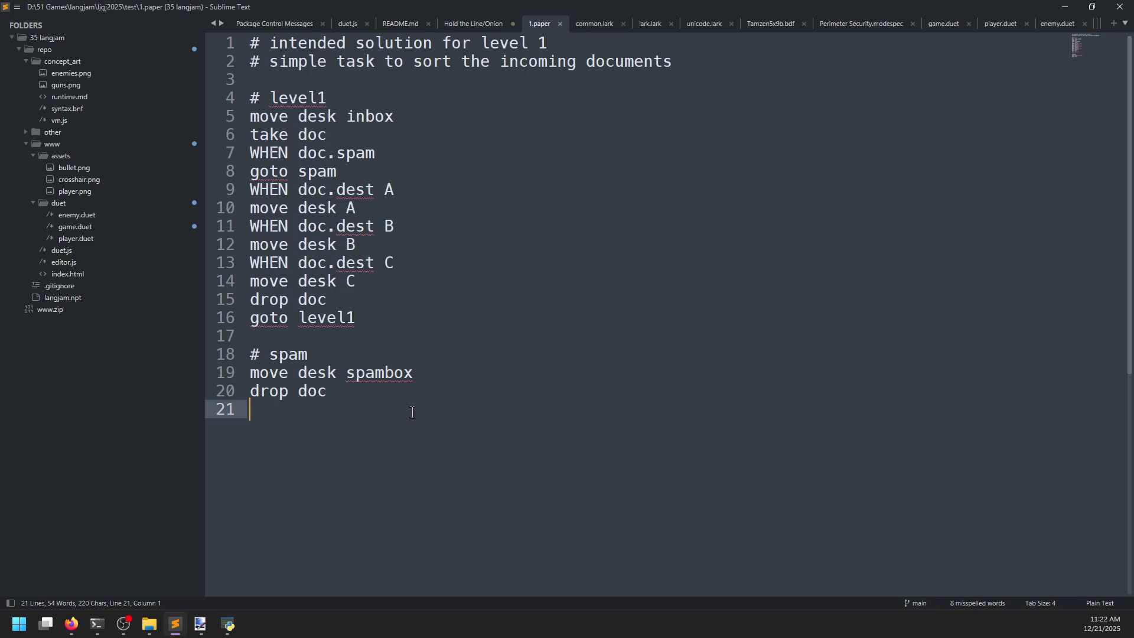
key(alt+Tab)
text(move de)
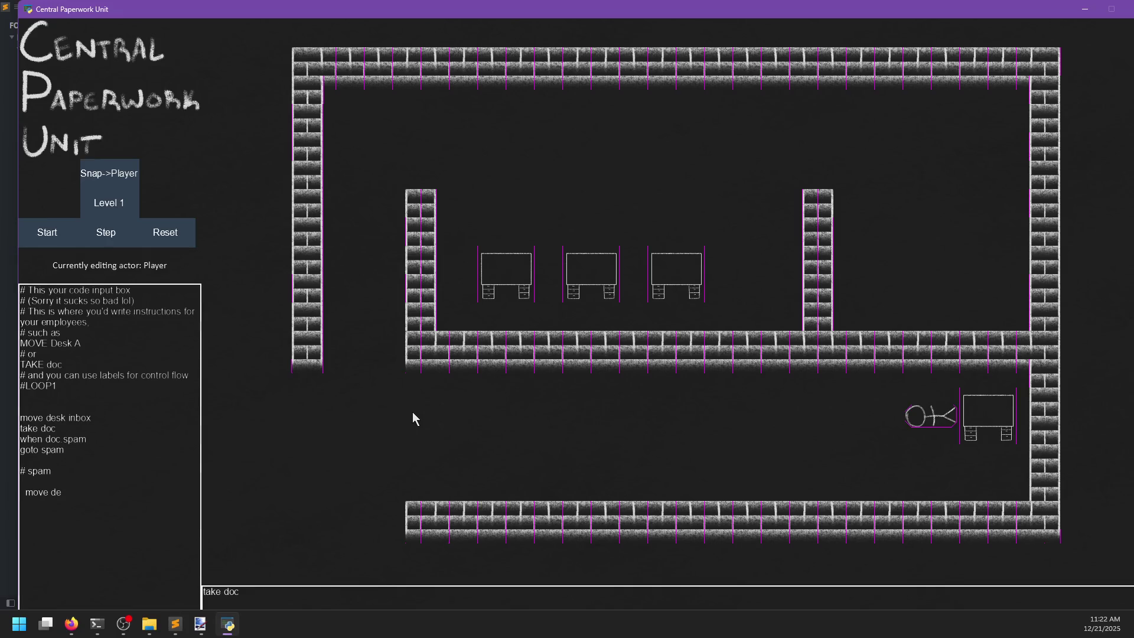
text(sk spambox)
key(alt+Tab)
key(alt+Tab)
key(Return)
text(drop)
text( doc)
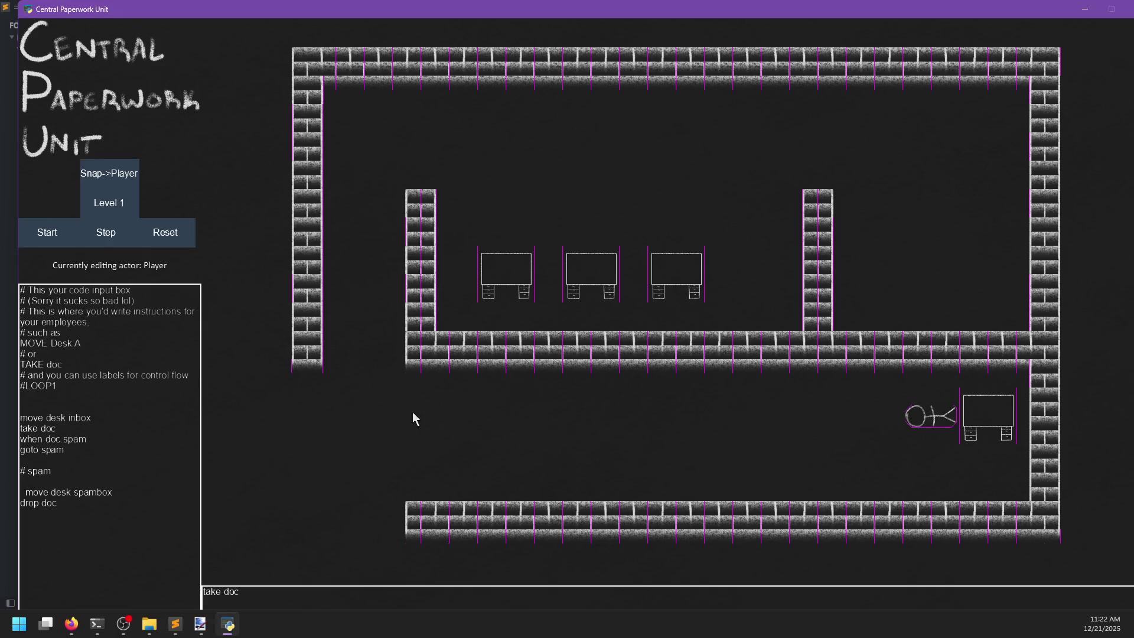
click(25, 491)
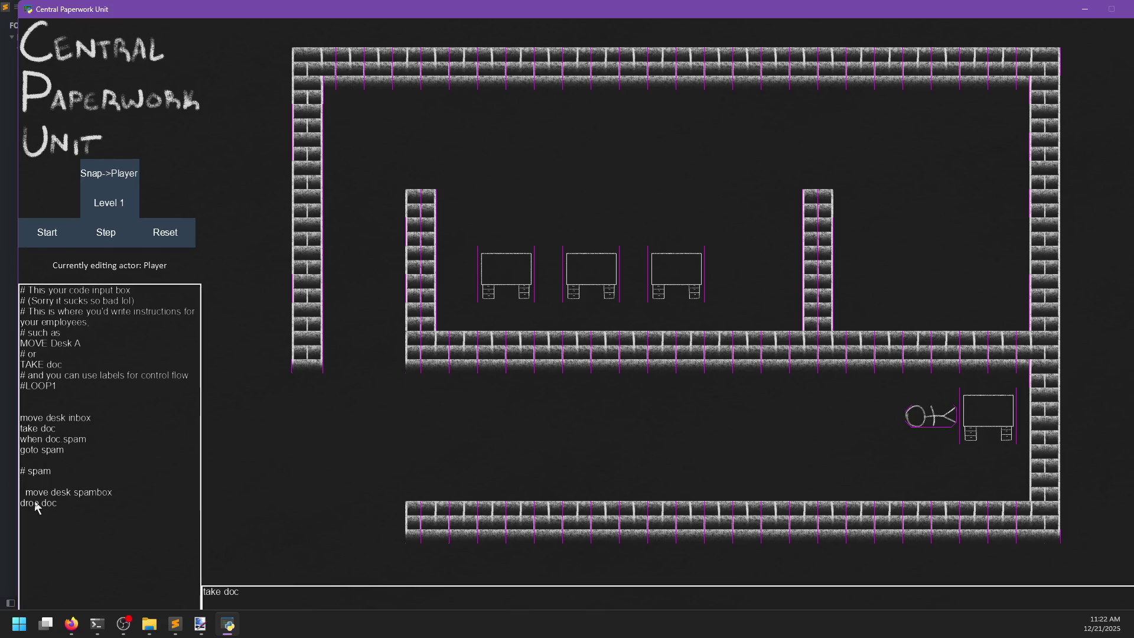
key(BackSpace)
key(BackSpace)
- Reset and run the level 1 program, then pause and single-step through it
click(165, 234)
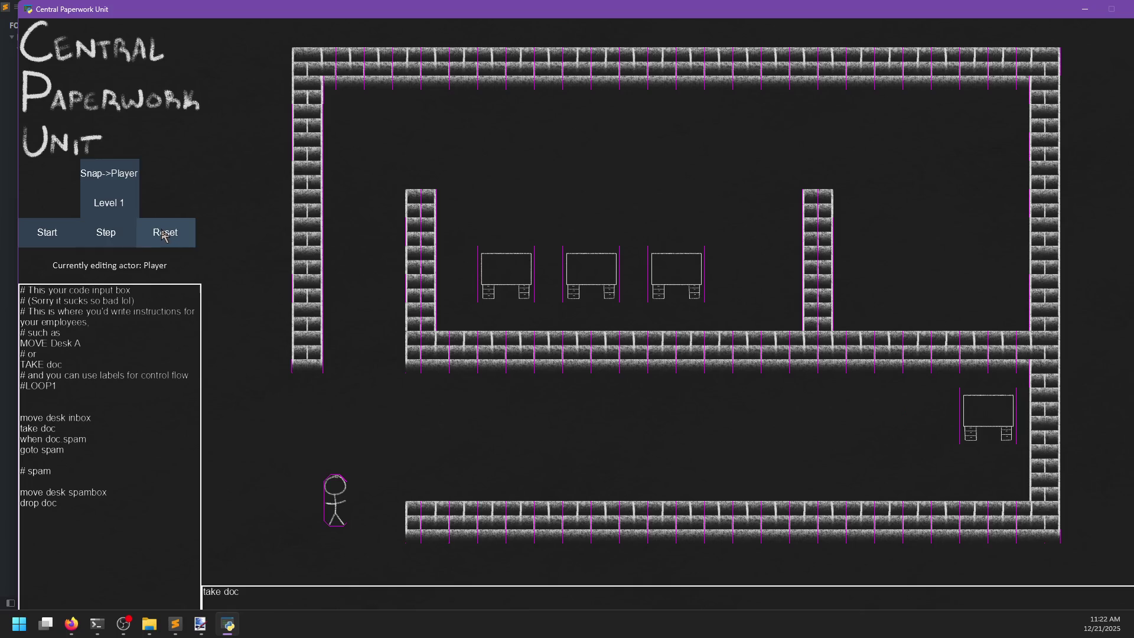
click(65, 237)
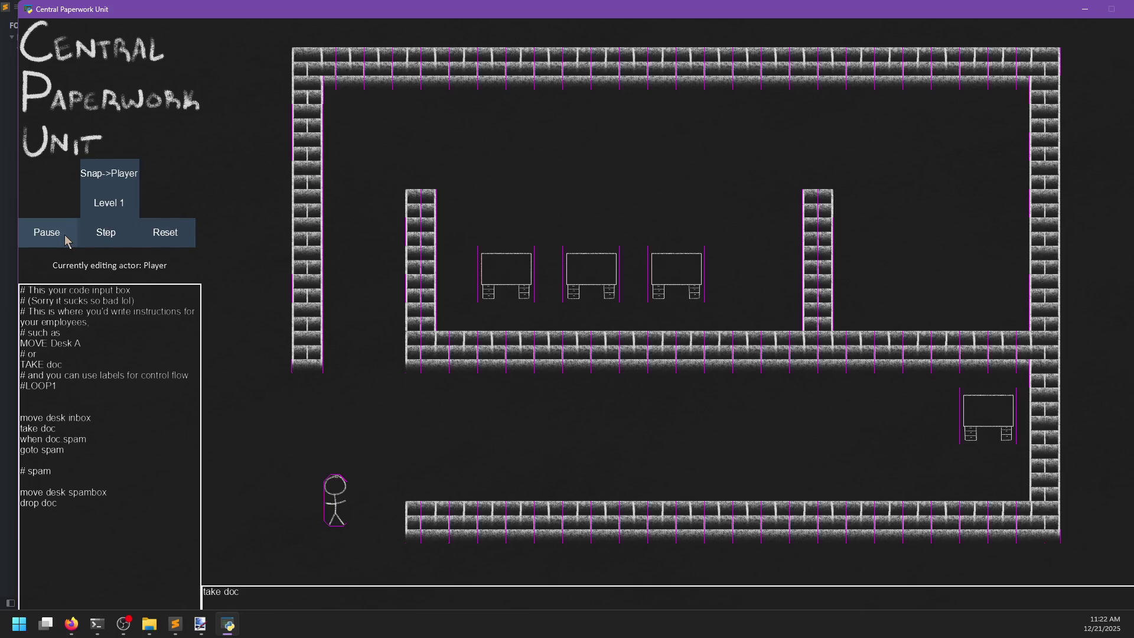
click(65, 235)
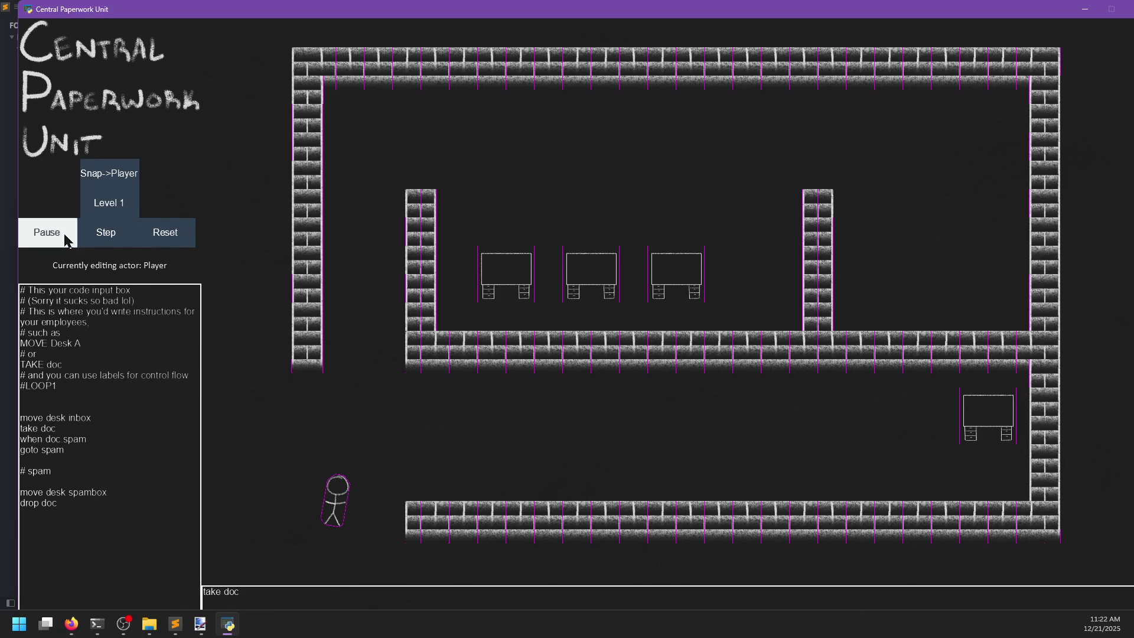
click(114, 237)
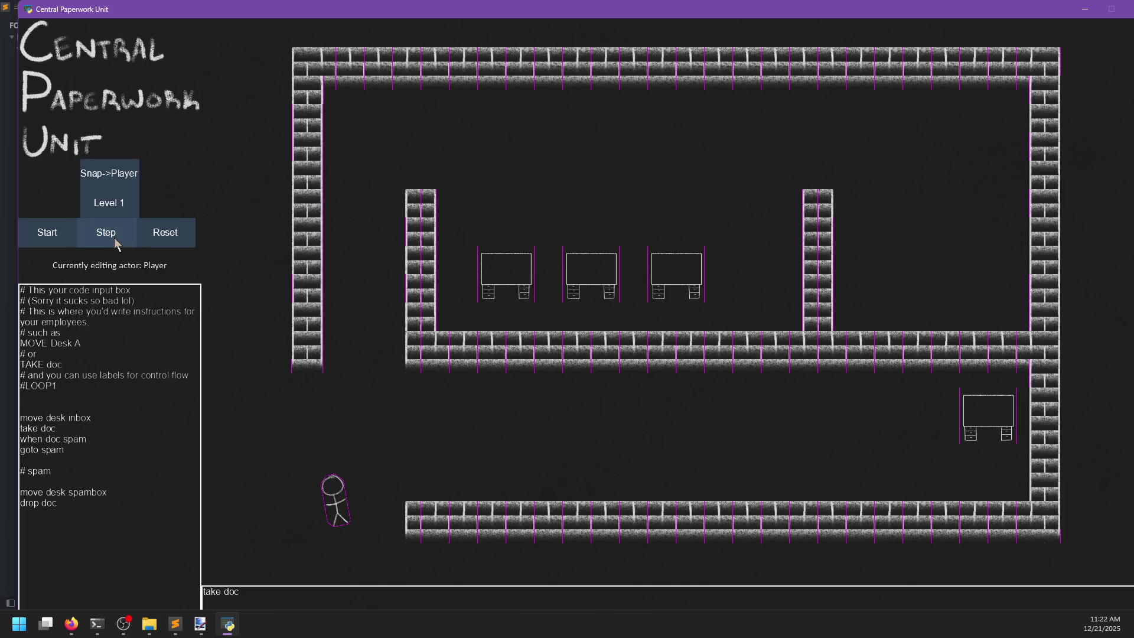
click(115, 237)
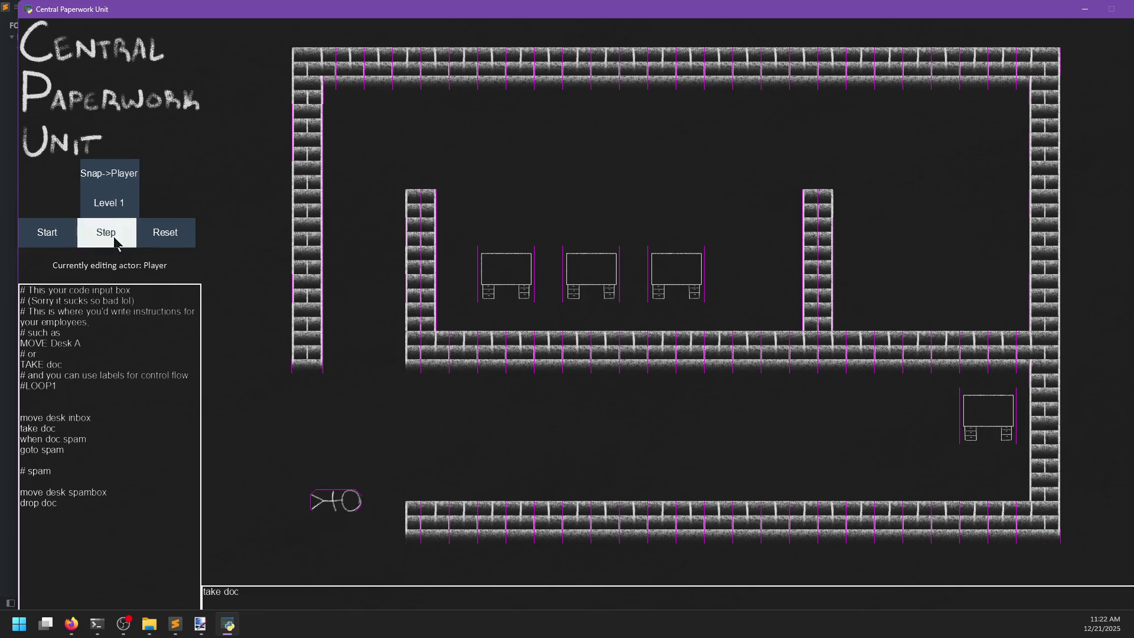
click(207, 593)
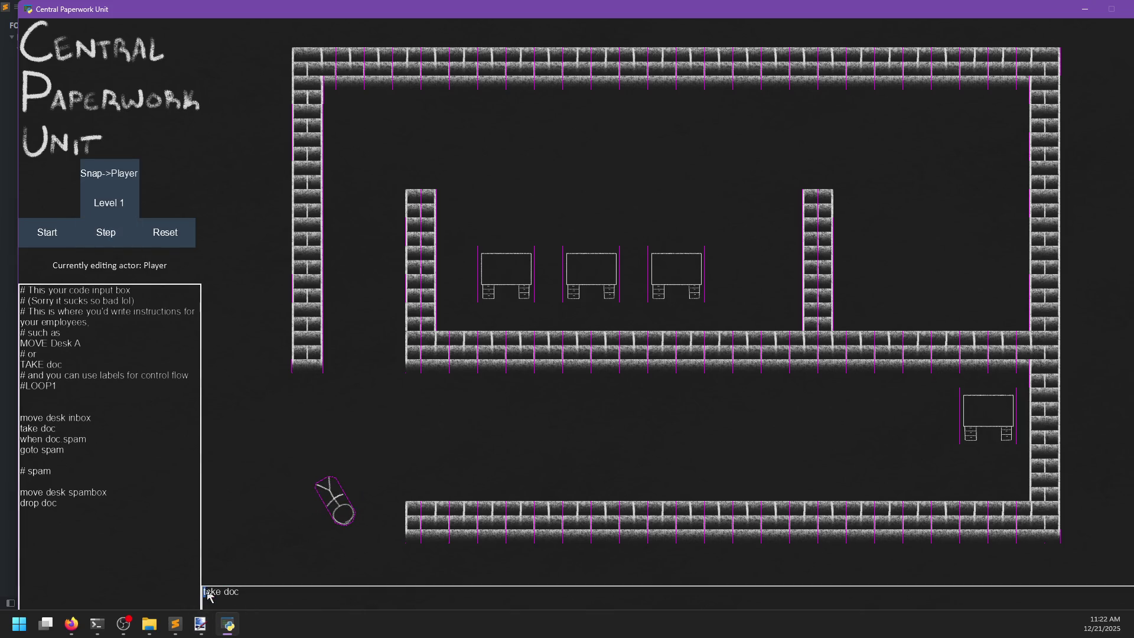
key(ctrl+a)
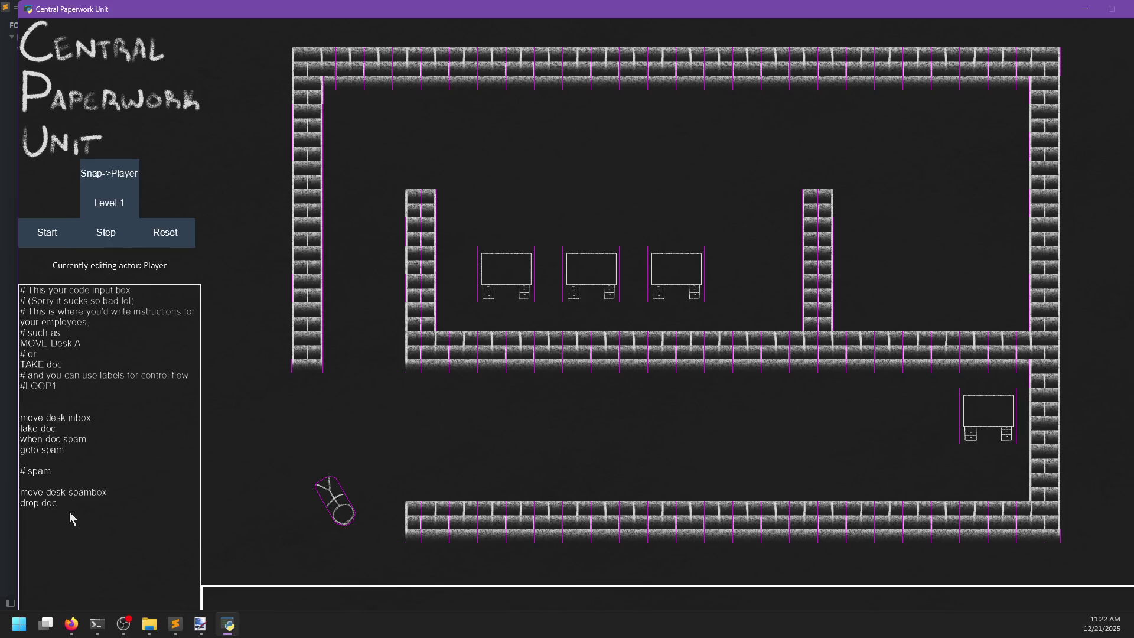
- Step and rerun the level from a reset, then return the player to the start and restore the window
click(159, 233)
click(96, 235)
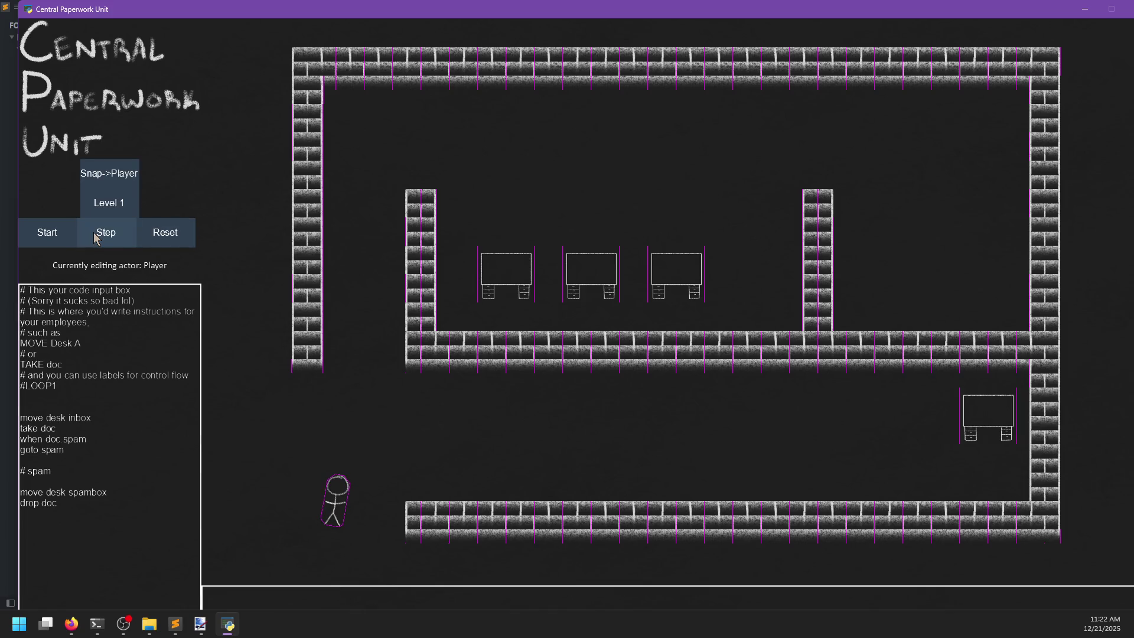
click(154, 231)
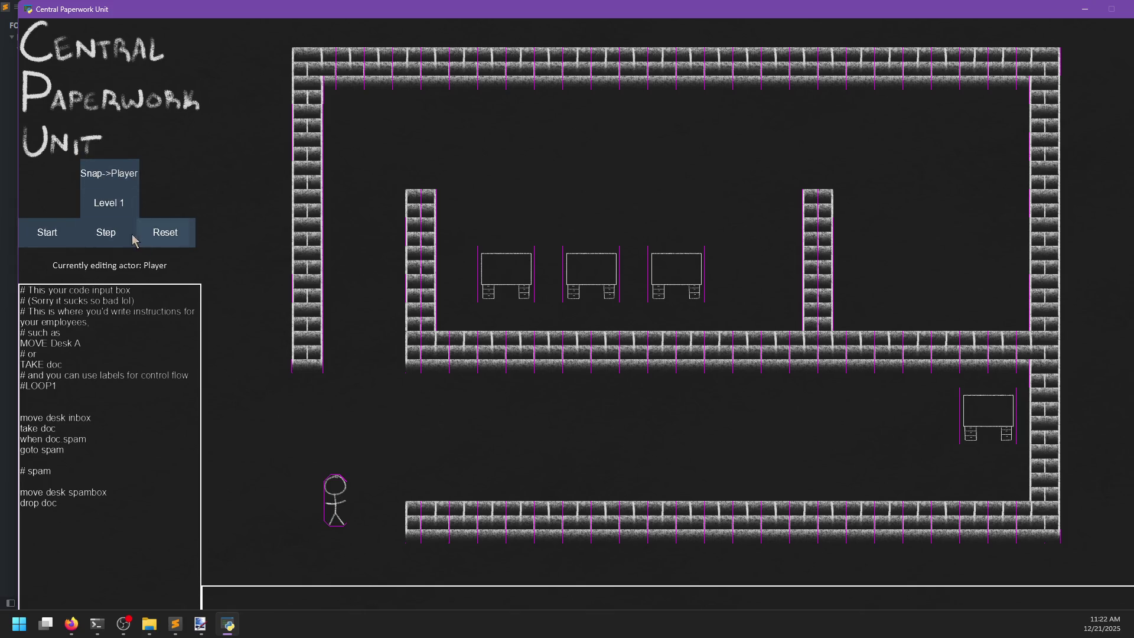
click(60, 237)
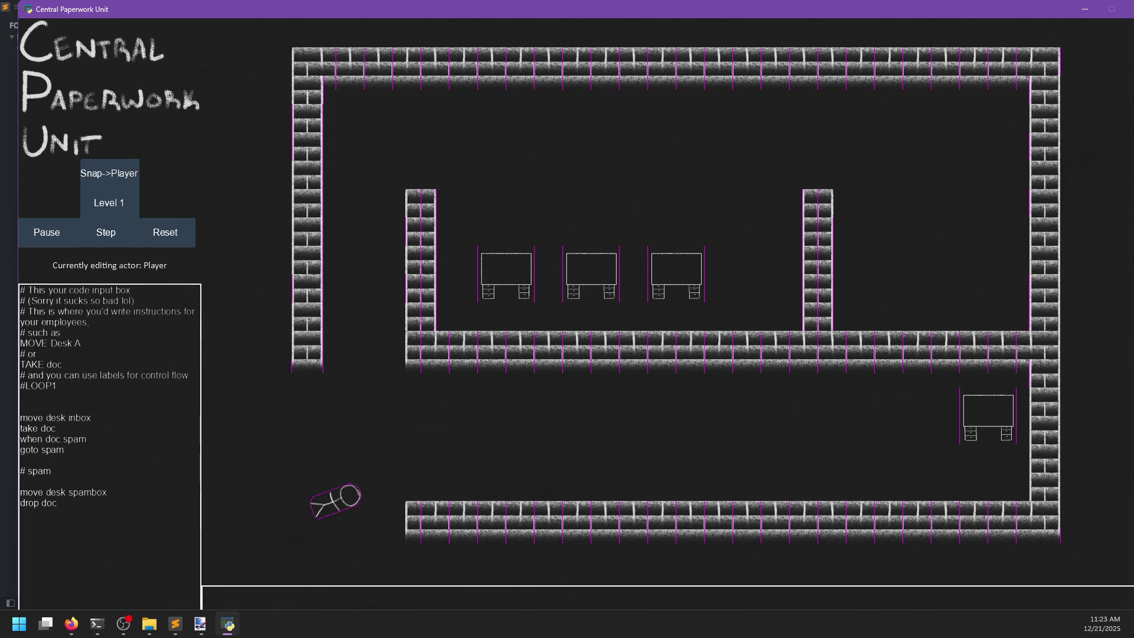
key(alt+Tab)
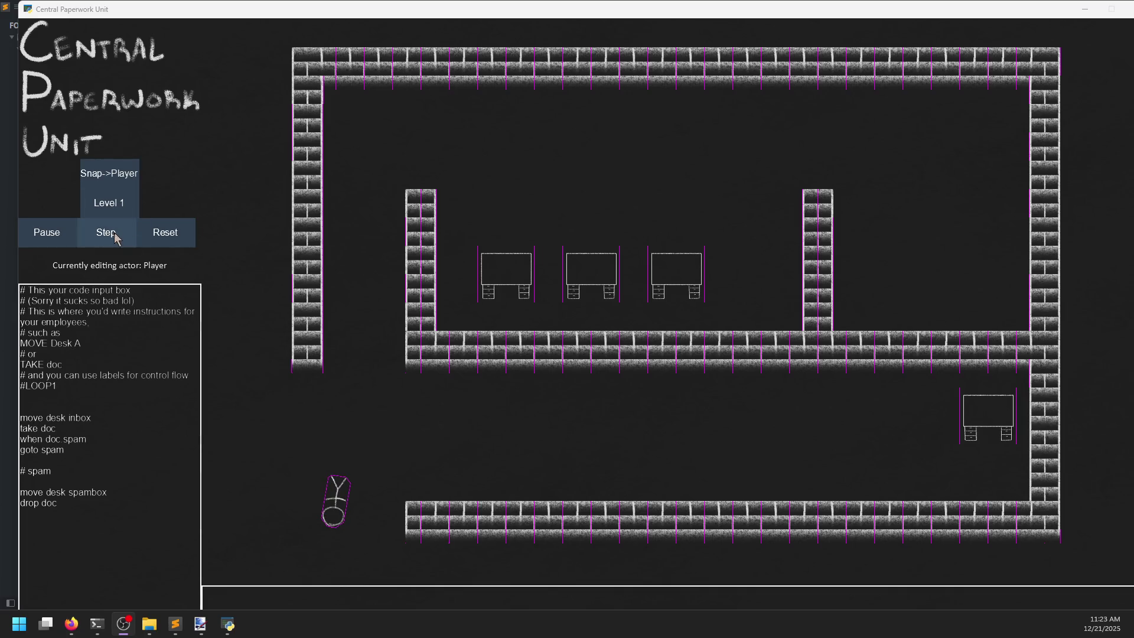
click(165, 232)
double_click(1027, 13)
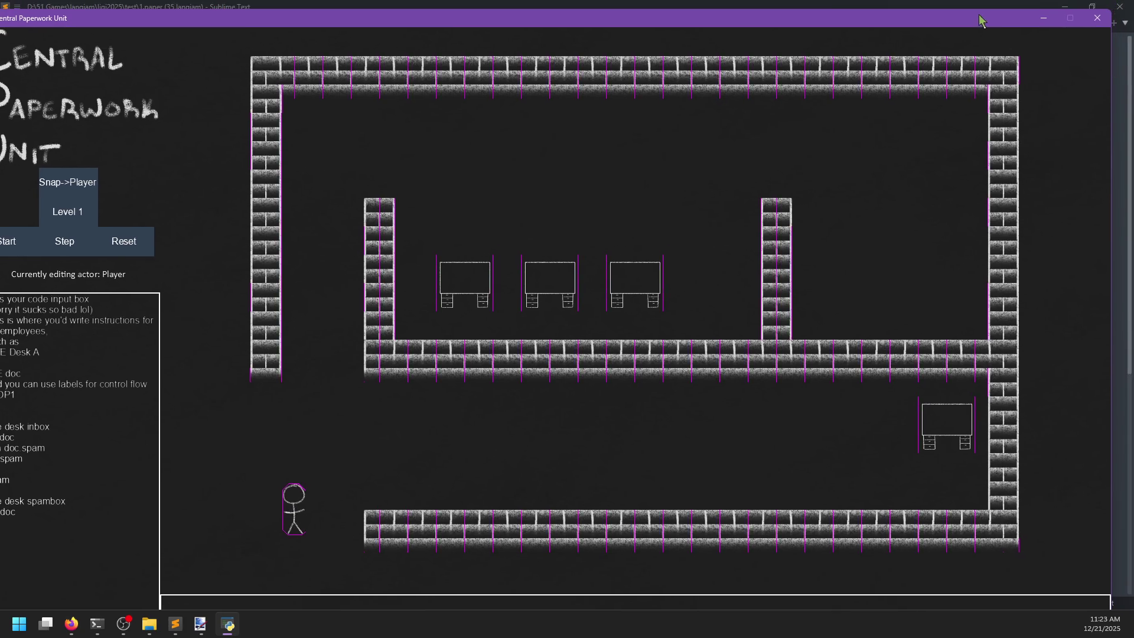
- Close the game and solution file, replacing the Python comment with 'Could not figure this out'
click(1098, 23)
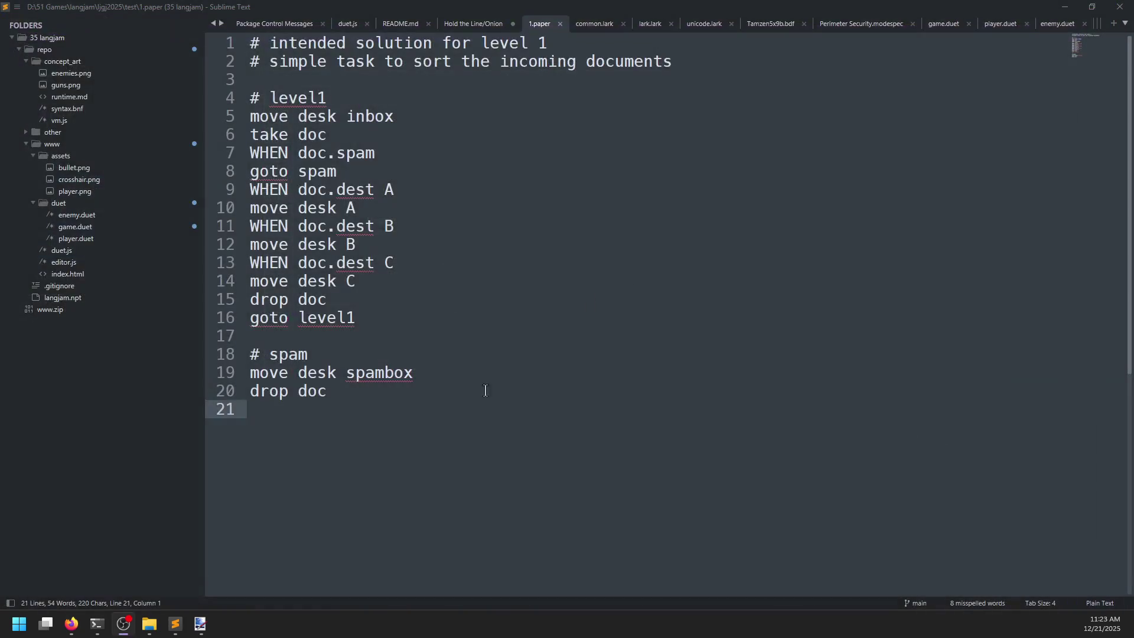
middle_click(558, 27)
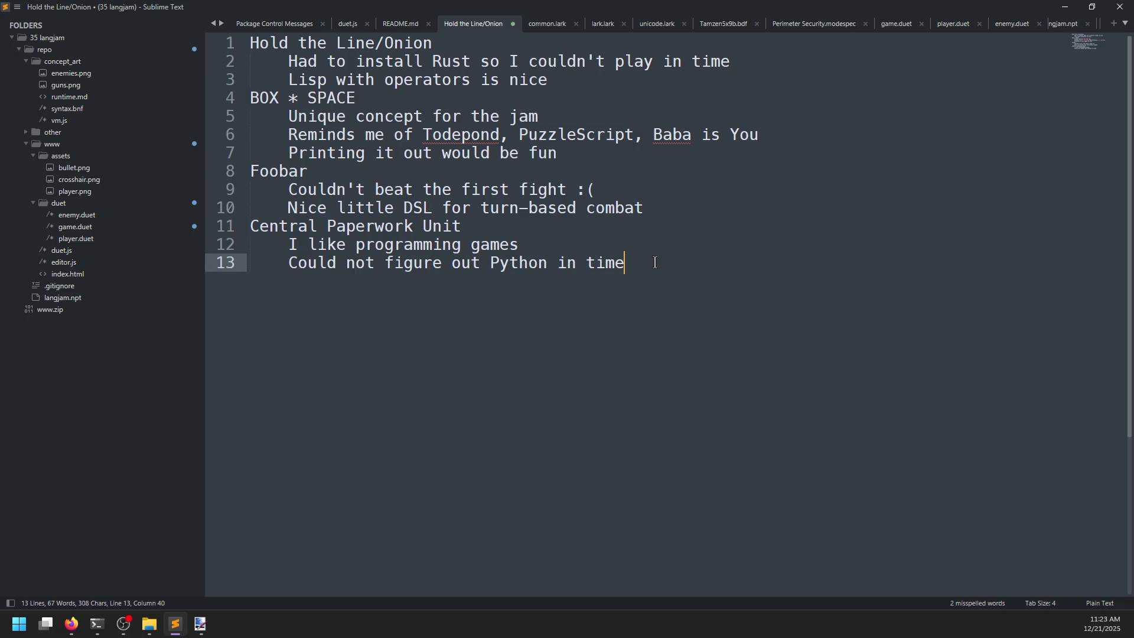
key(shift+Up)
key(BackSpace)
key(Return)
text(Could not figure this out)
- Add the comment 'Nice simple assembly-like language' under Central Paperwork Unit, then return to the browser
key(Return)
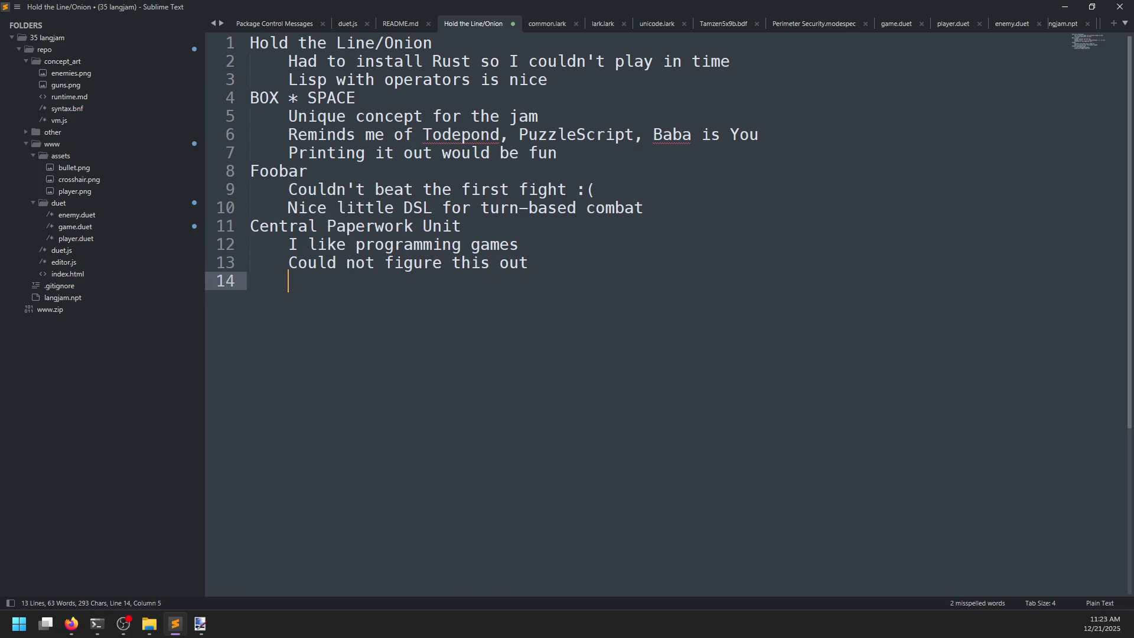
text(Nice simple a)
text(sse)
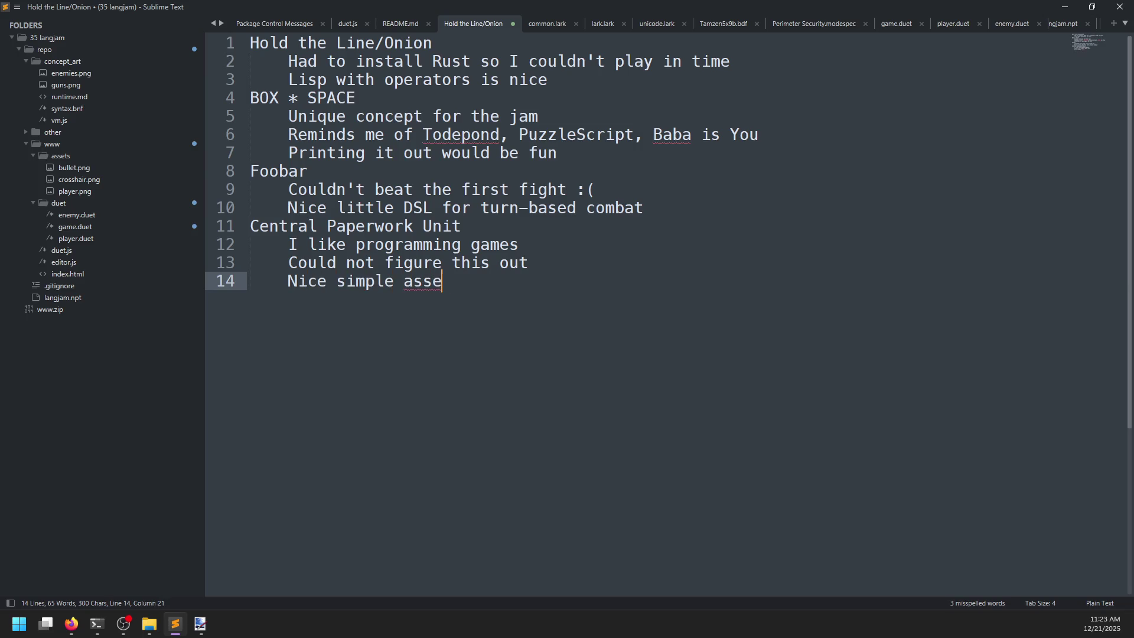
text(mbly-like language)
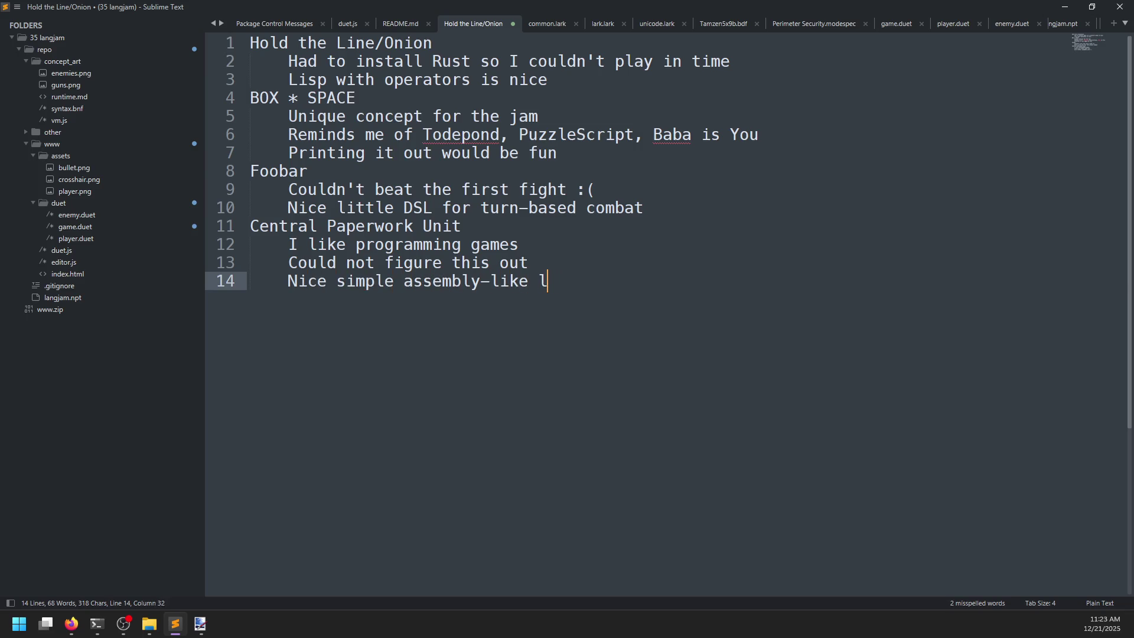
key(Return)
key(BackSpace)
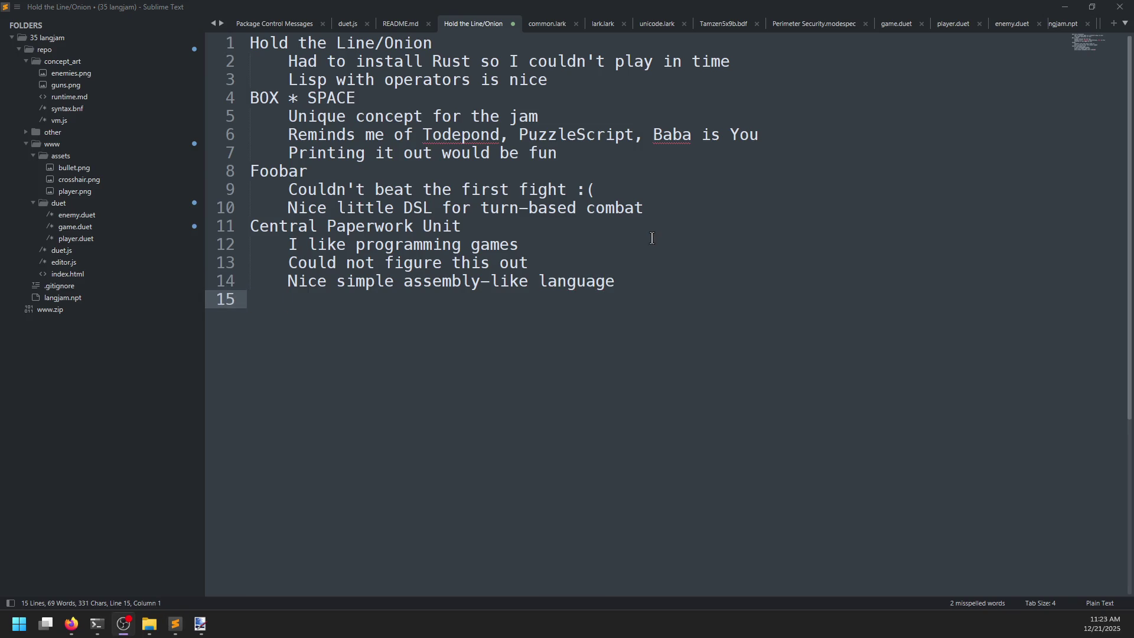
key(alt+Tab)
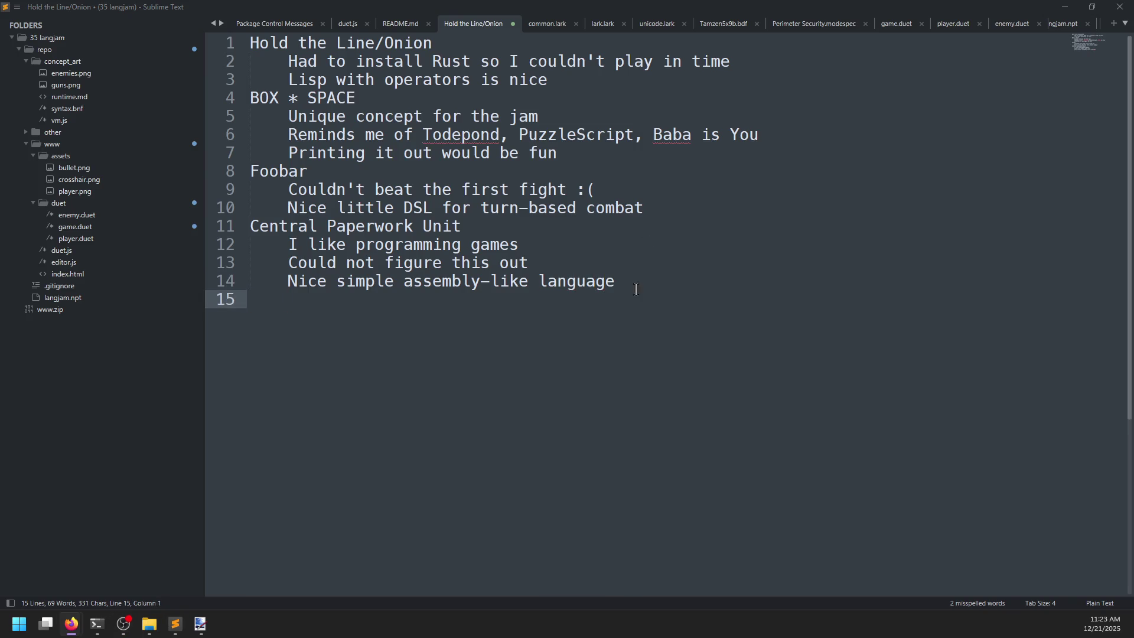